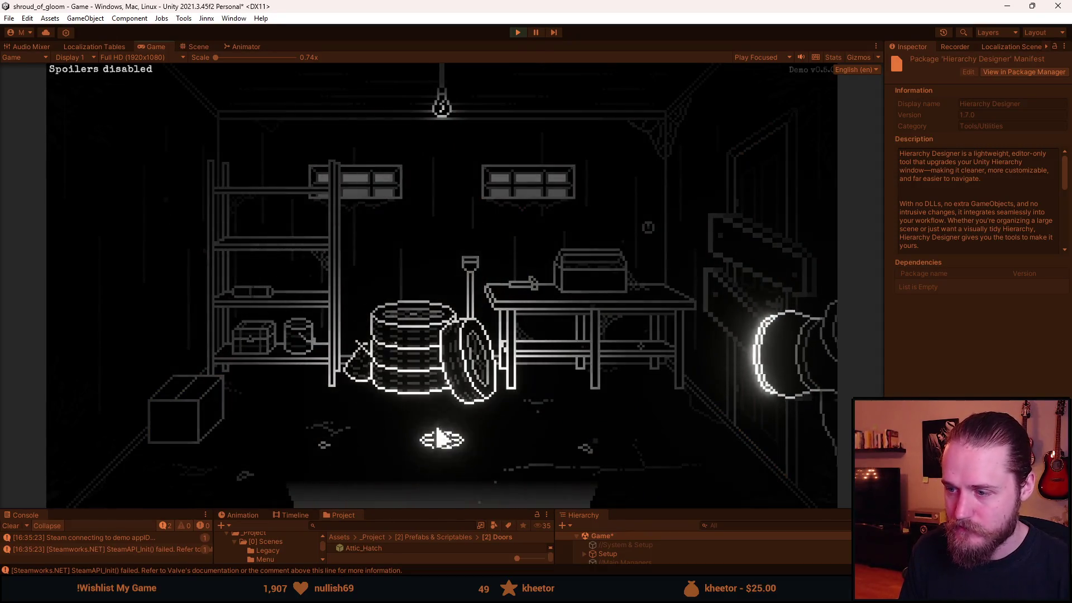
Bring GitHub Desktop up over the running game to check the shroud_of_gloom repository
left_click(445, 474)
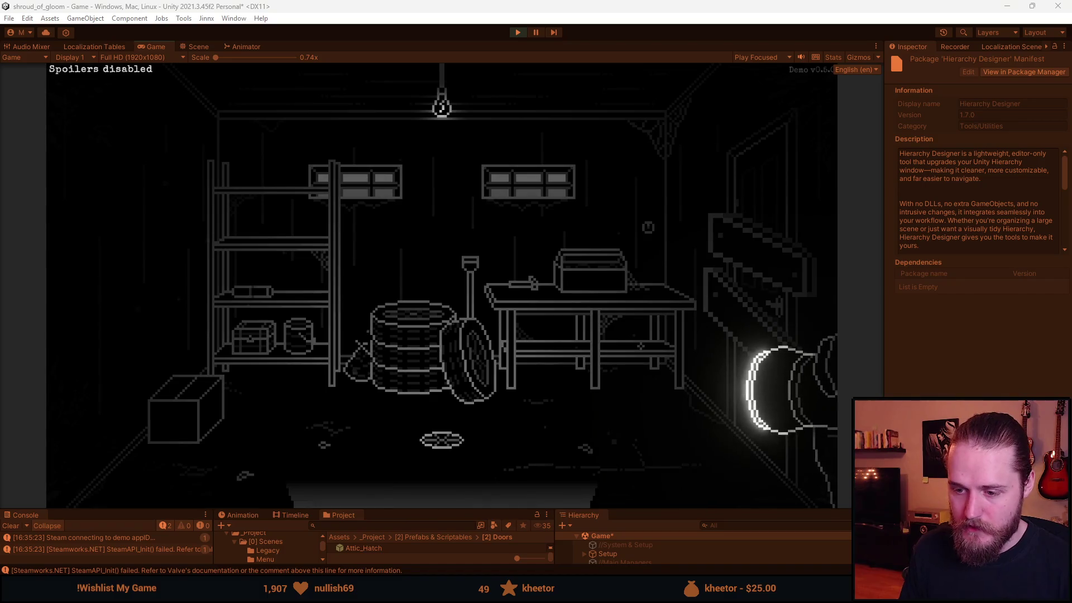
key("alt+Tab")
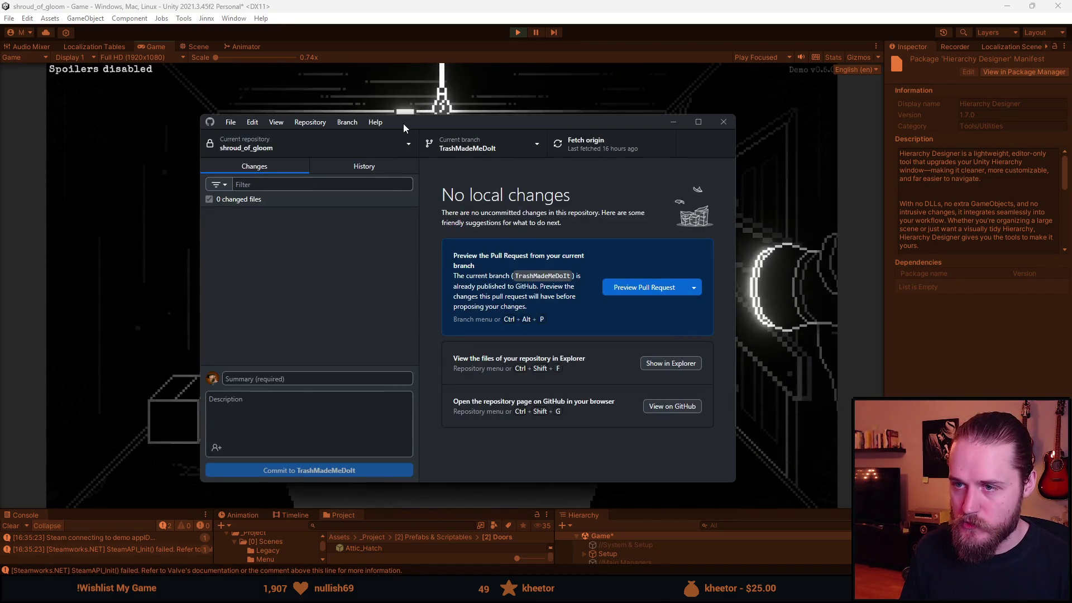
Return from GitHub Desktop to the game running in Unity's Game view
key("alt+Tab")
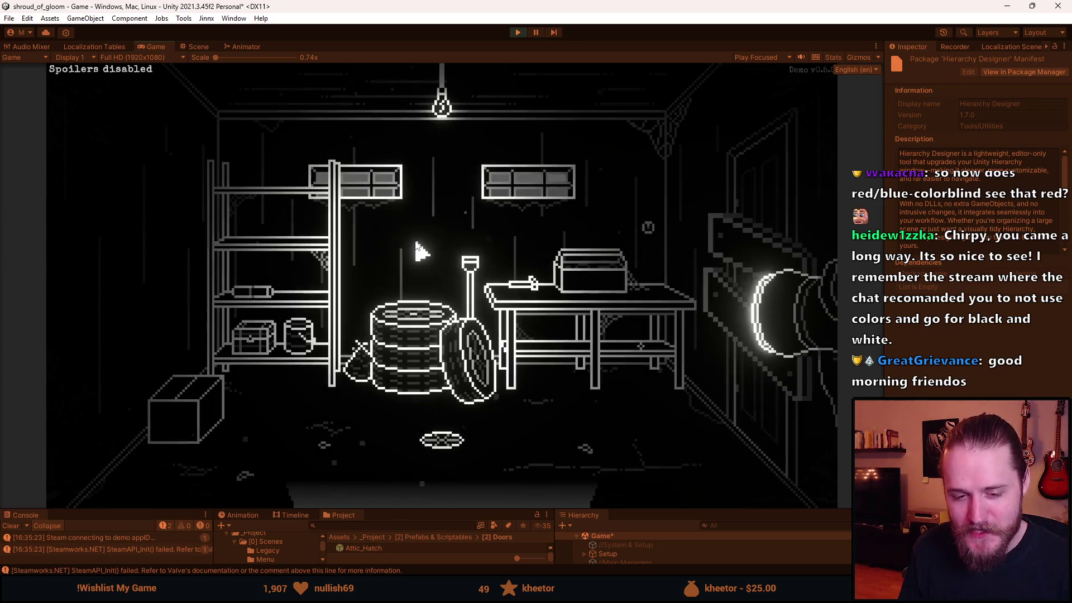
key("Escape")
left_click(461, 300)
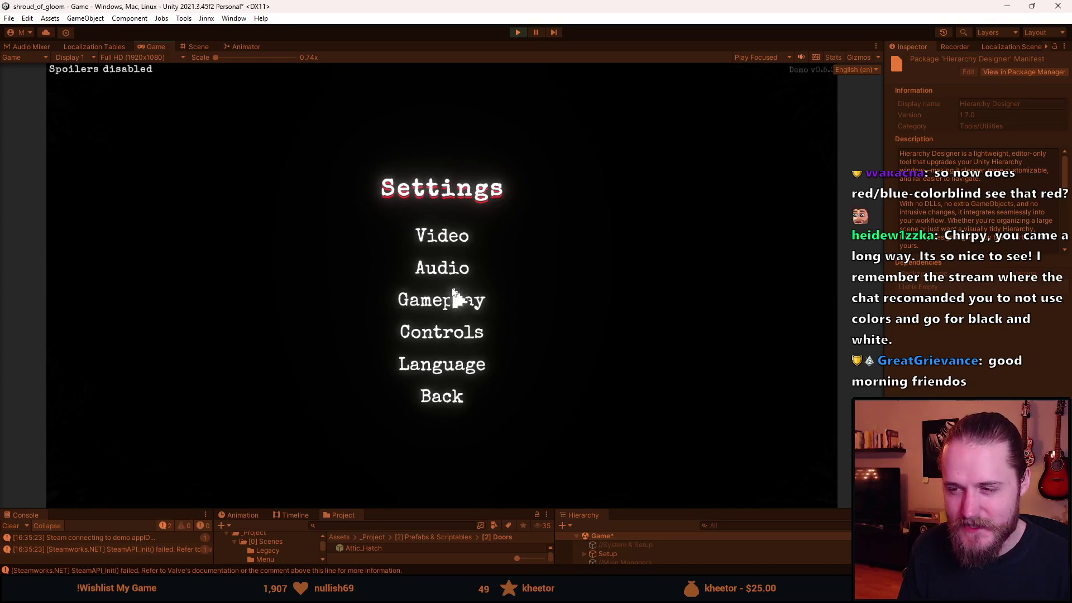
left_click(461, 281)
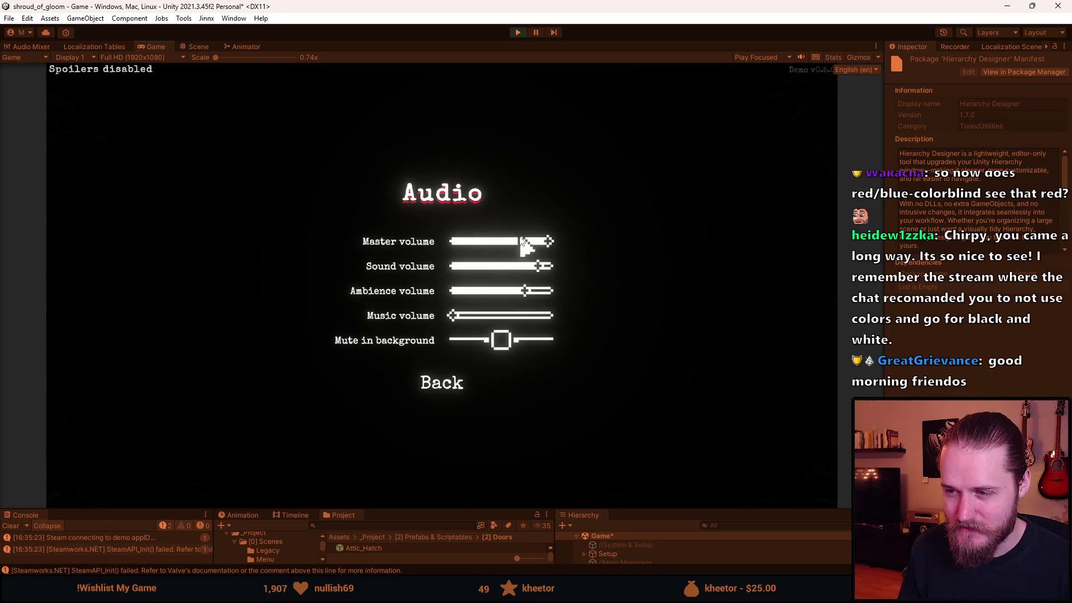
left_click(456, 377)
left_click(465, 400)
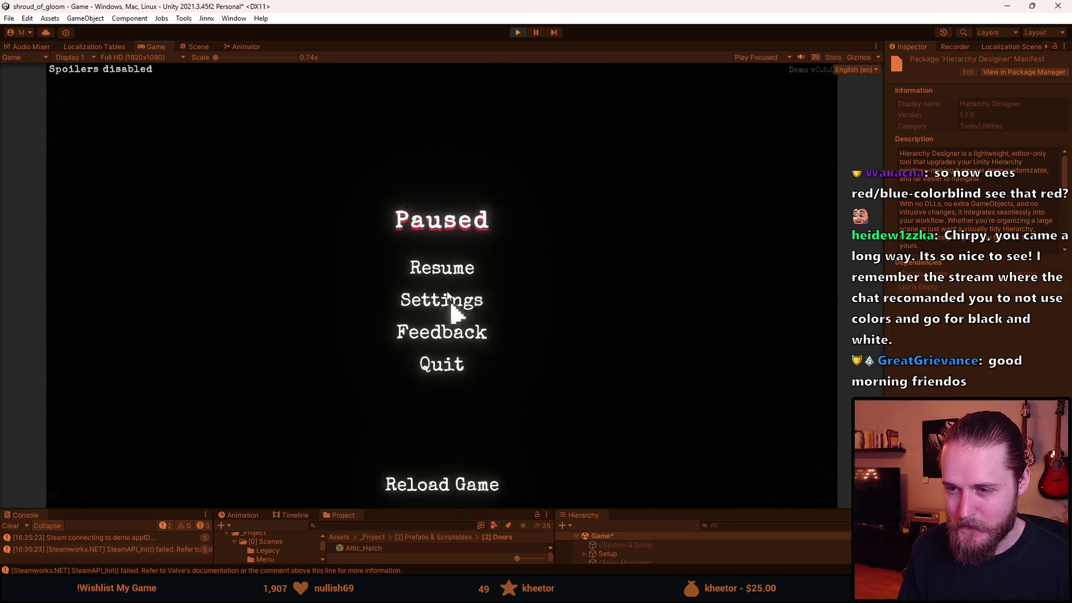
left_click(439, 264)
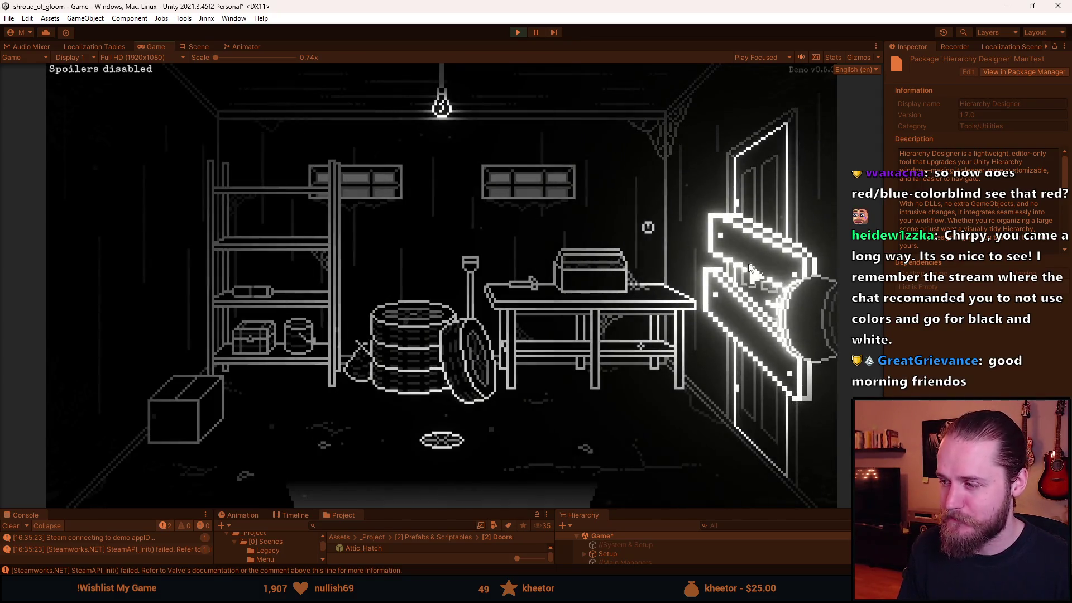
Walk out of the storage room into the rainy outdoor yard with the shutter door
key("alt+Tab")
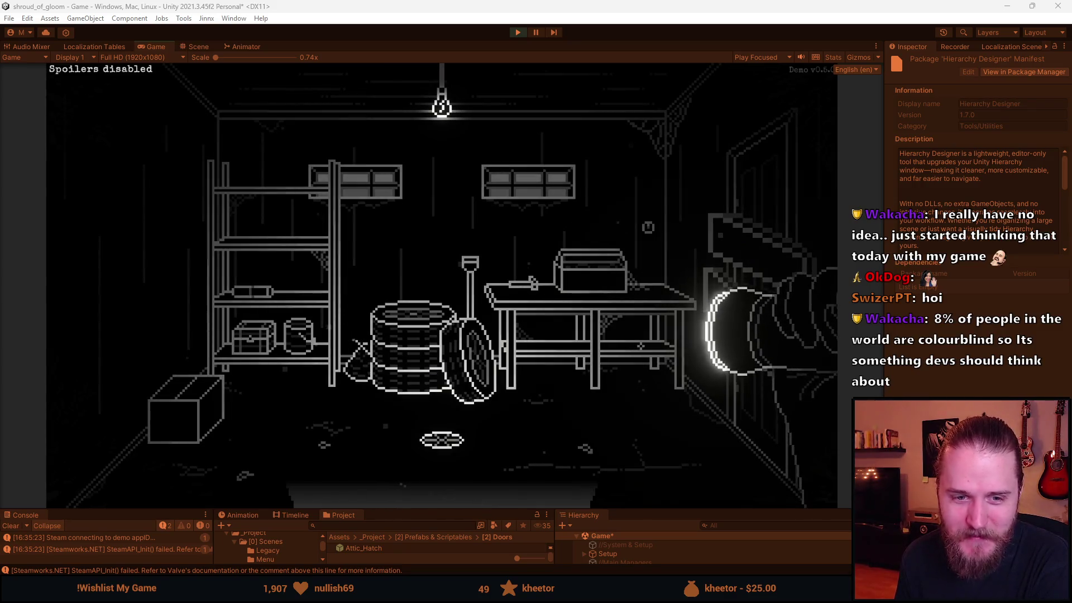
left_click(457, 471)
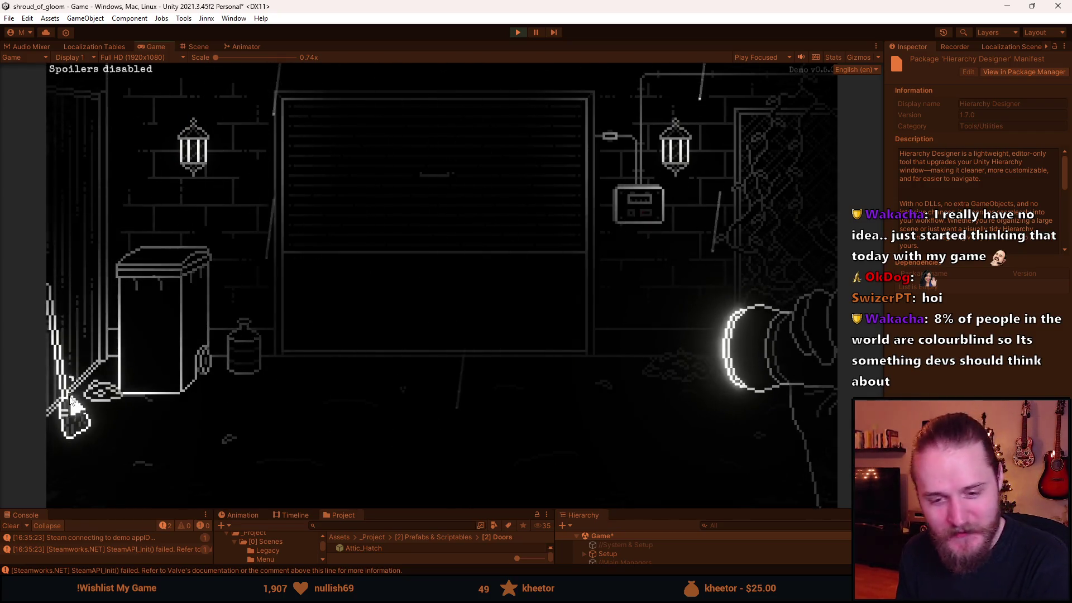
left_click(403, 330)
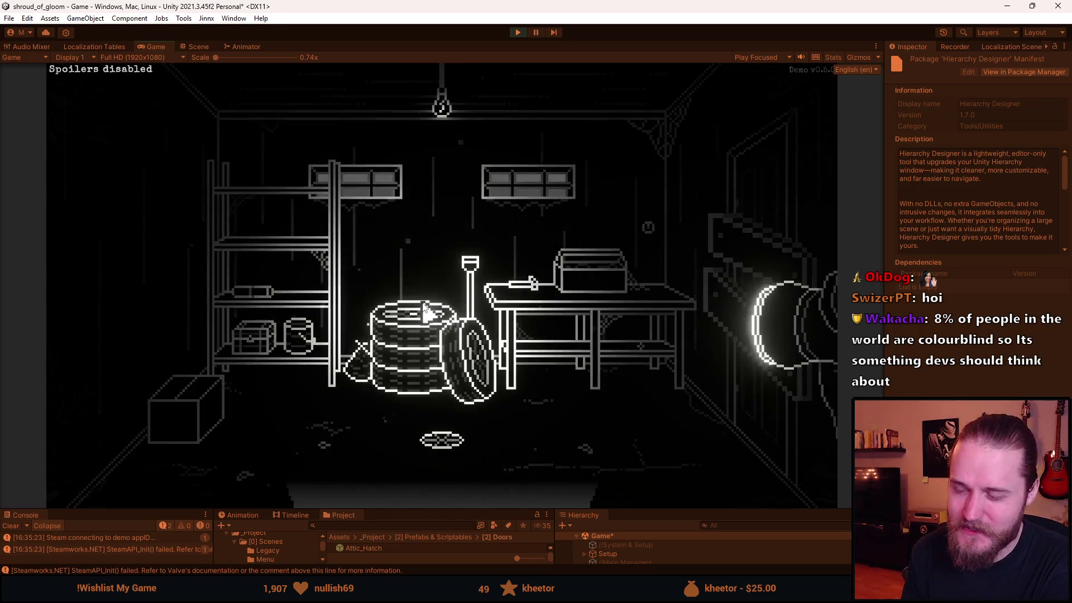
left_click(420, 501)
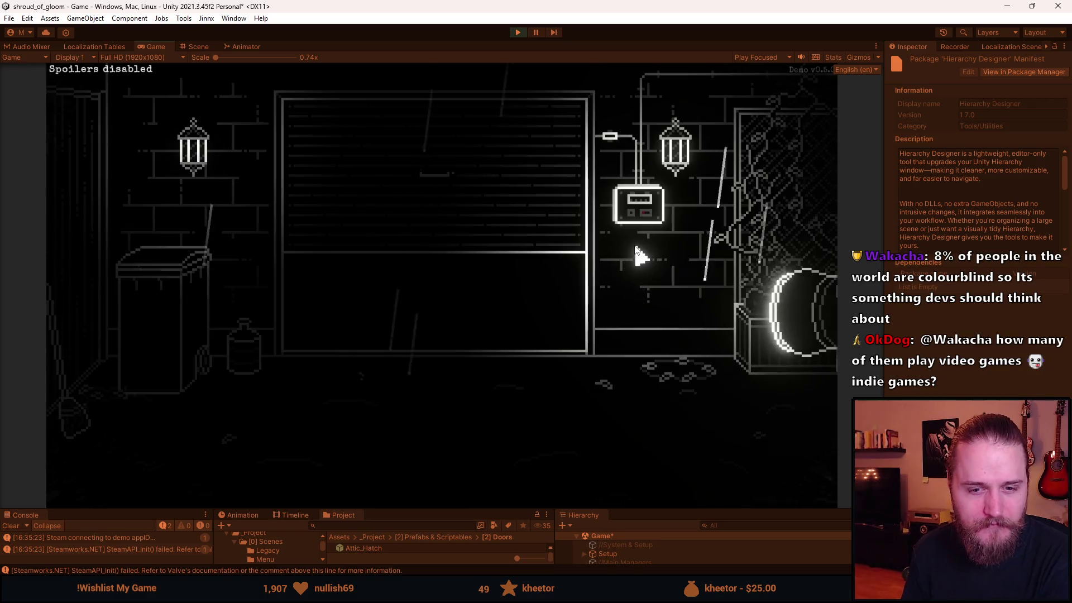
key("alt+Tab")
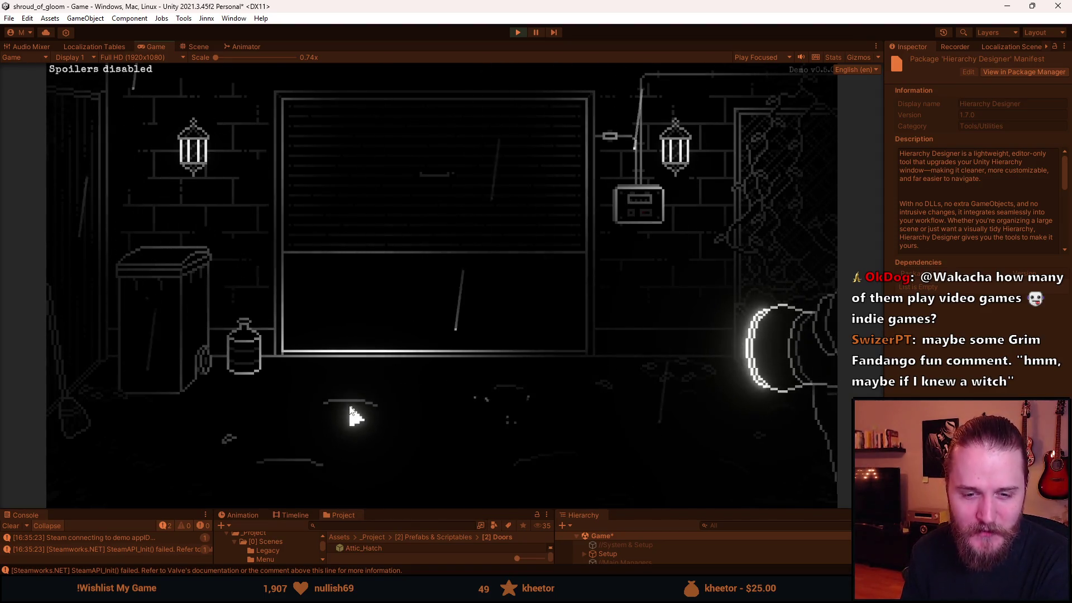
Head past the vine-covered wall and on to the building entrance with double doors
key("alt+Tab")
key("Escape")
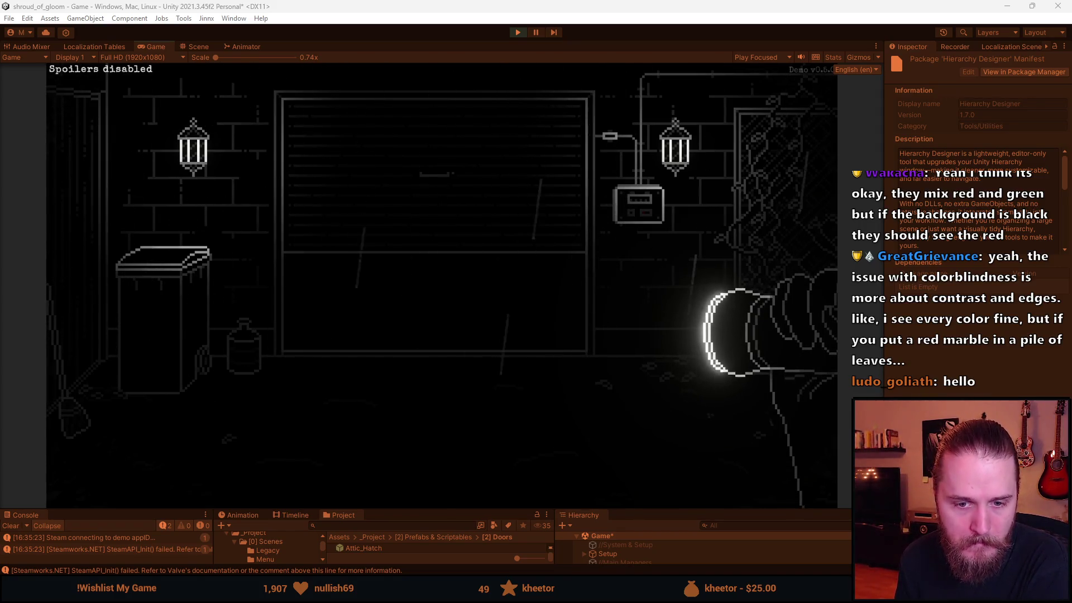
left_click(763, 192)
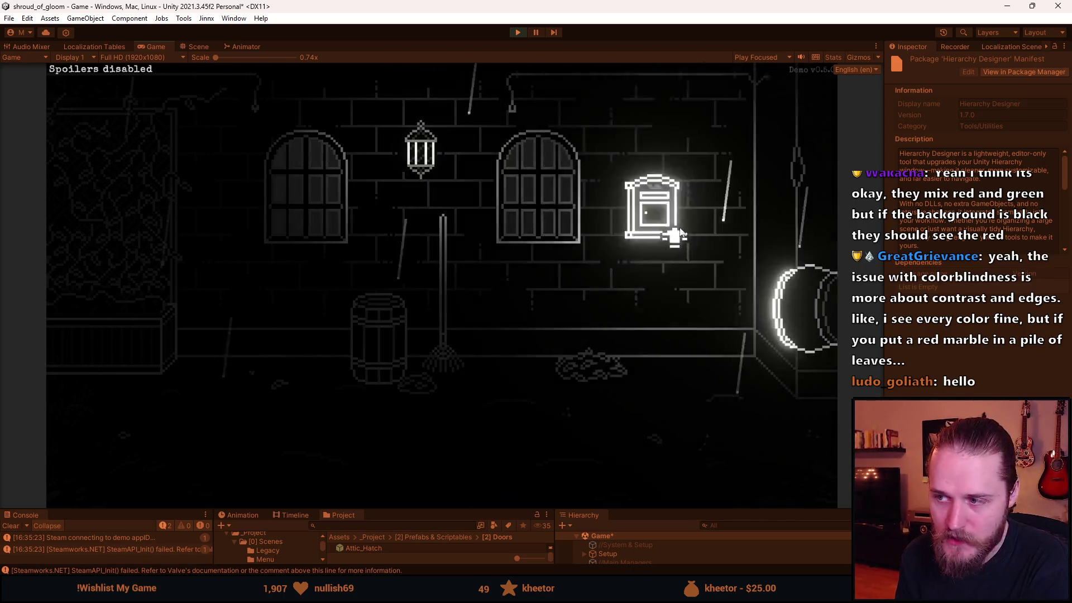
left_click(794, 220)
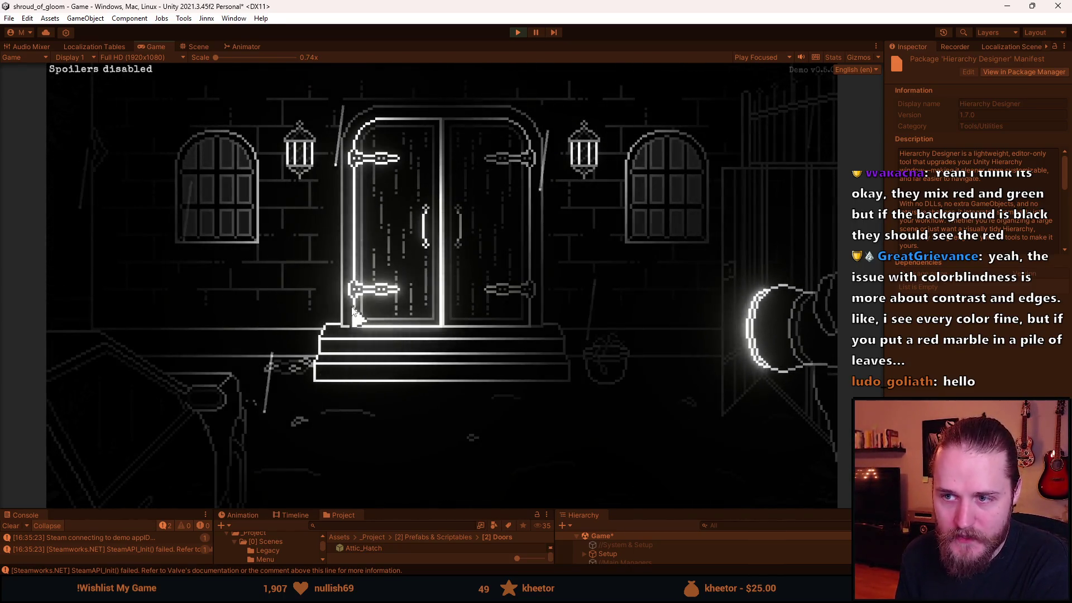
Go through the double doors and the barrel room back to the alley with the shutter door
left_click(354, 309)
left_click(72, 265)
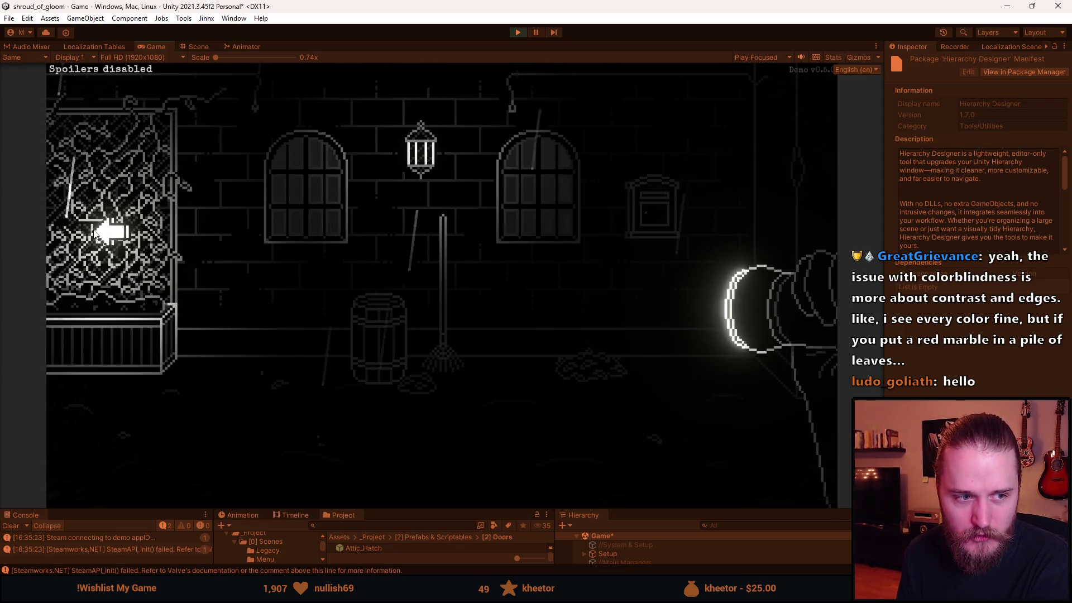
left_click(108, 232)
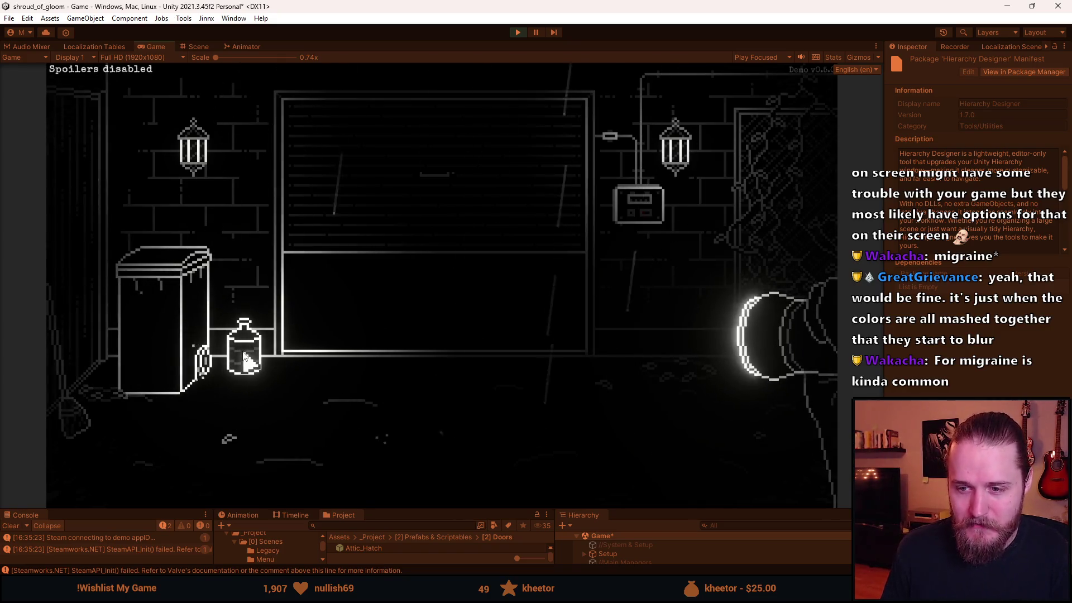
Lower the Master volume in the pause menu's Audio settings, then resume the game
key("grave")
key("grave")
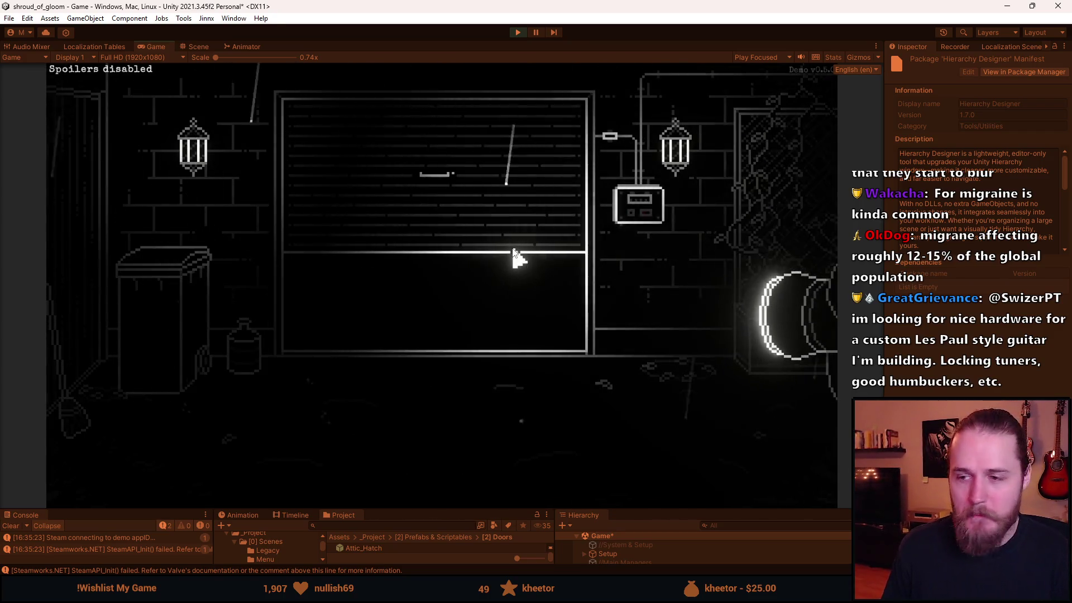
key("Escape")
left_click(443, 301)
left_click(449, 277)
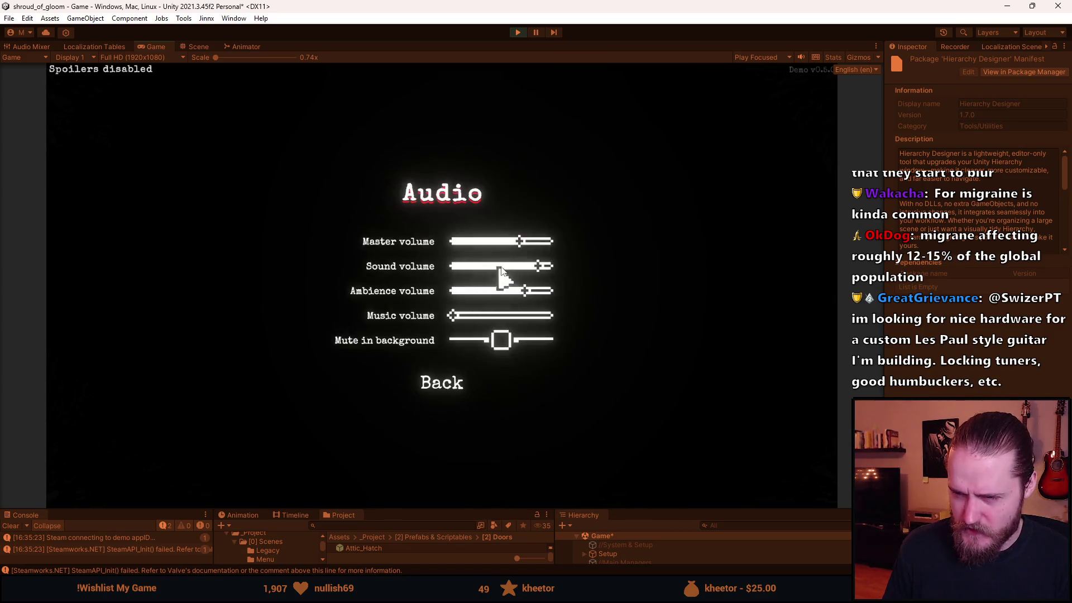
left_click(461, 388)
left_click(443, 276)
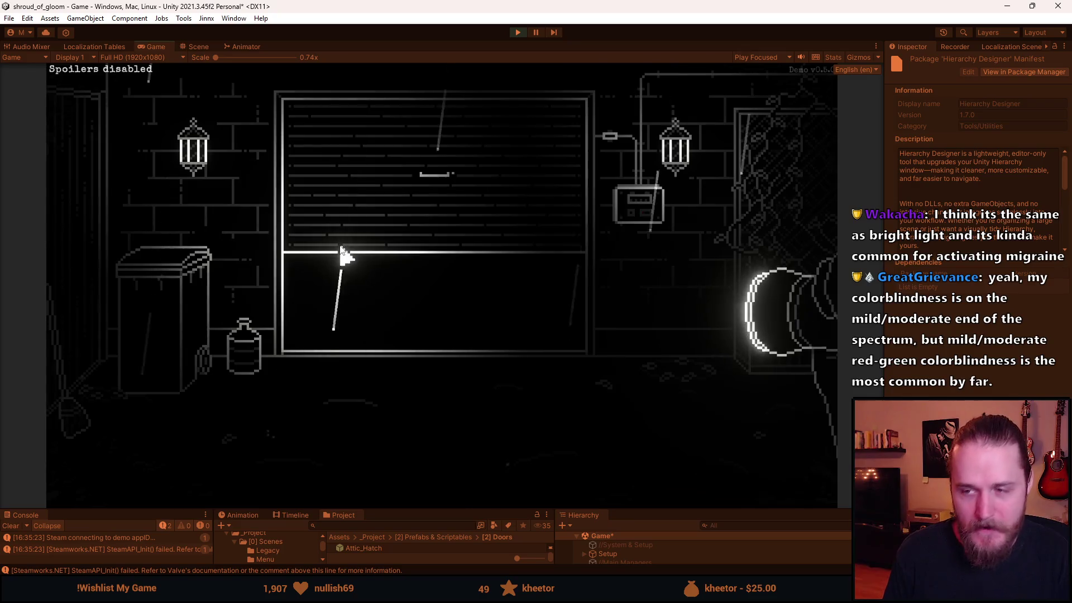
Enter the dim storage room through the garage door
left_click(383, 287)
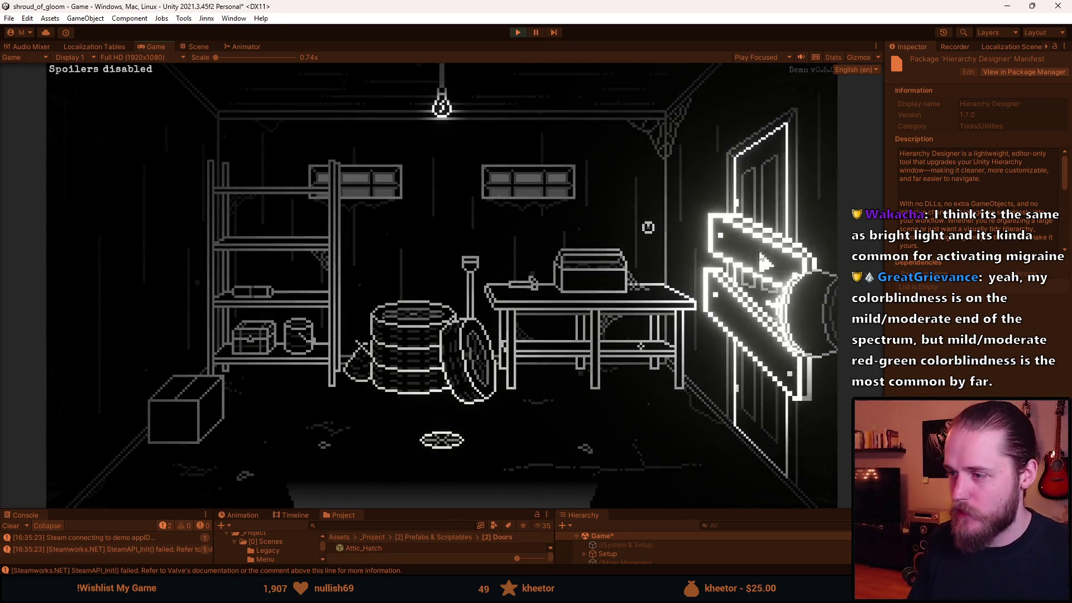
Walk from the storage room through the gate, clothes-line and barrel rooms back to the garage yard
left_click(470, 501)
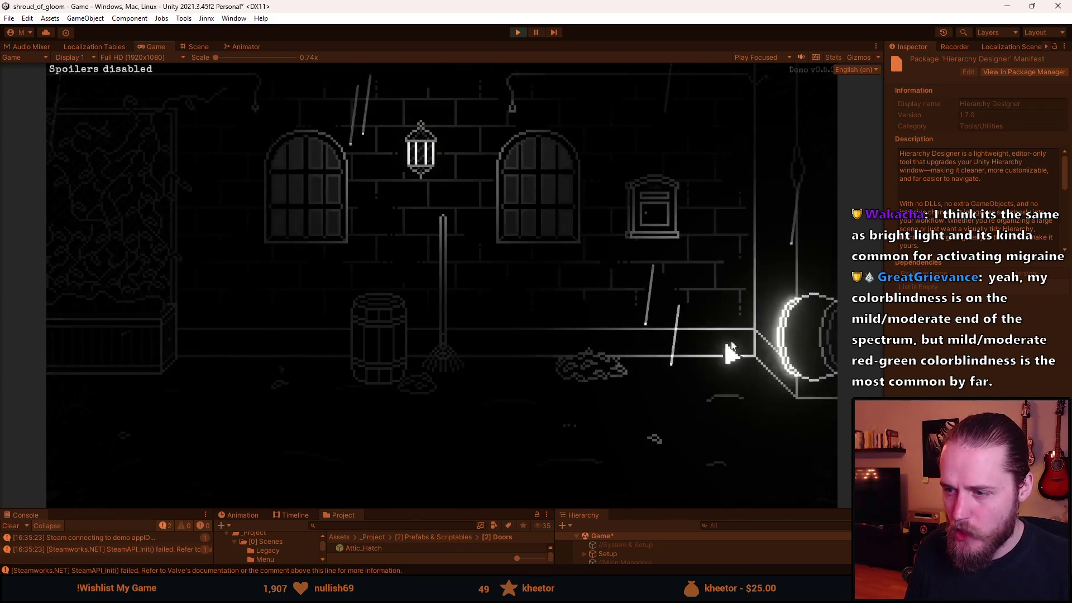
left_click(662, 271)
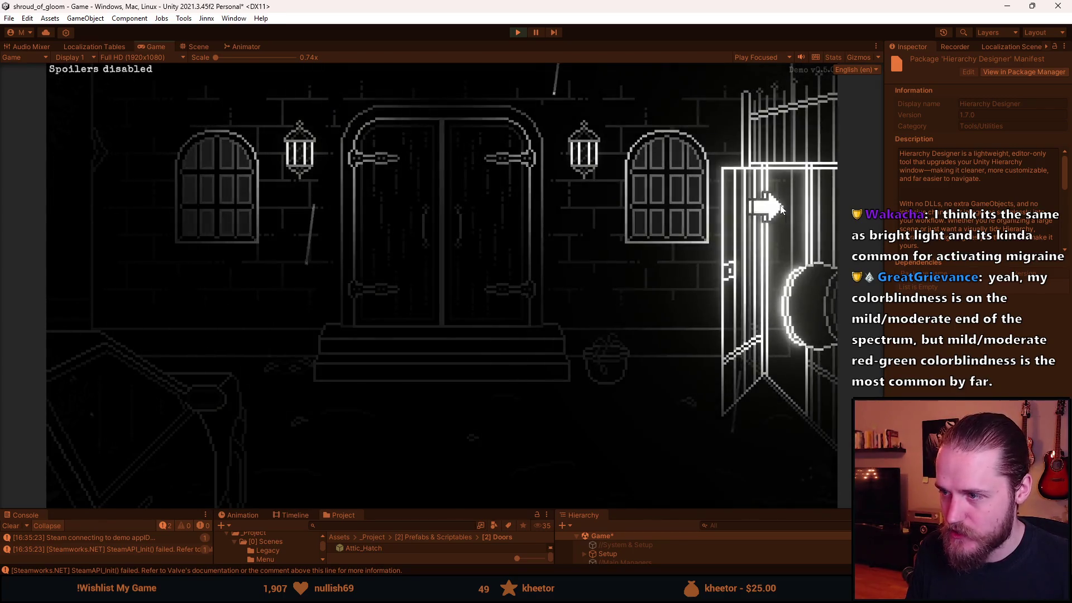
left_click(775, 205)
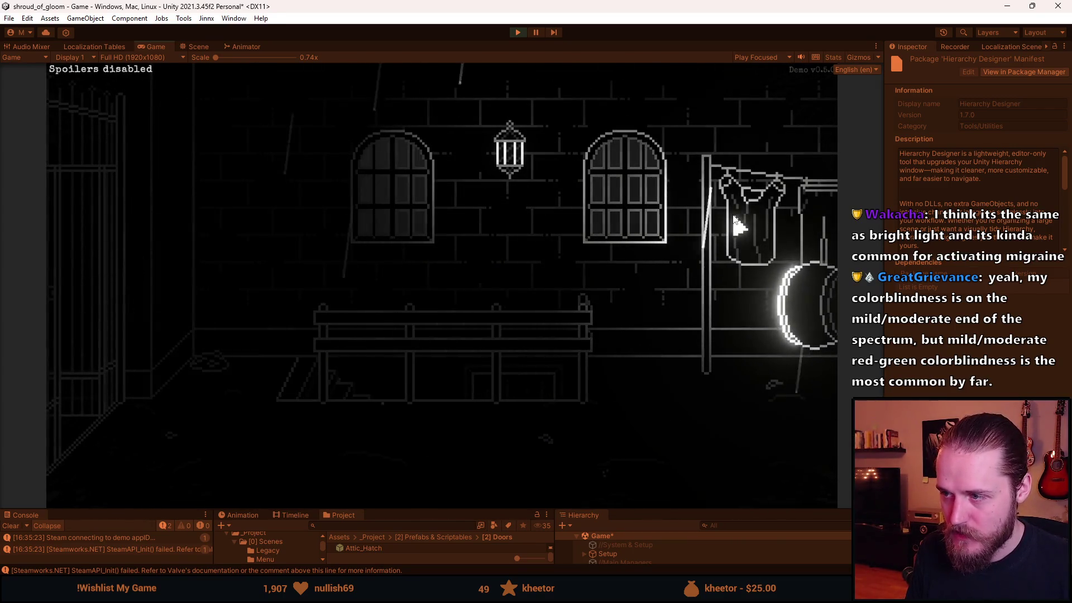
left_click(768, 196)
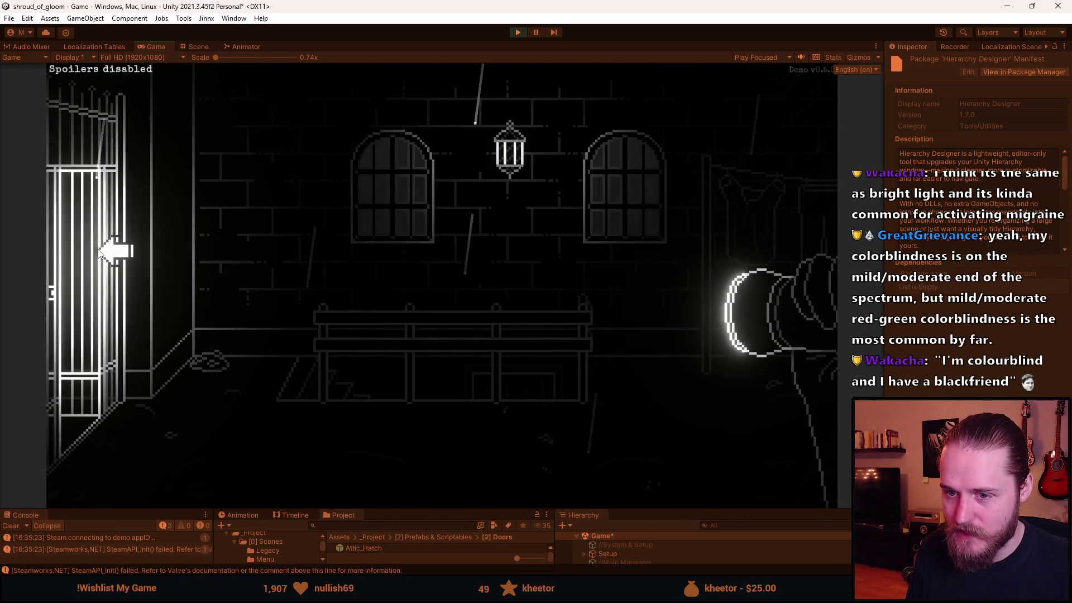
left_click(115, 250)
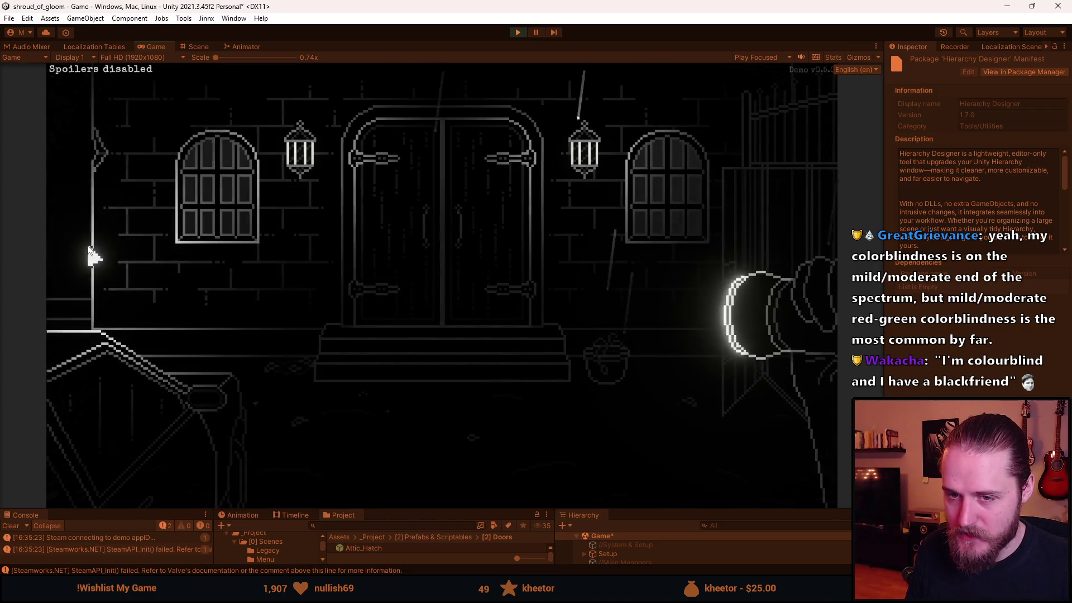
left_click(91, 256)
left_click(339, 333)
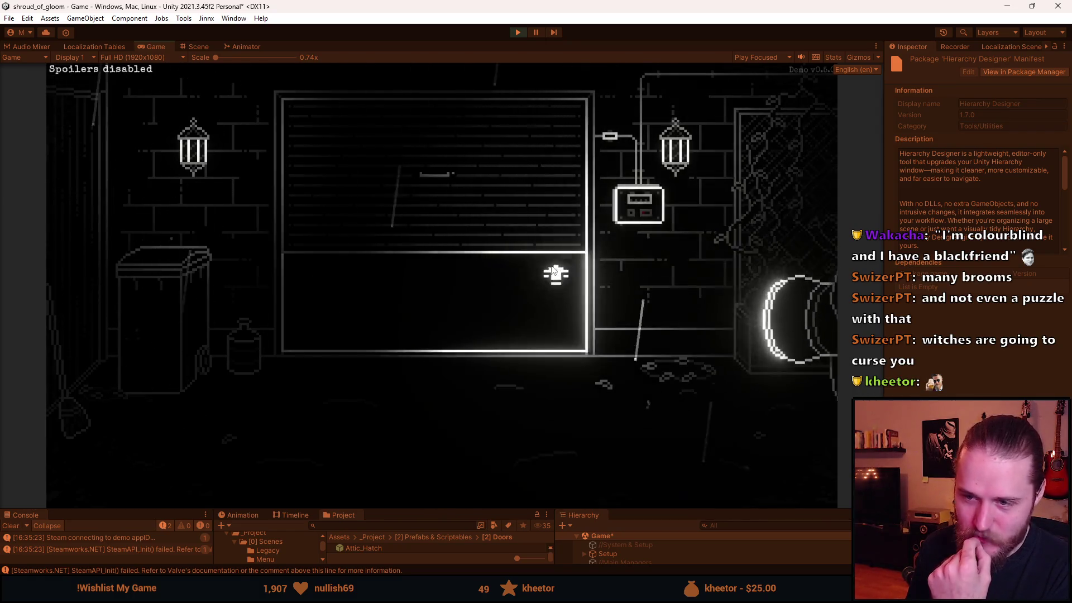
Wander through the swing room and hall into the garage interior, then back out to the barrel room
left_click(766, 224)
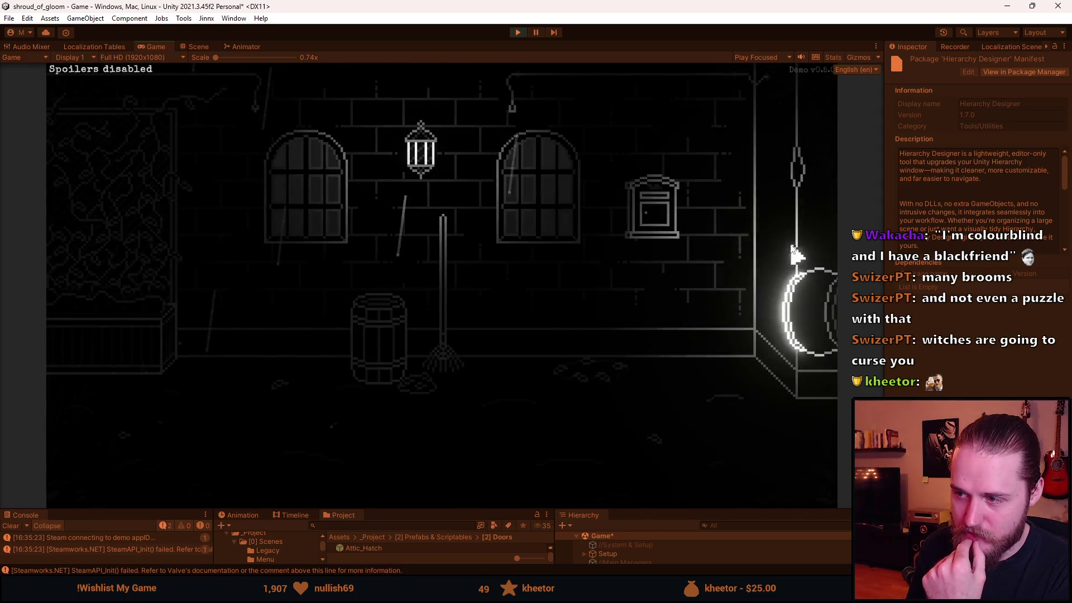
left_click(797, 252)
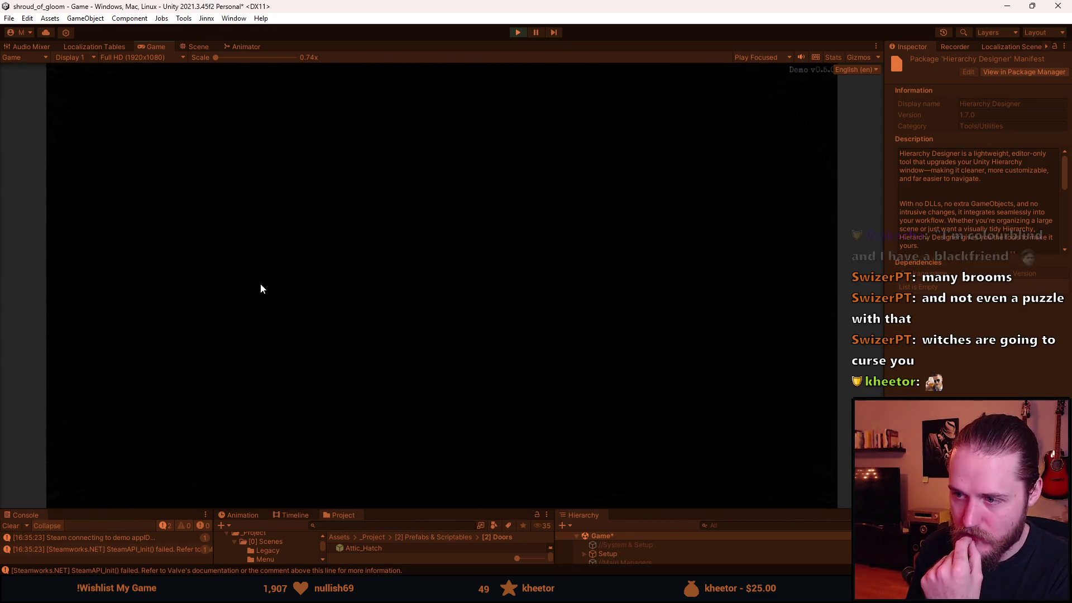
left_click(315, 279)
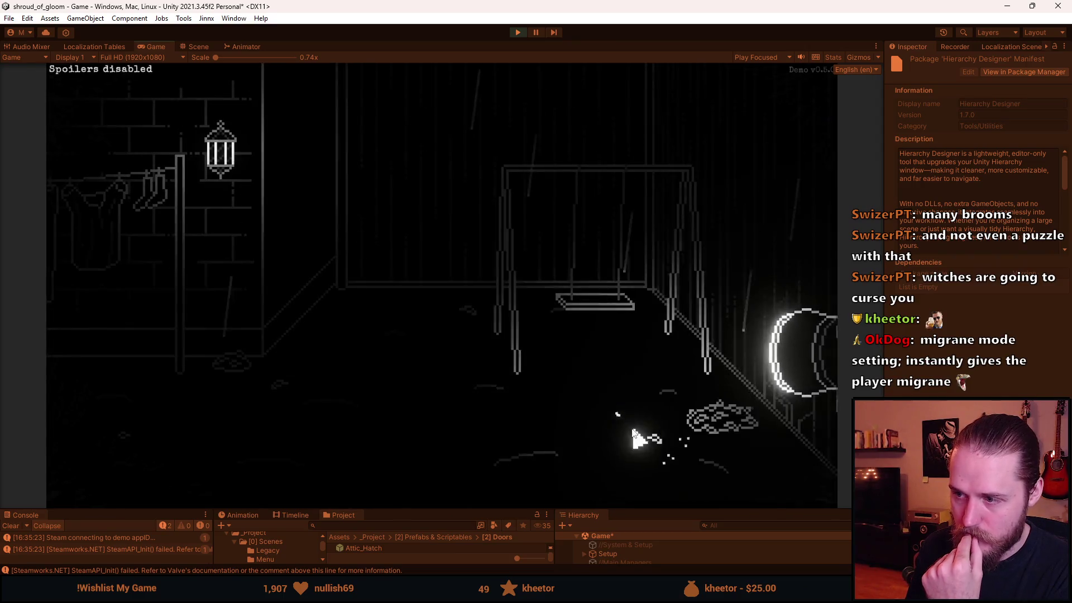
left_click(52, 303)
left_click(89, 281)
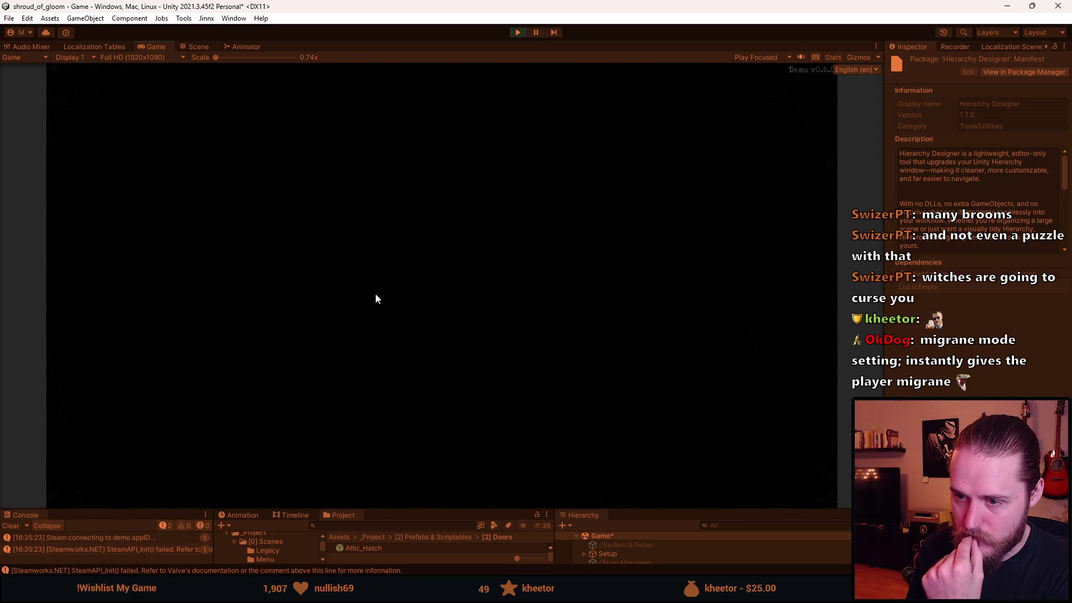
left_click(125, 264)
left_click(121, 263)
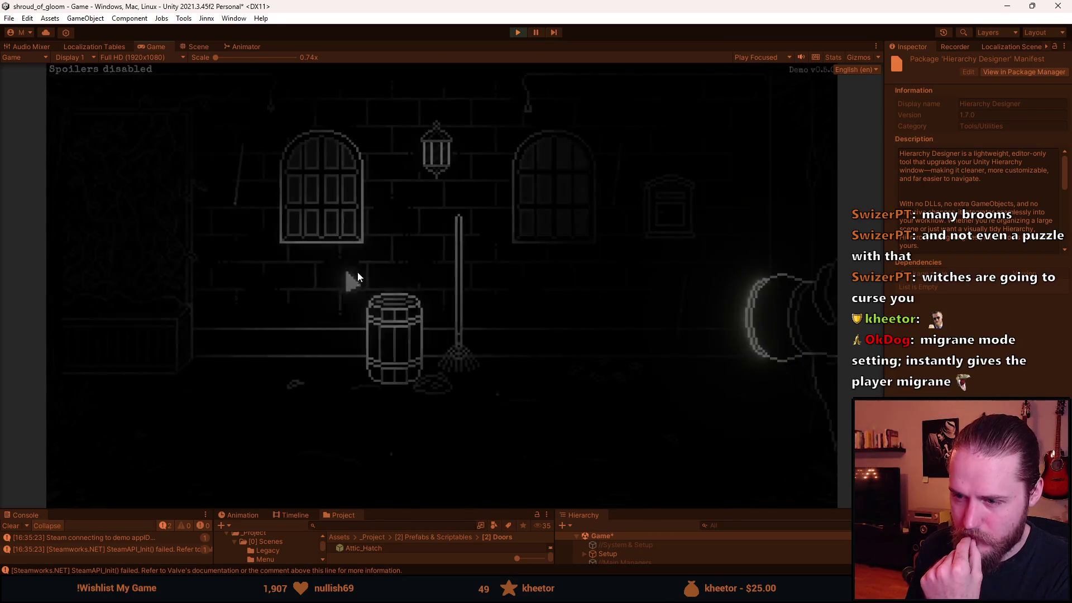
left_click(436, 301)
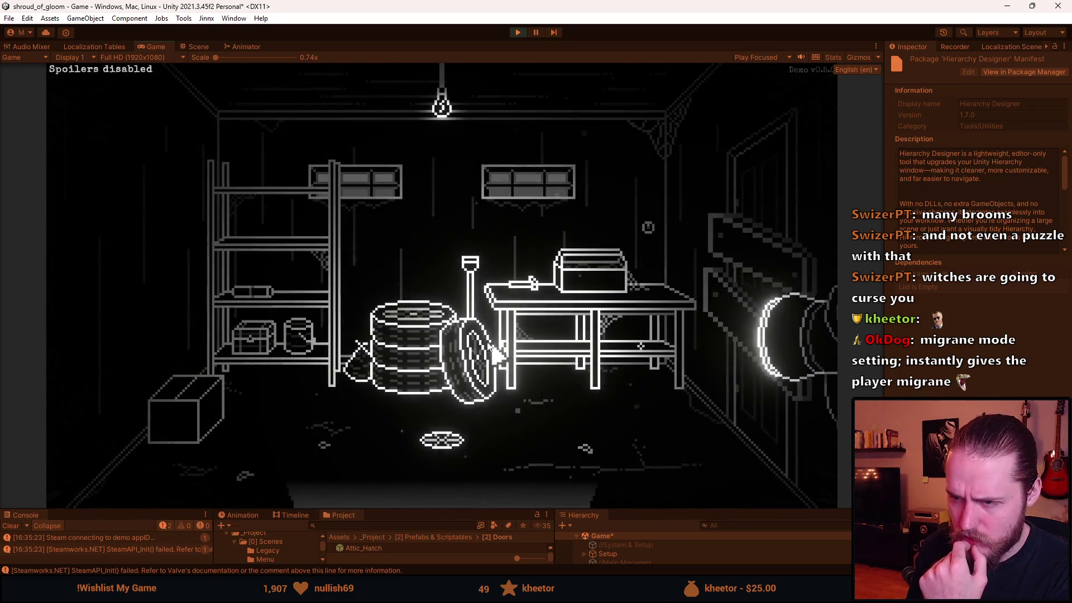
left_click(422, 495)
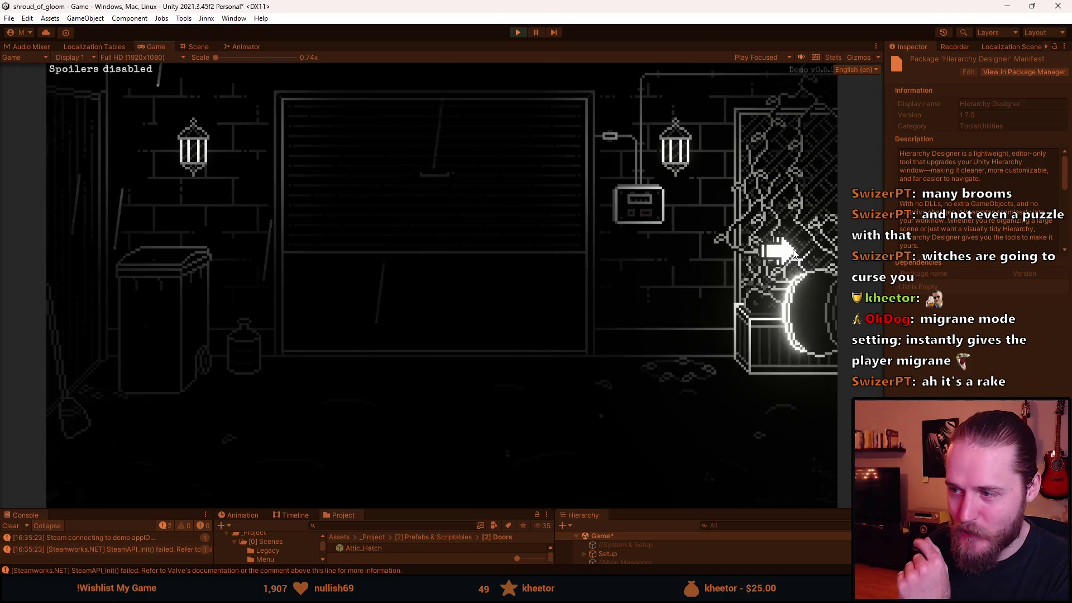
left_click(794, 253)
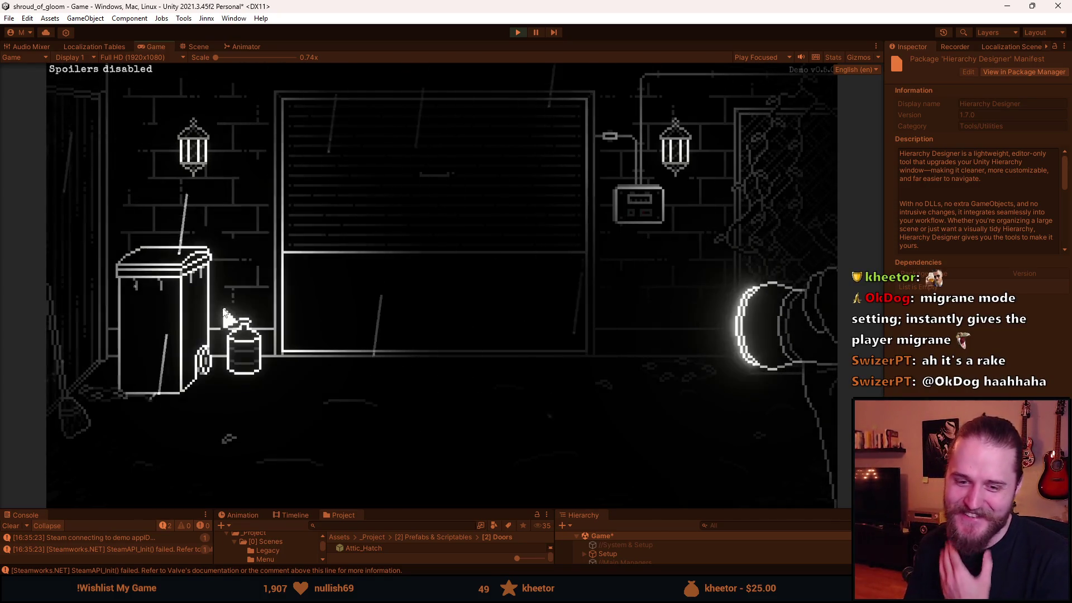
Collect the hammer from the garage workbench and knock the loose board off the boarded door
left_click(433, 305)
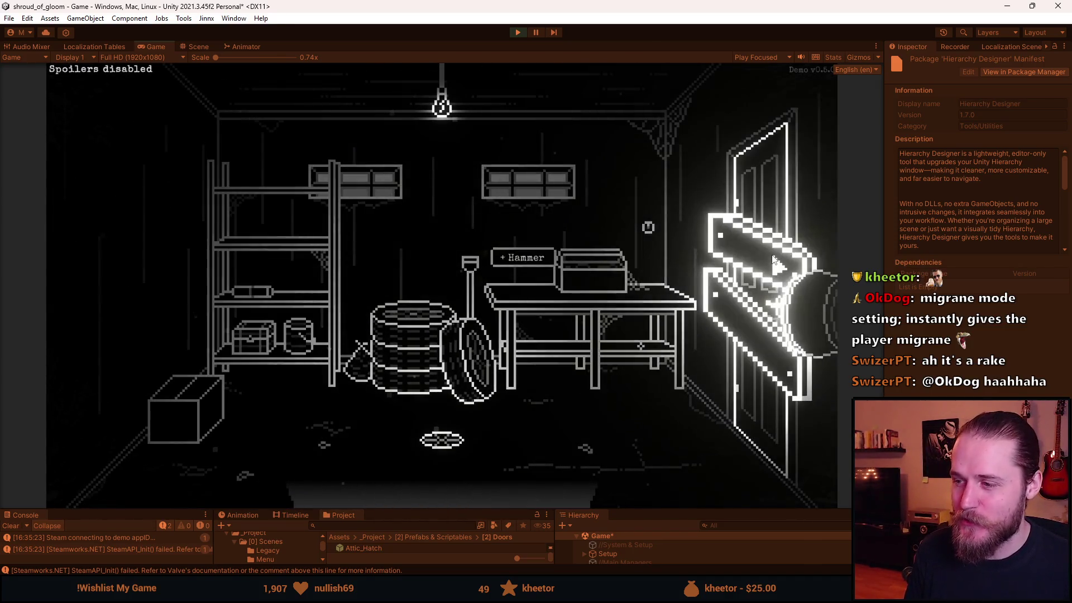
left_click(524, 289)
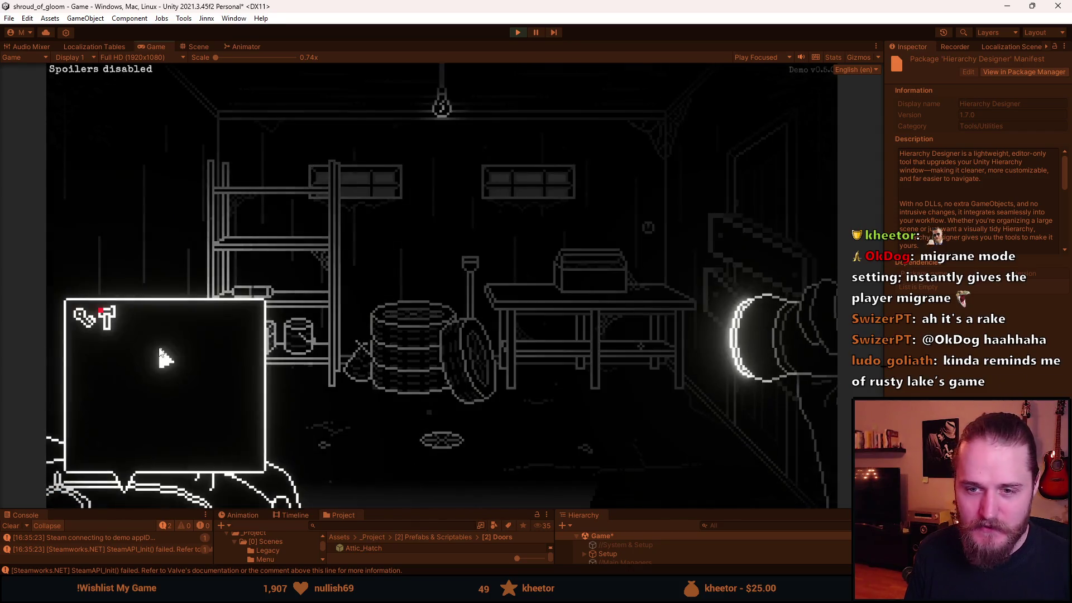
left_click(113, 334)
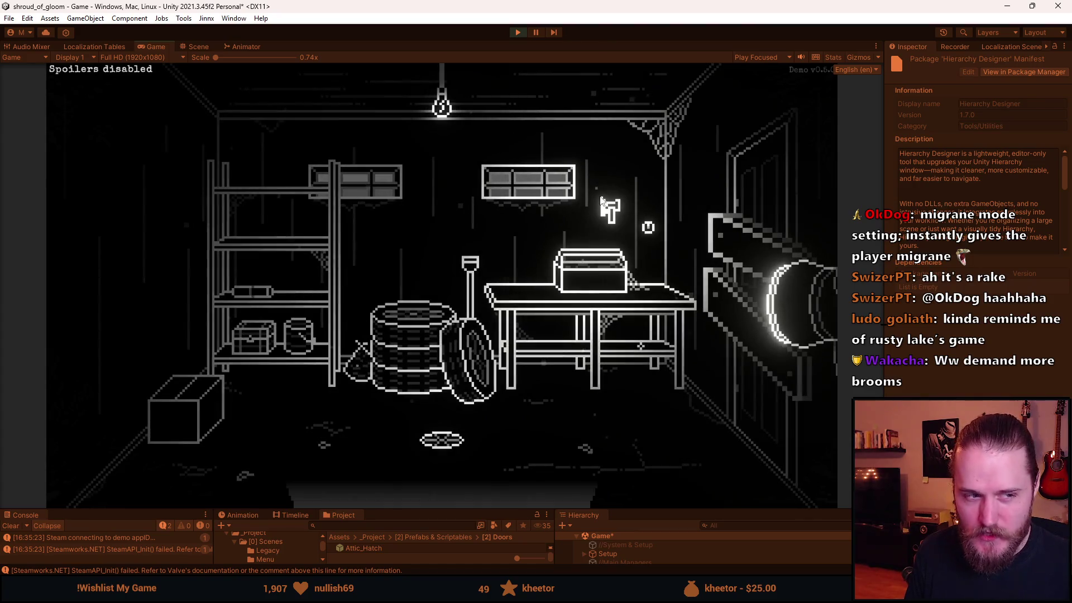
left_click(712, 236)
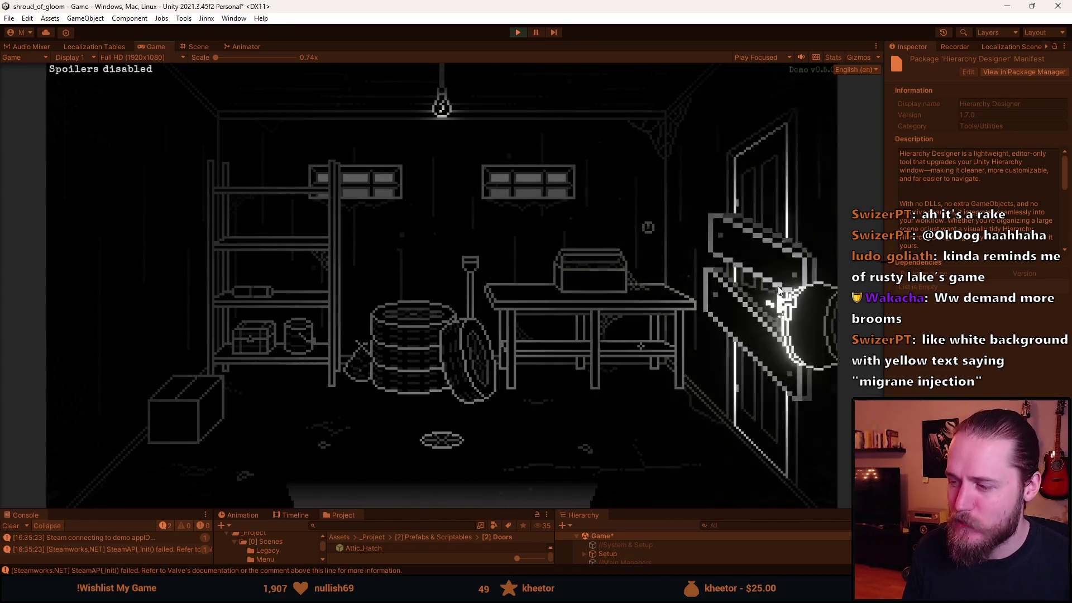
left_click(760, 258)
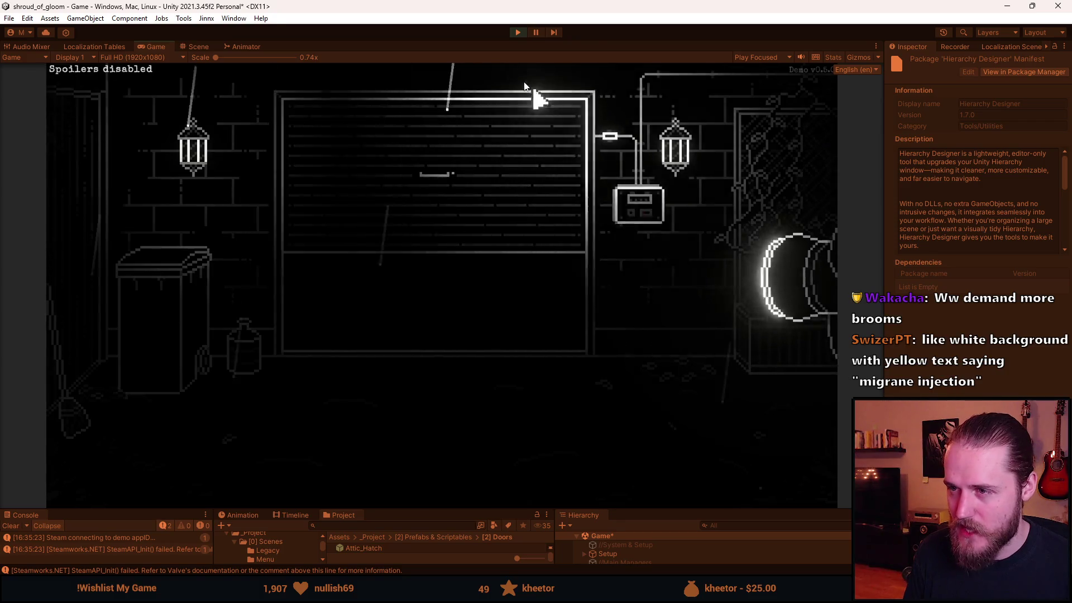
Stop Play mode, enlarge the bottom editor panels, and switch over to Aseprite
key("Escape")
left_click(519, 34)
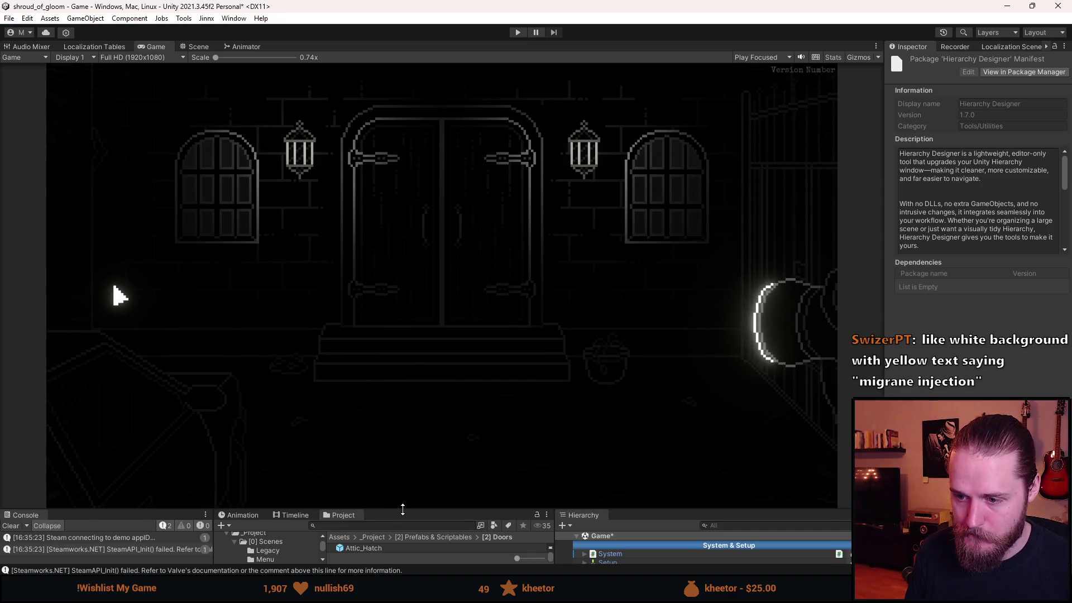
left_click_drag(402, 508, 399, 474)
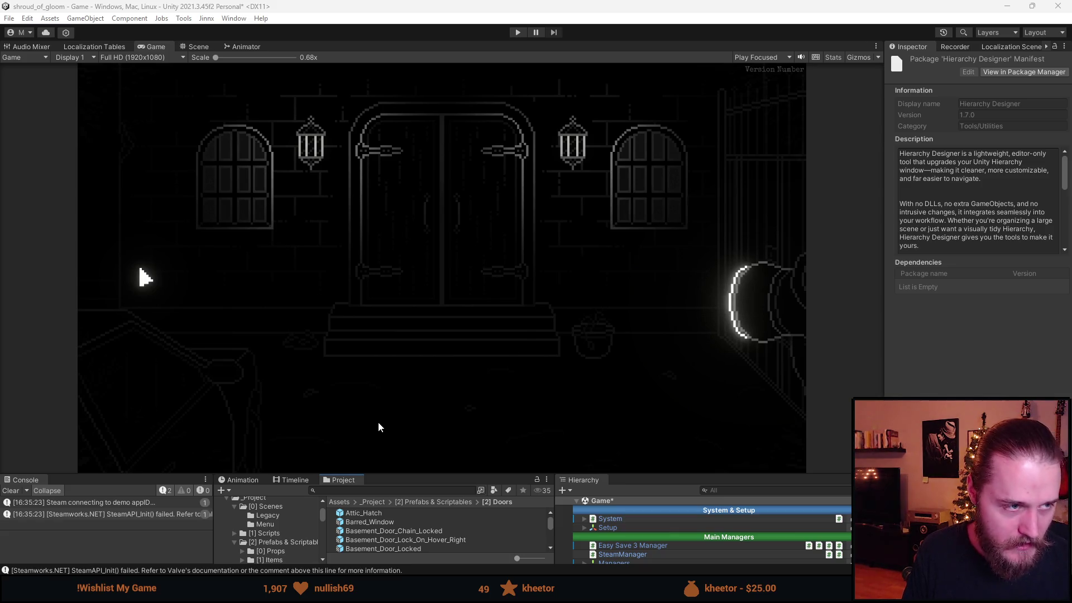
key("alt+Tab")
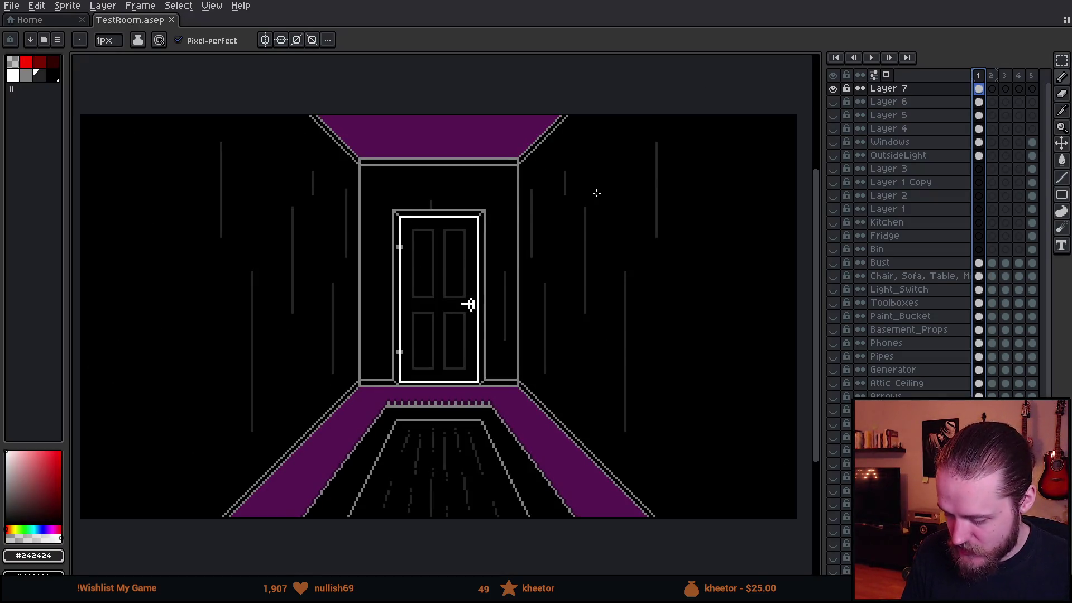
scroll(596, 193, "down", 2)
scroll(623, 210, "up", 2)
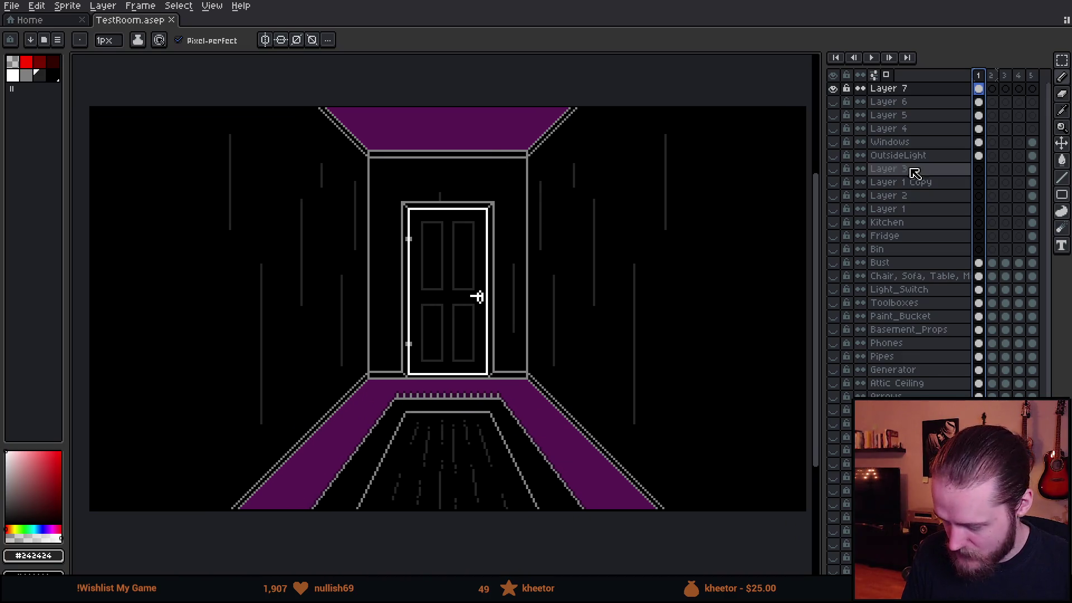
scroll(916, 209, "down", 2)
scroll(922, 210, "down", 2)
scroll(922, 210, "down", 2)
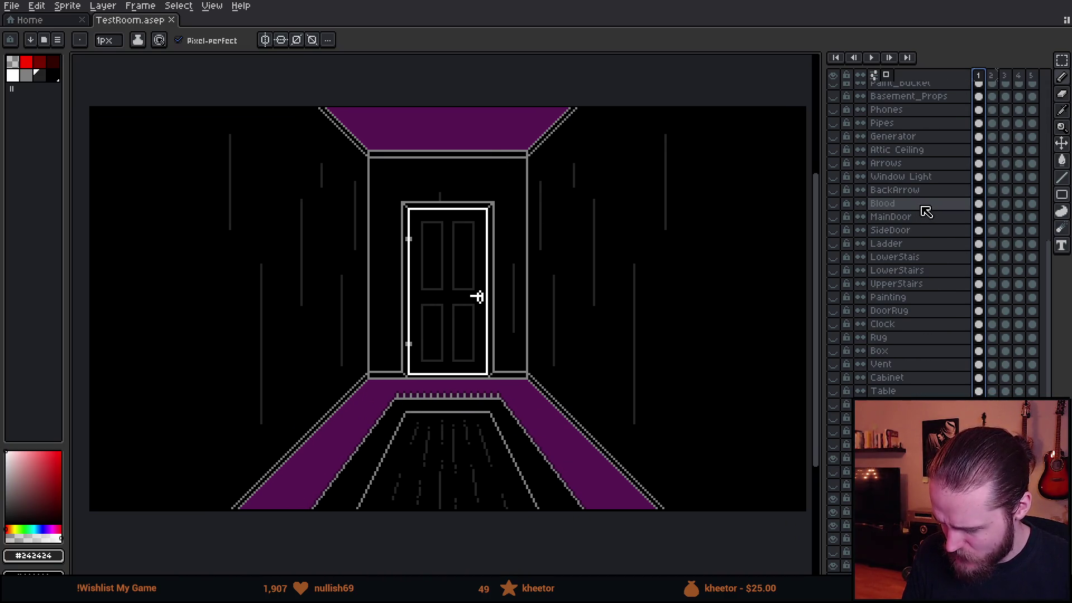
scroll(896, 289, "up", 6)
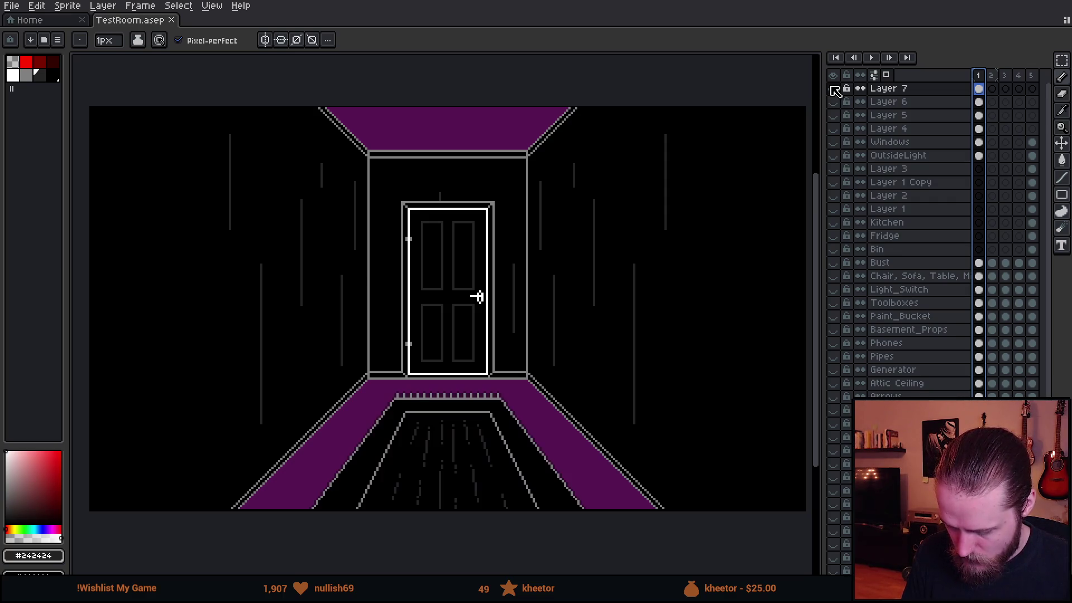
Delete Layer 7, Layer 6, the Windows layer and the OutsideLight layer after previewing each
left_click(892, 90)
key("Delete")
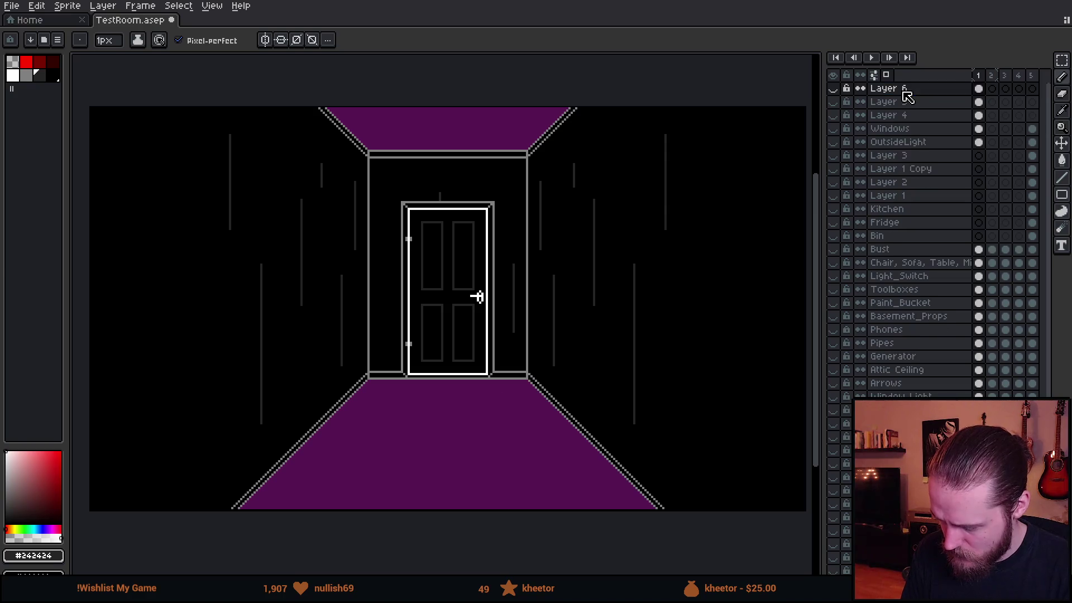
left_click(842, 89)
left_click(904, 91)
key("Delete")
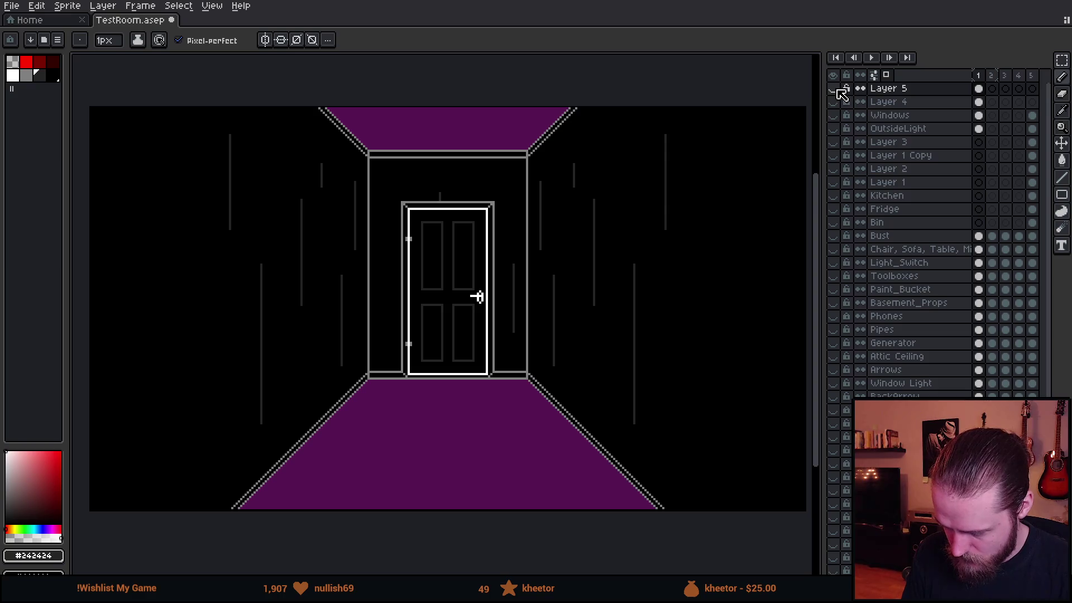
left_click(834, 115)
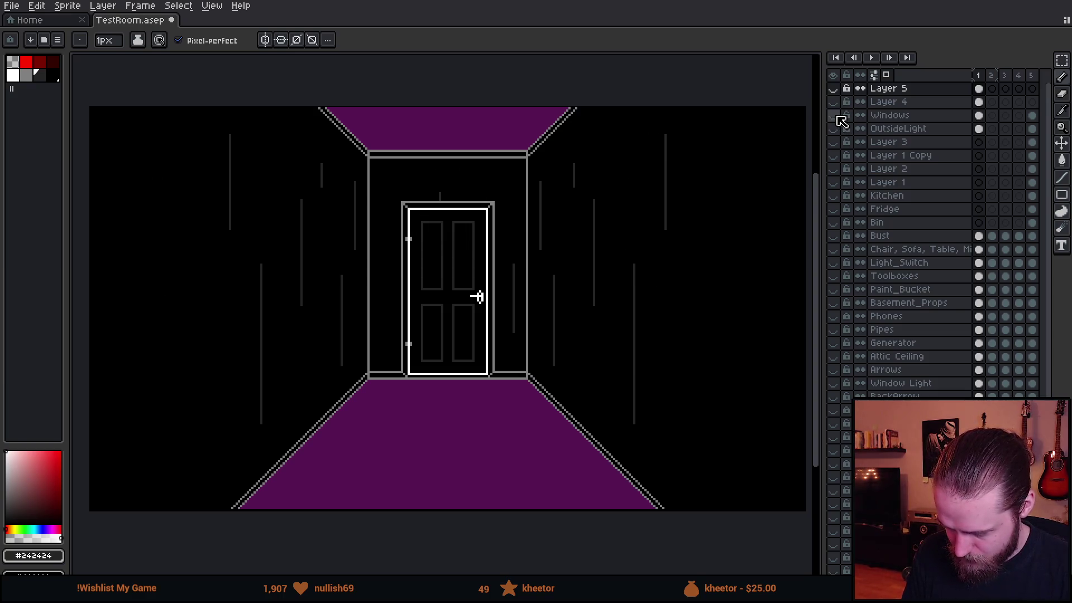
left_click(898, 118)
key("Delete")
left_click(891, 120)
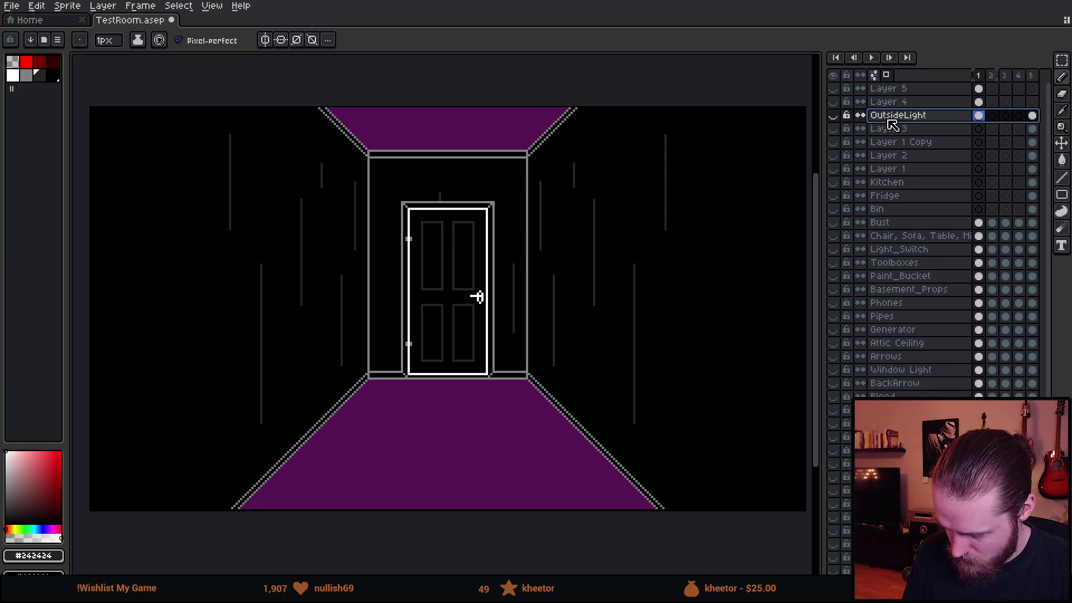
key("Delete")
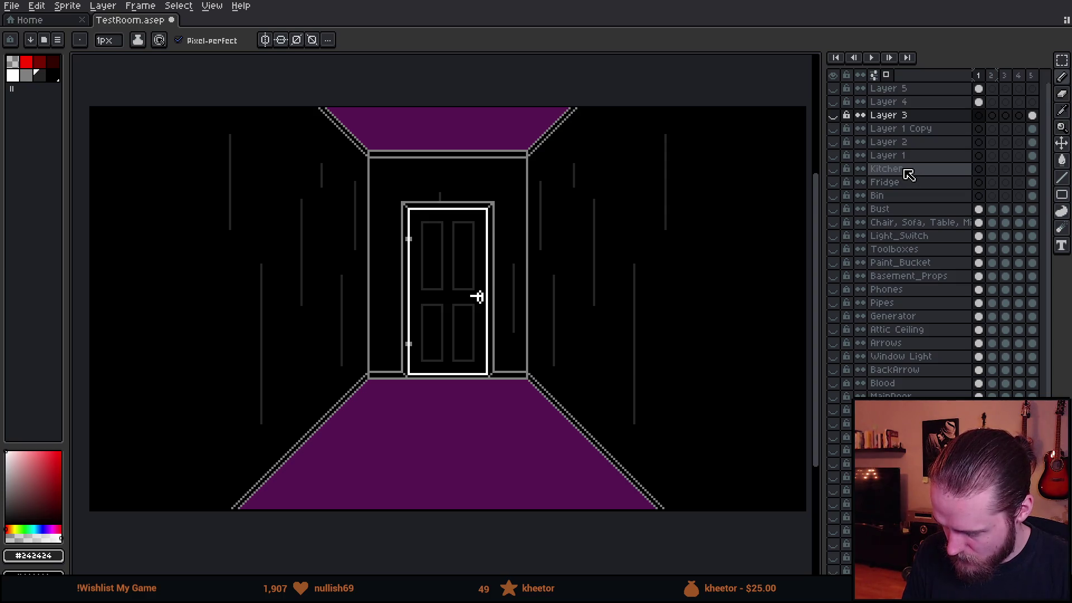
Delete the leftover numbered layers 5, 4, 3, Layer 1 Copy, 2 and 1
left_click(841, 95)
key("ctrl+e")
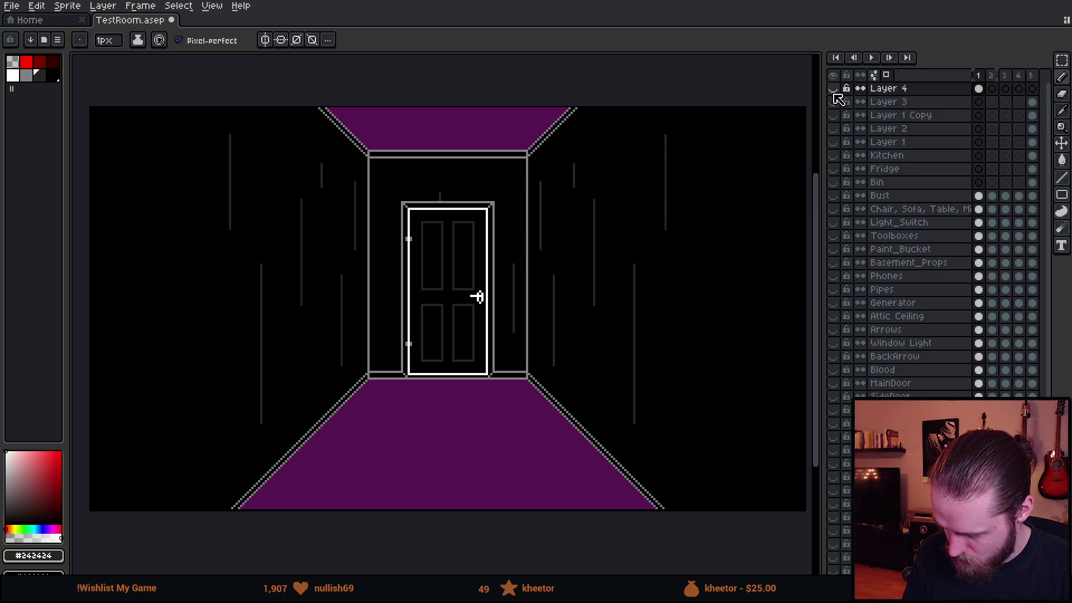
key("ctrl+e")
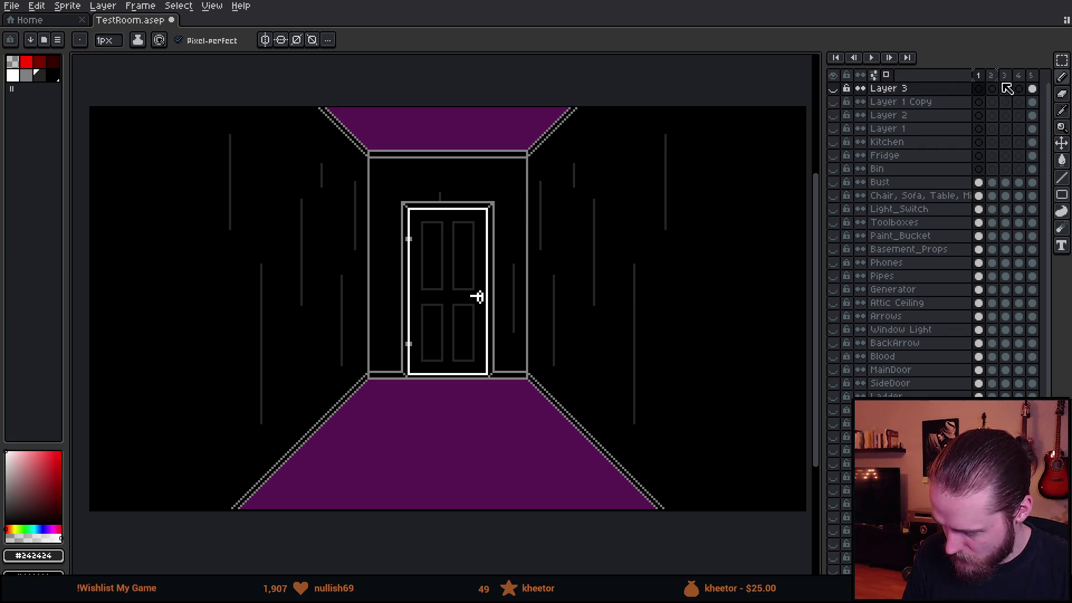
left_click(1031, 75)
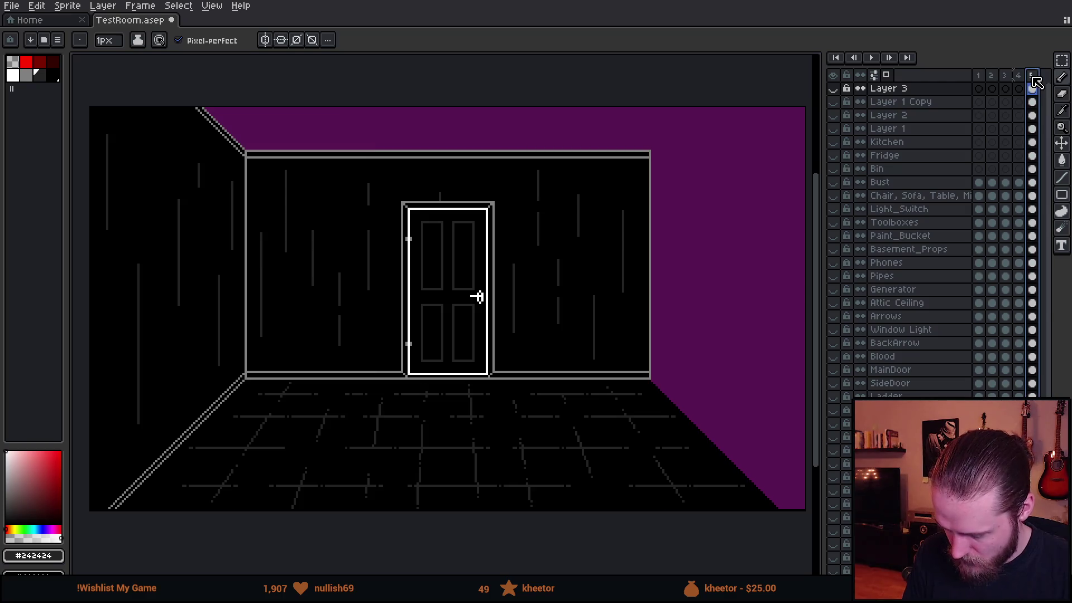
left_click(834, 88)
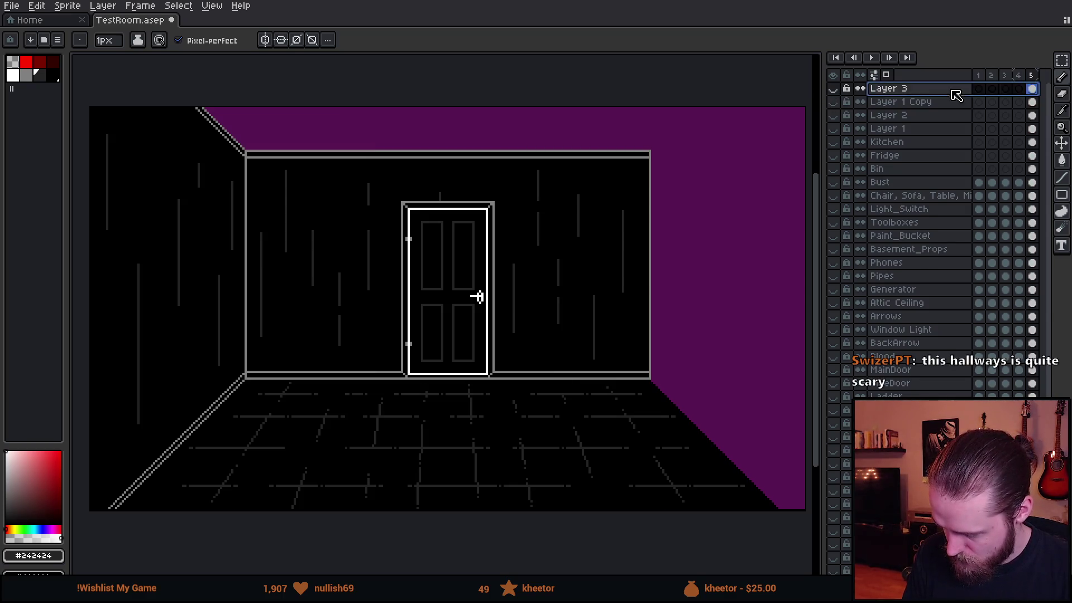
key("ctrl+e")
left_click(834, 88)
left_click(834, 88)
key("ctrl+e")
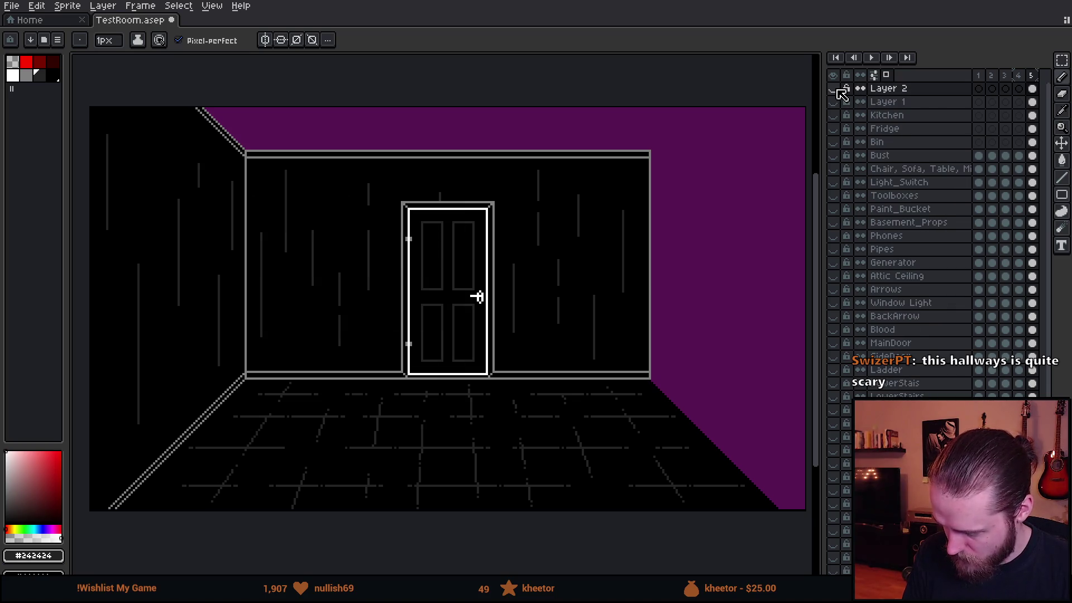
key("ctrl+e")
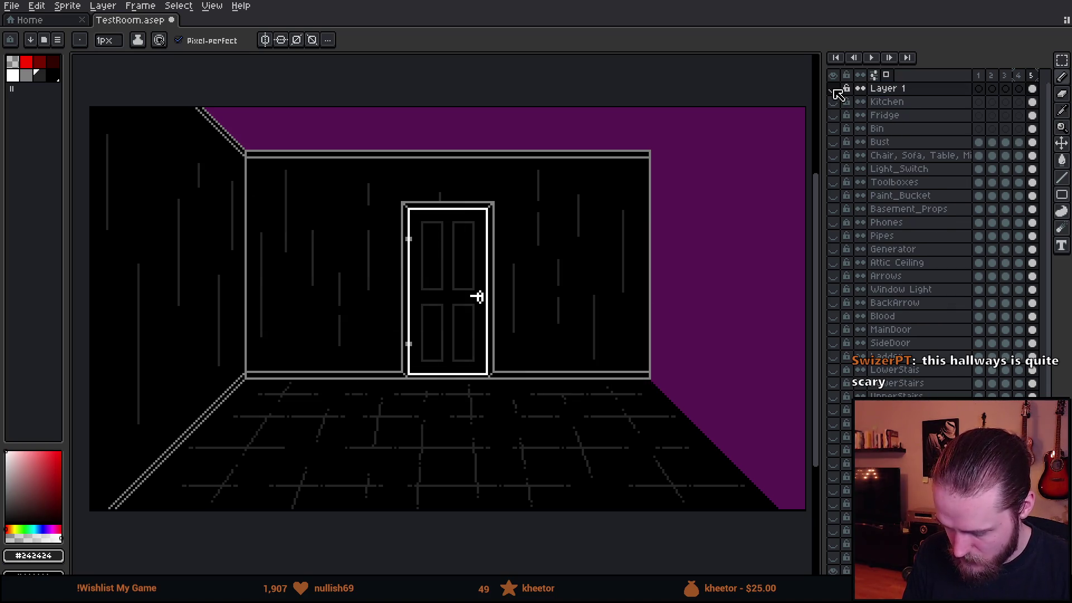
key("ctrl+e")
Delete the Kitchen, Fridge and Bin layers, then remove frames 2 through 5
left_click(833, 88)
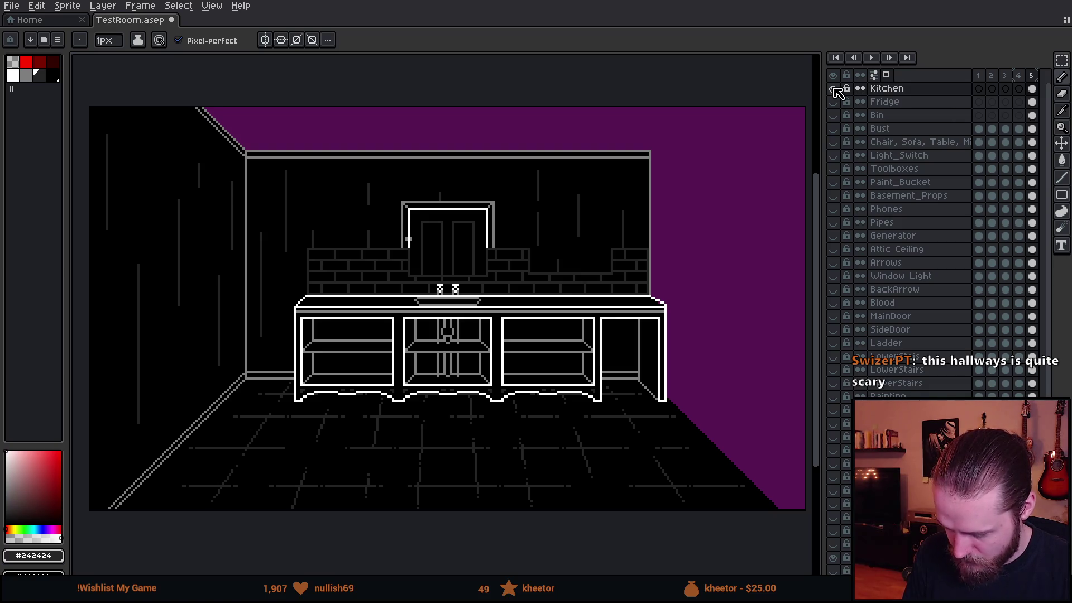
left_click(834, 89)
key("ctrl+e")
left_click(833, 88)
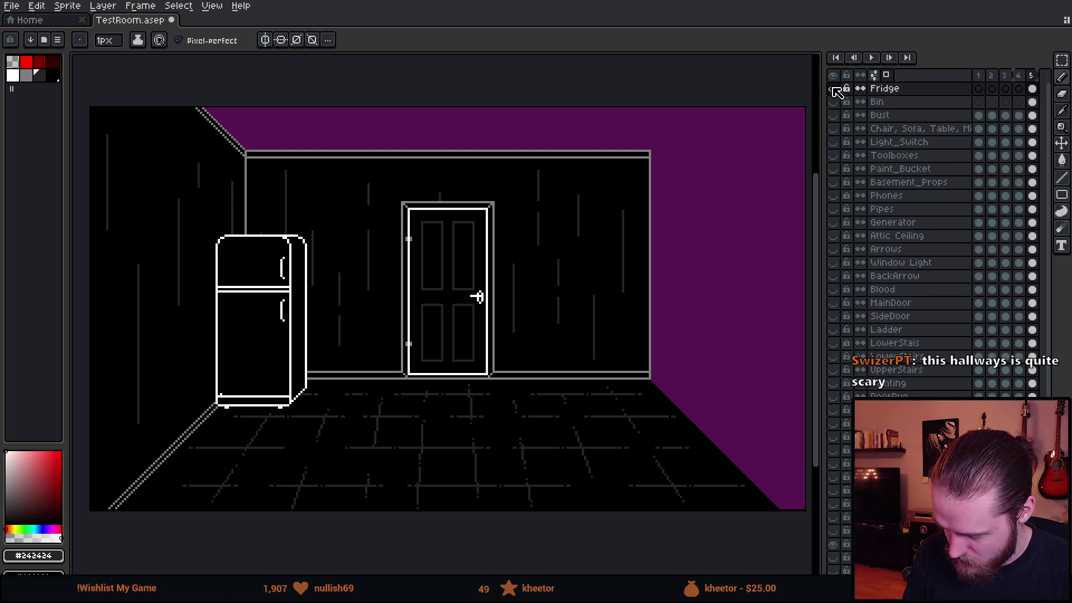
key("ctrl+e")
left_click(833, 88)
key("ctrl+e")
key("ctrl+e")
left_click_drag(991, 76, 1036, 77)
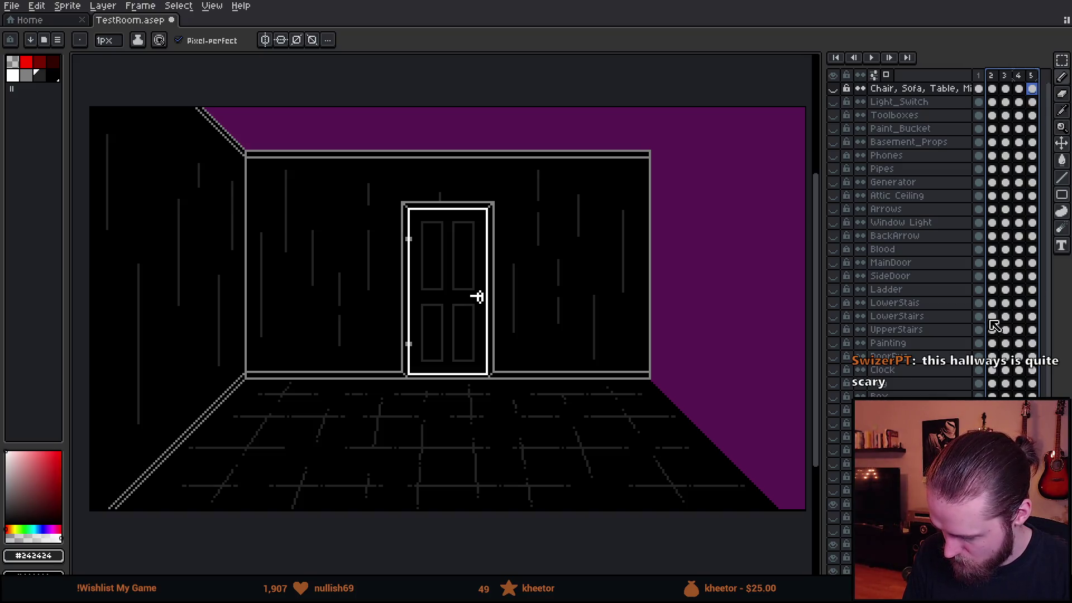
key("alt+c")
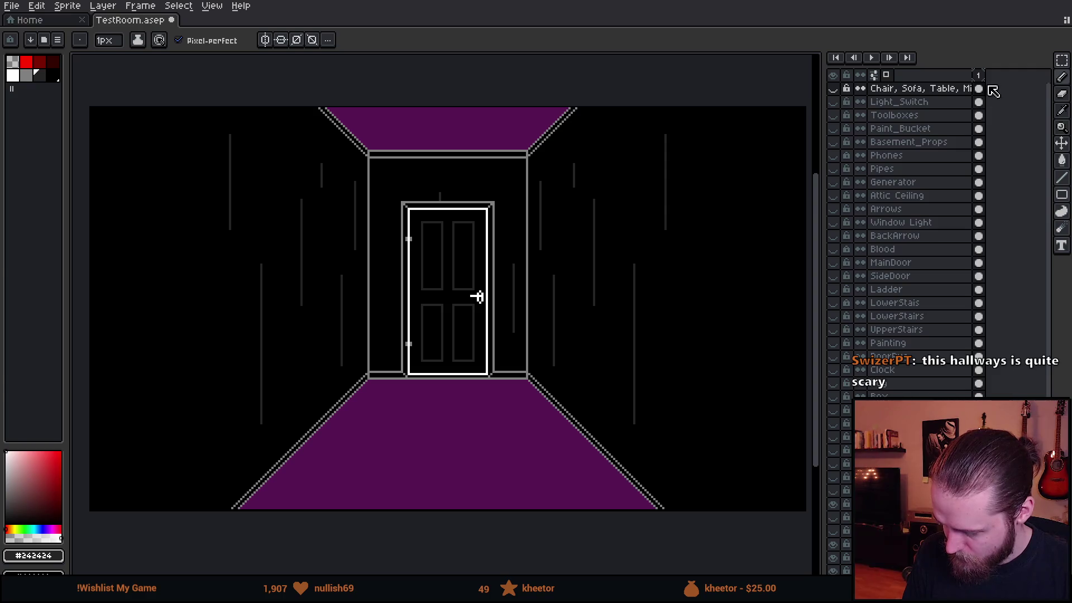
Widen the layers panel and delete the furniture and Light_Switch layers
left_click_drag(824, 114, 867, 112)
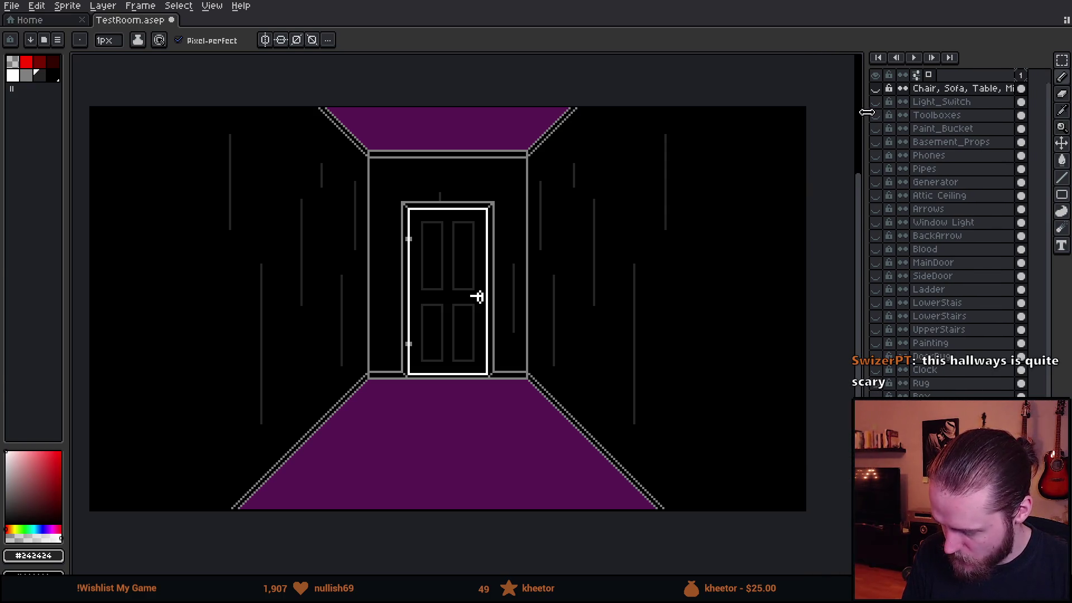
left_click(877, 89)
left_click(877, 88)
left_click(935, 88)
key("Delete")
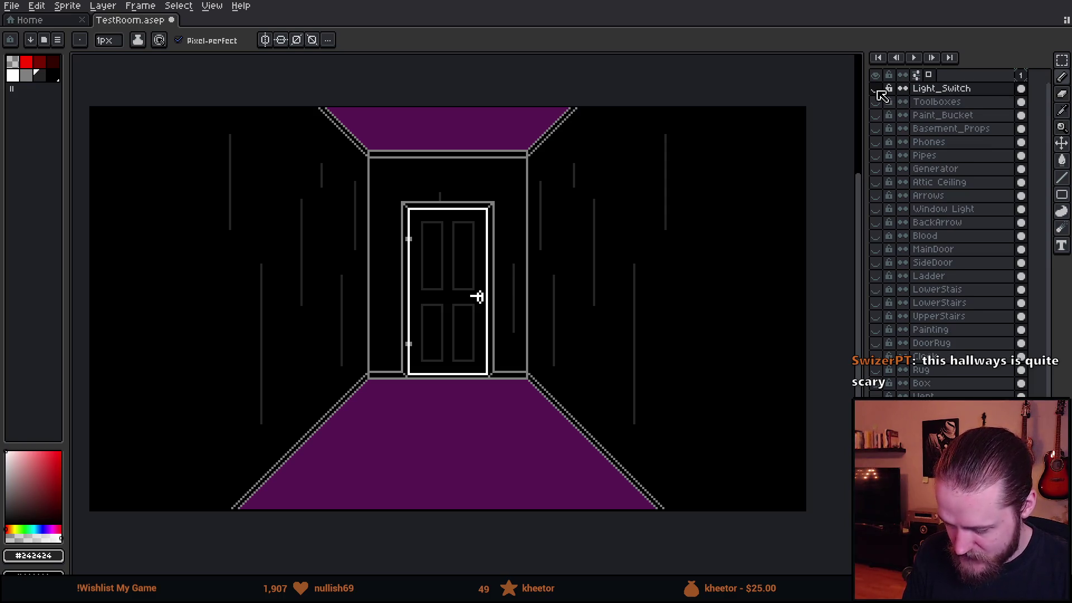
left_click(932, 88)
key("Delete")
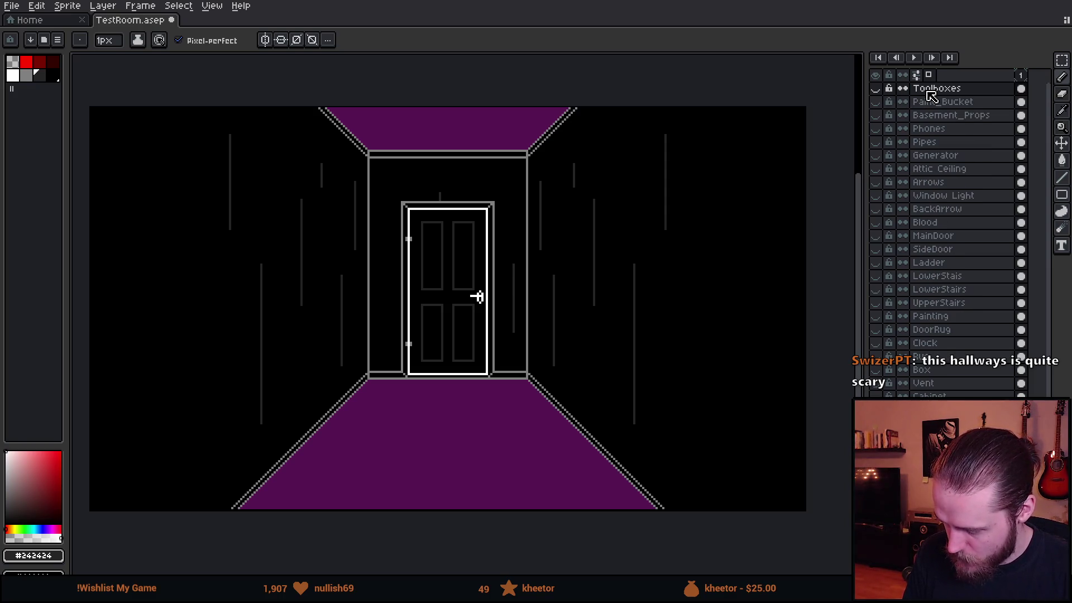
Preview and delete the Toolboxes and Paint_Bucket layers
left_click(875, 89)
left_click(937, 89)
key("Delete")
left_click(875, 89)
left_click(875, 88)
left_click(940, 89)
key("Delete")
left_click(875, 89)
left_click(876, 89)
Delete the Basement_Props, Phones, Pipes and Generator layers
key("Delete")
left_click(875, 90)
left_click(876, 91)
key("Delete")
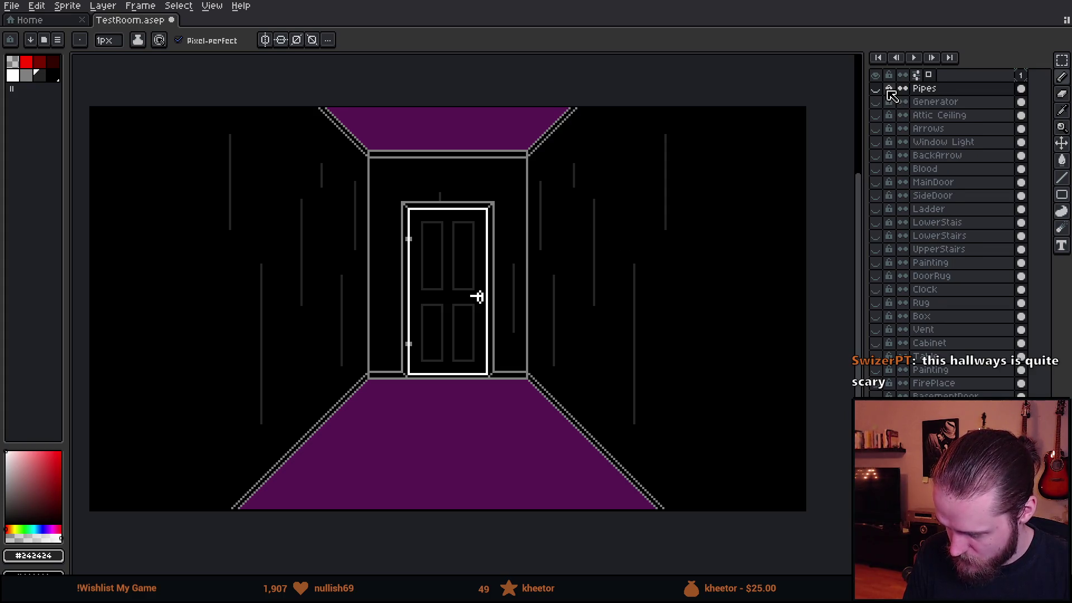
key("Delete")
key("Delete")
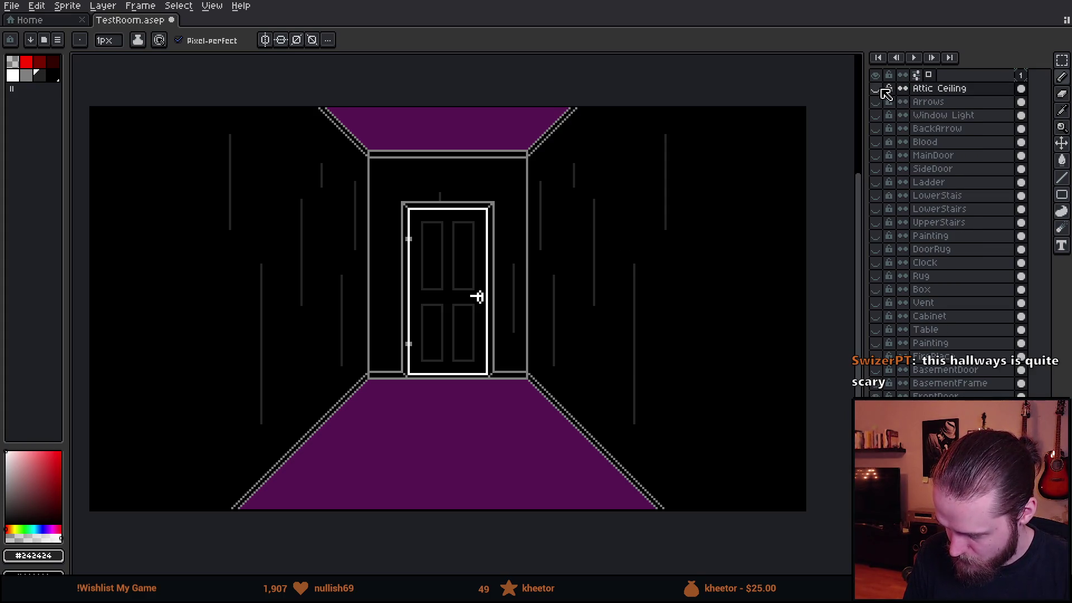
Show the Attic Ceiling artwork and ready the Paint Bucket with black as the colour
left_click(877, 89)
left_click(878, 89)
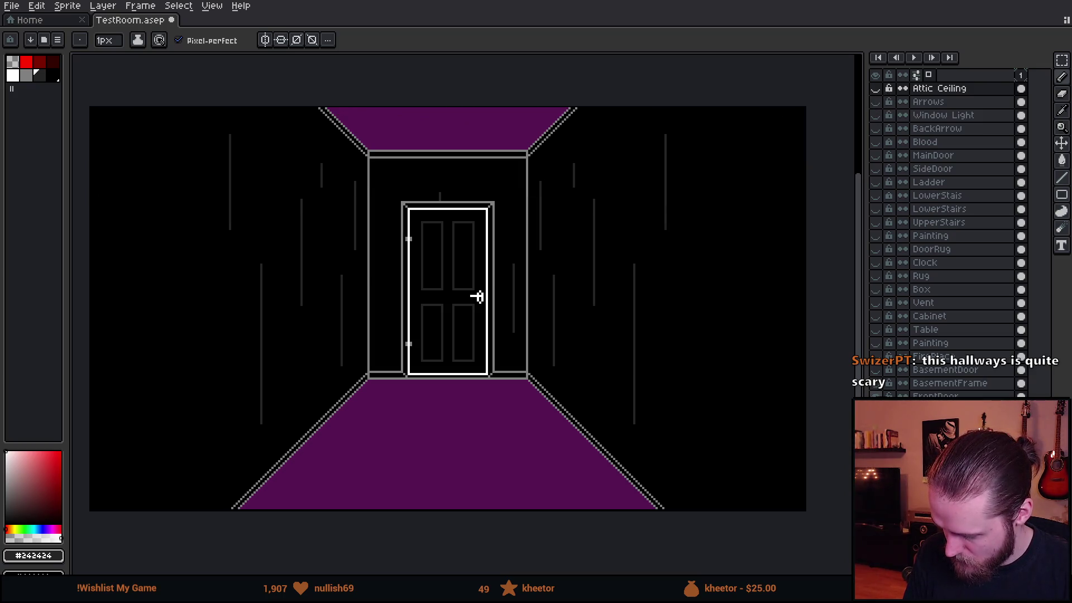
key("Delete")
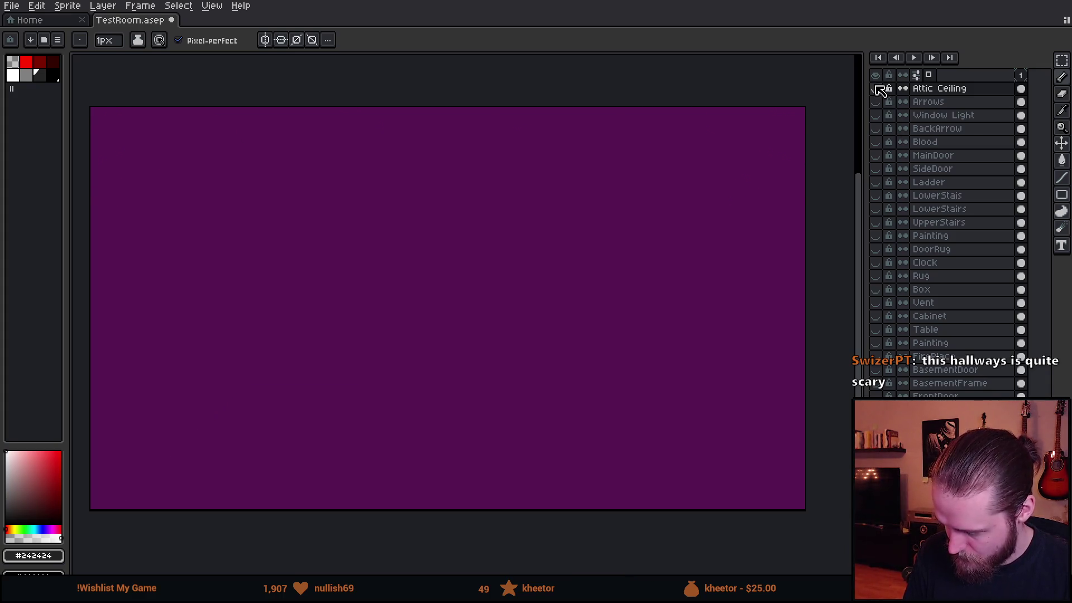
left_click(876, 88)
scroll(231, 164, "up", 1)
left_click(233, 164)
key("g")
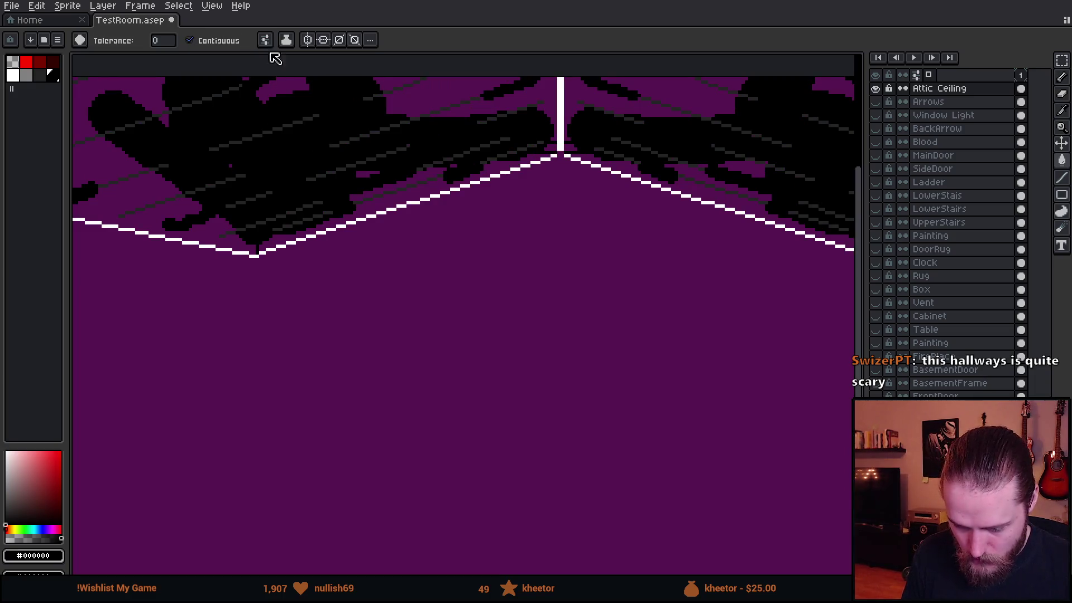
left_click(265, 39)
left_click(241, 195)
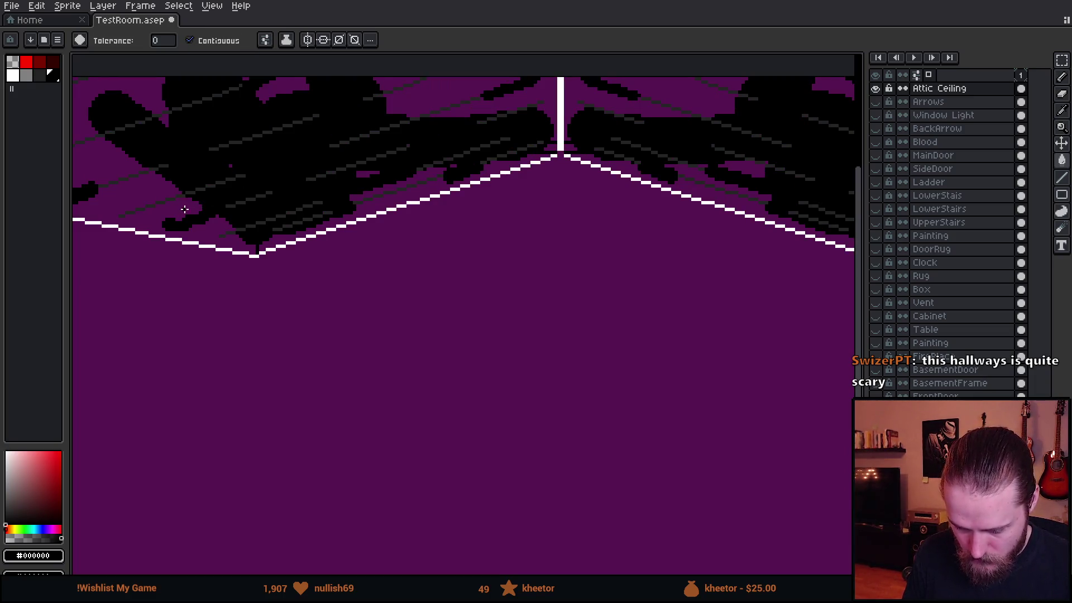
Bucket-fill the purple ceiling patches black, including an all-matching-pixels fill
left_click(184, 201)
scroll(263, 235, "down", 1)
scroll(189, 204, "down", 1)
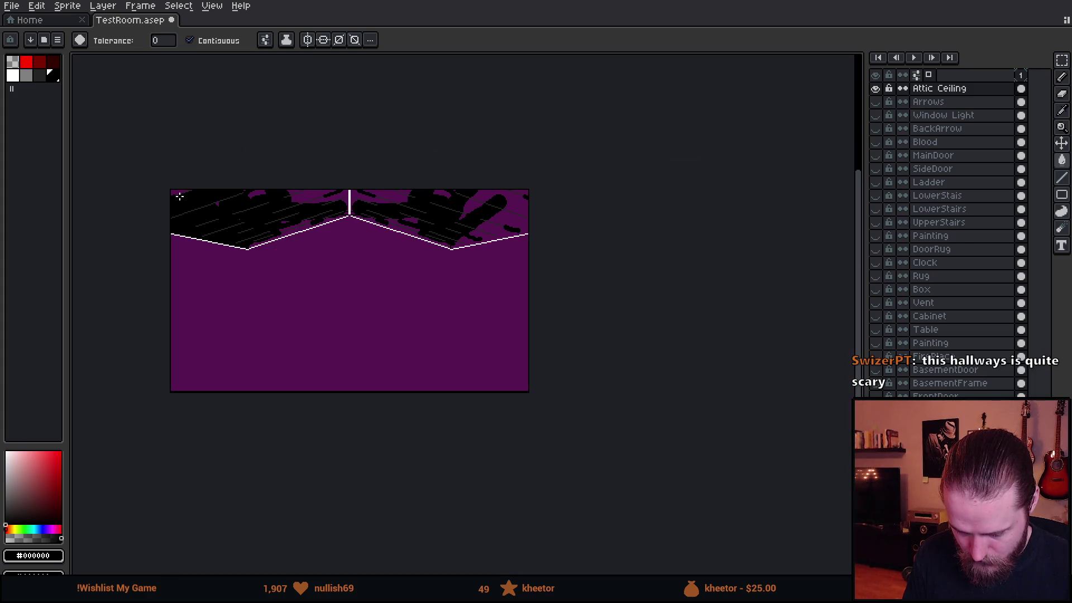
scroll(291, 201, "up", 1)
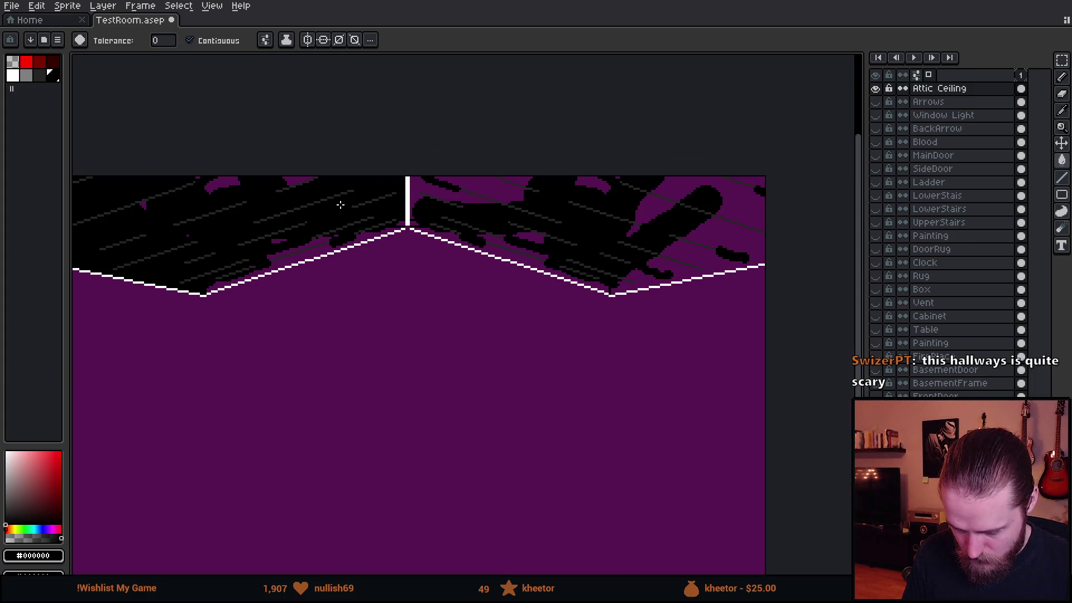
left_click(314, 241)
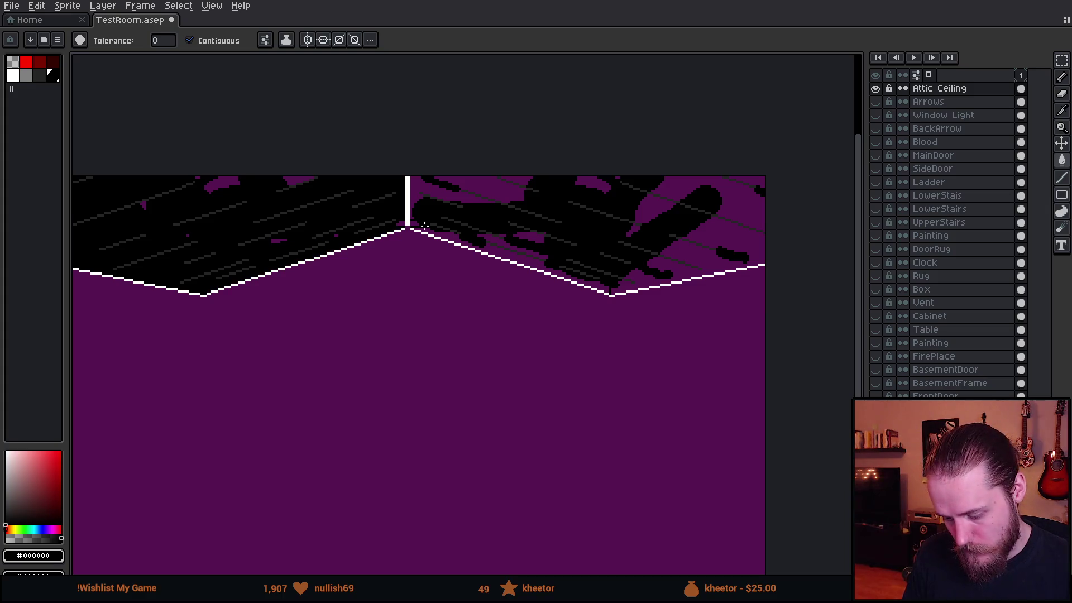
left_click(450, 198)
left_click(501, 186)
left_click(217, 40)
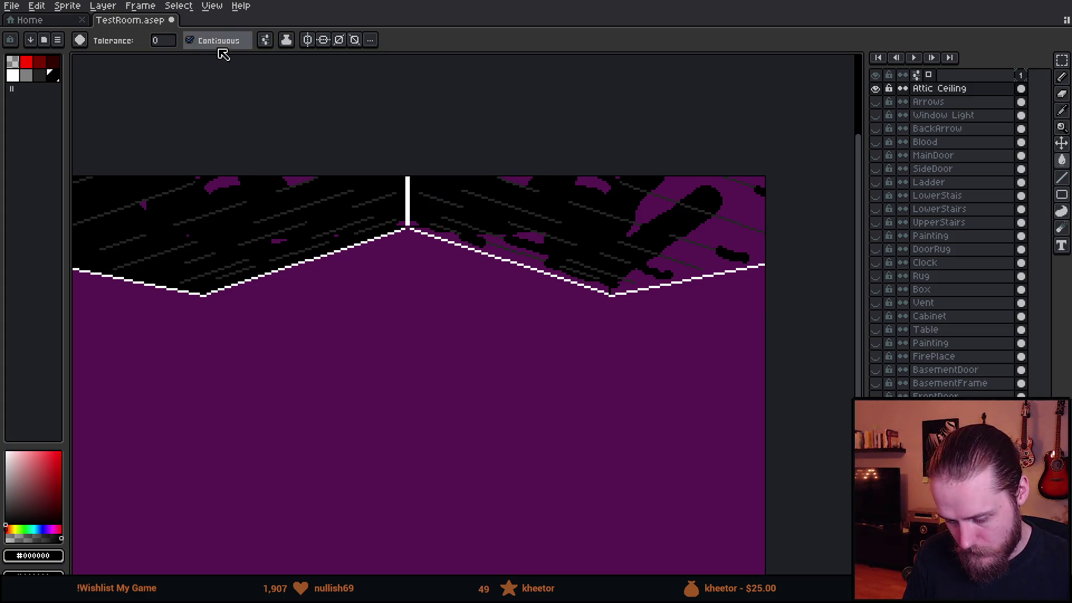
left_click(657, 202)
Undo the unwanted fill, refill, and set bucket connectivity to 4-Connected
left_click(201, 40)
left_click(264, 39)
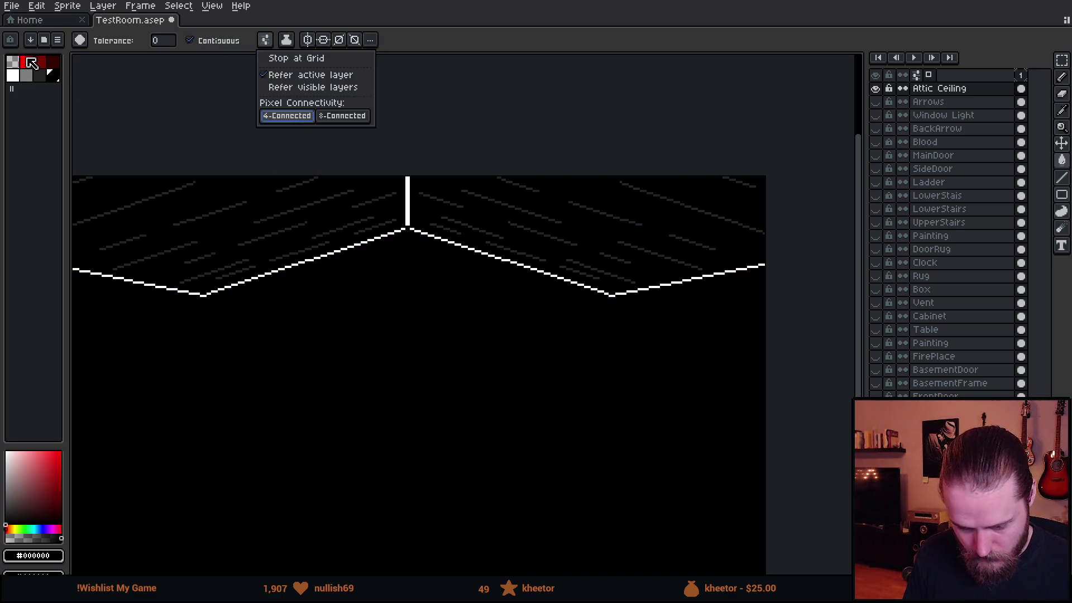
key("ctrl+z")
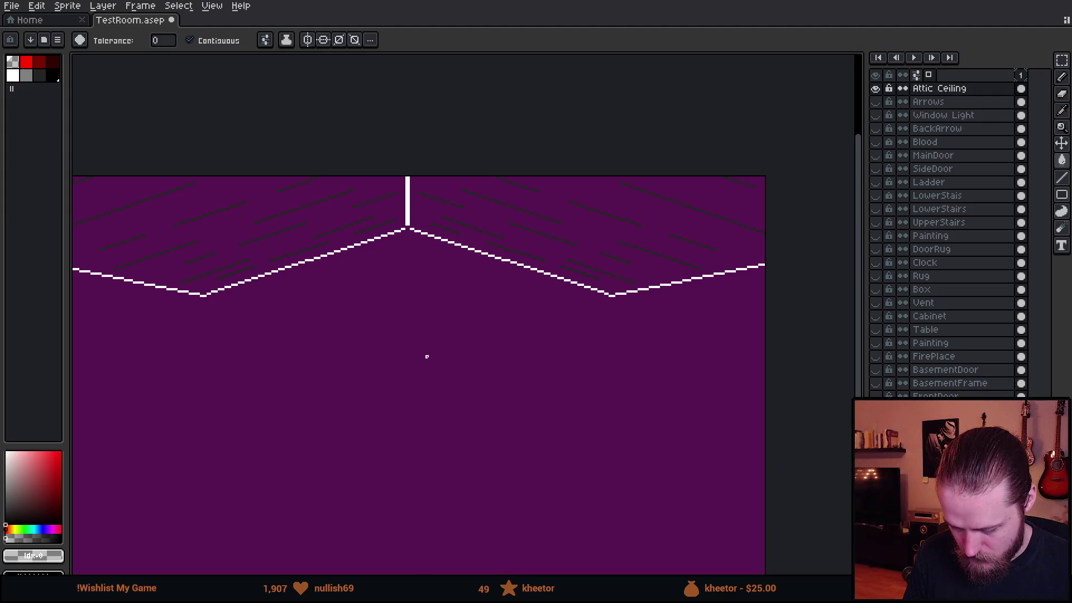
left_click(426, 356)
left_click(267, 41)
left_click(285, 118)
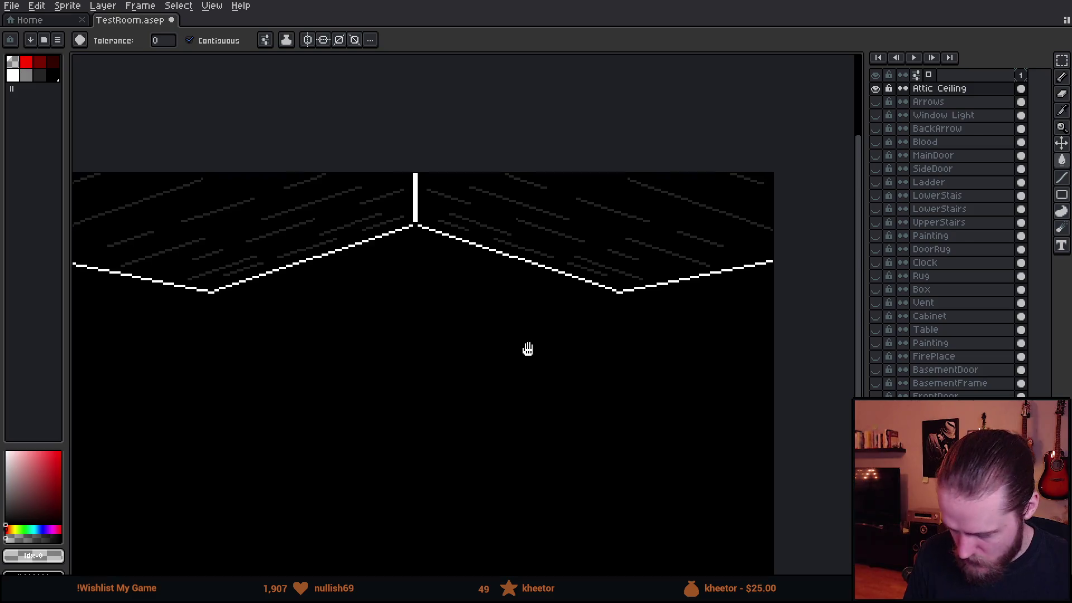
Pencil a white pixel at the roof peak, then fill the area below the ceiling lines purple
left_click_drag(528, 350, 648, 324)
scroll(587, 267, "up", 3)
key("i")
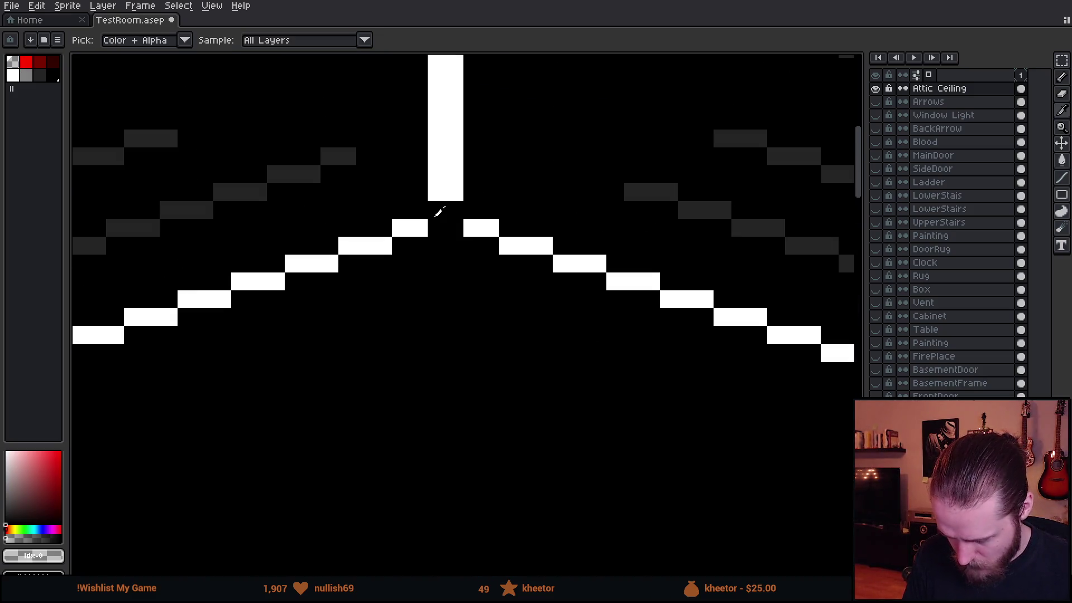
left_click(425, 225)
key("b")
left_click(438, 211)
scroll(454, 208, "down", 3)
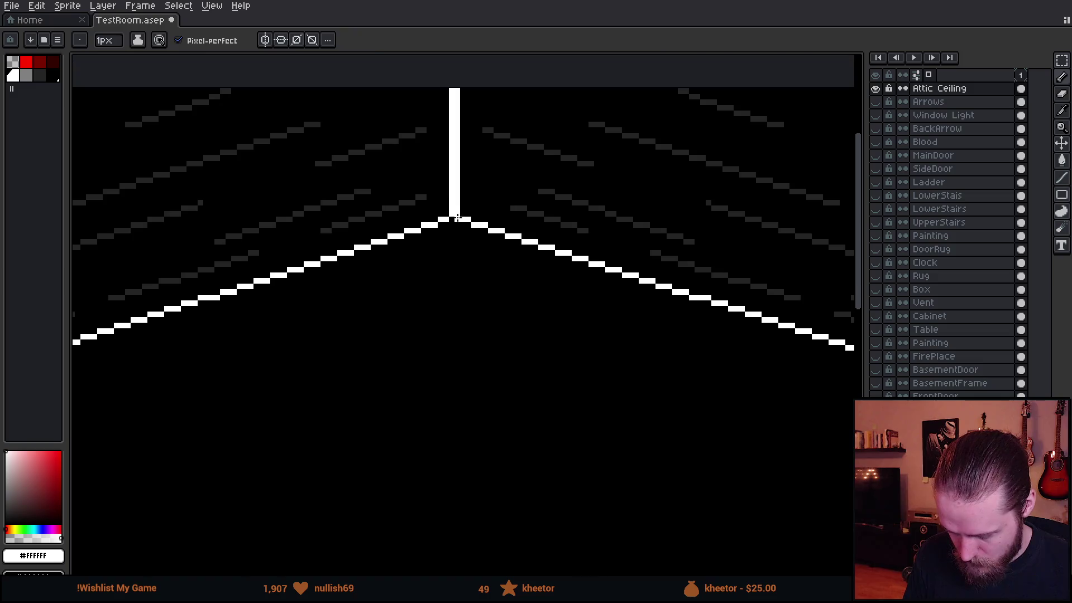
key("g")
left_click(475, 382)
scroll(474, 382, "down", 3)
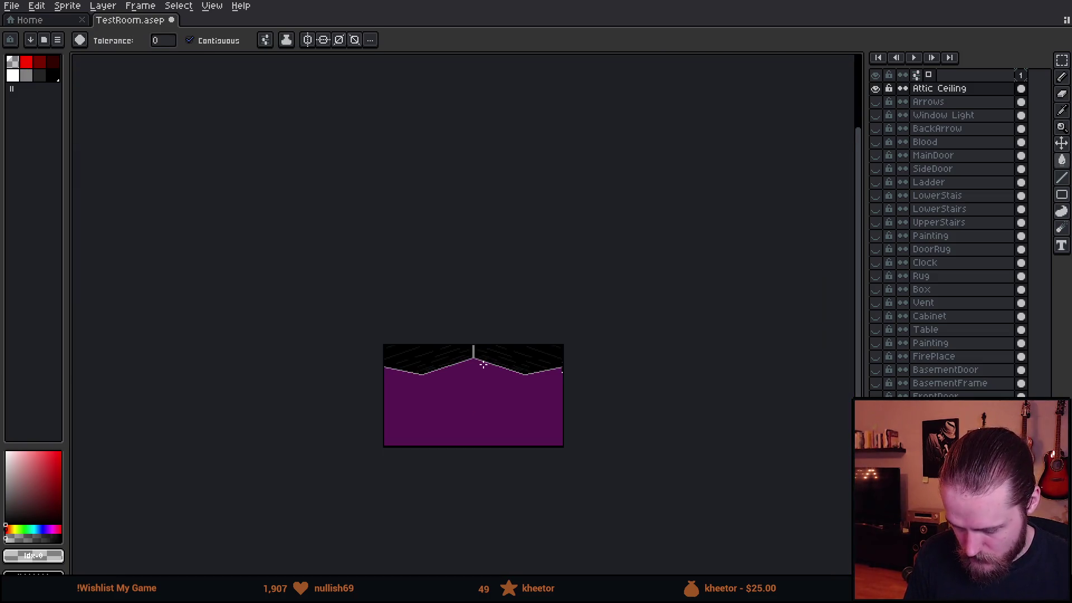
scroll(481, 377, "up", 1)
scroll(487, 395, "up", 1)
Hide the Attic Ceiling layer, leaving a plain purple canvas
key("v")
key("g")
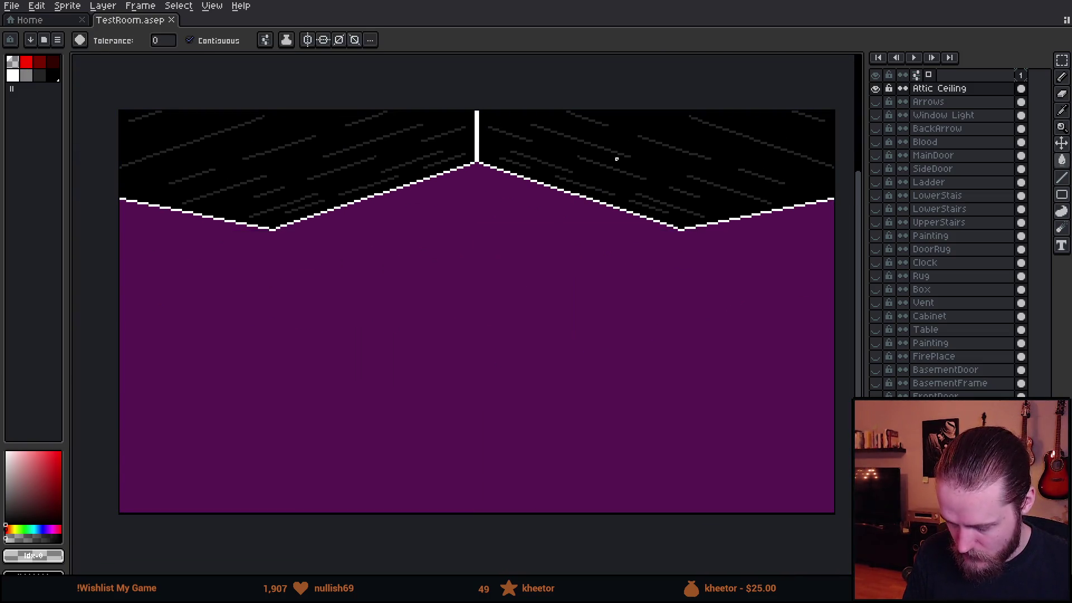
left_click(875, 89)
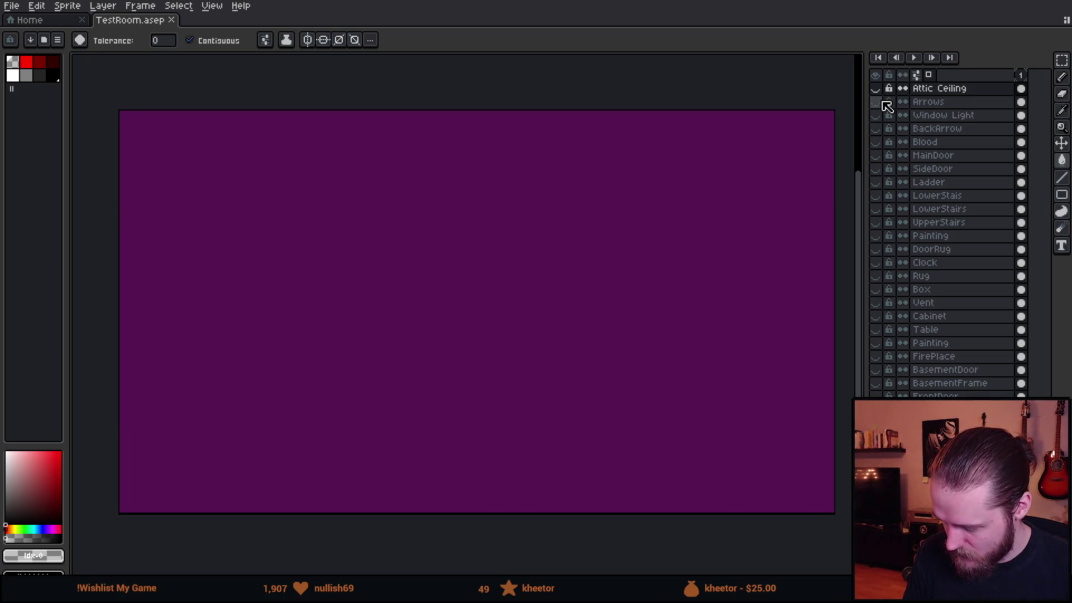
Delete the Arrows, Window Light and BackArrow layers
left_click(877, 102)
left_click(928, 102)
key("Delete")
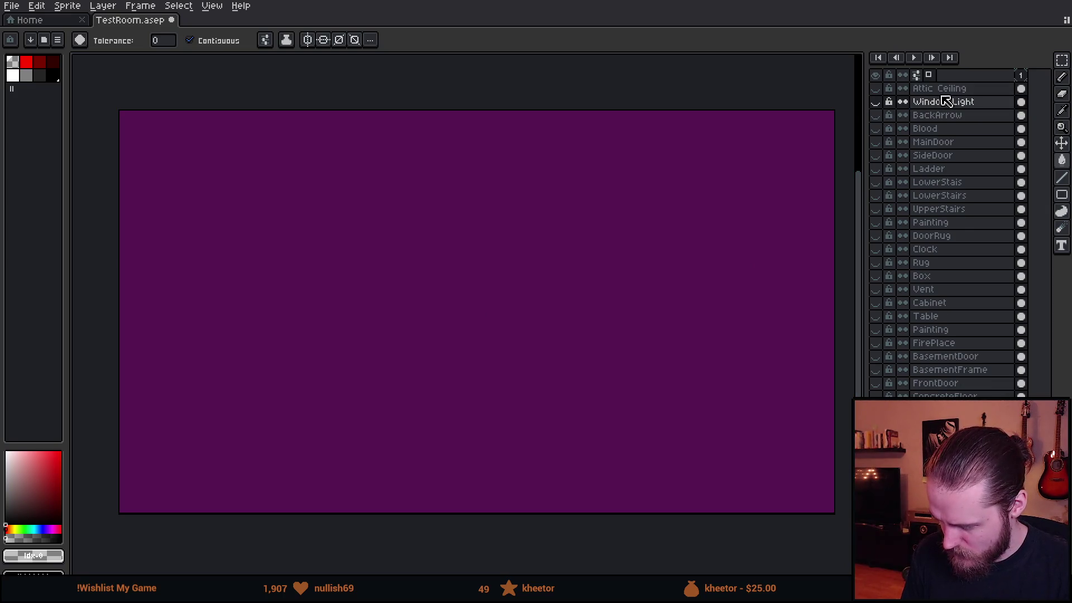
key("Delete")
key("Delete")
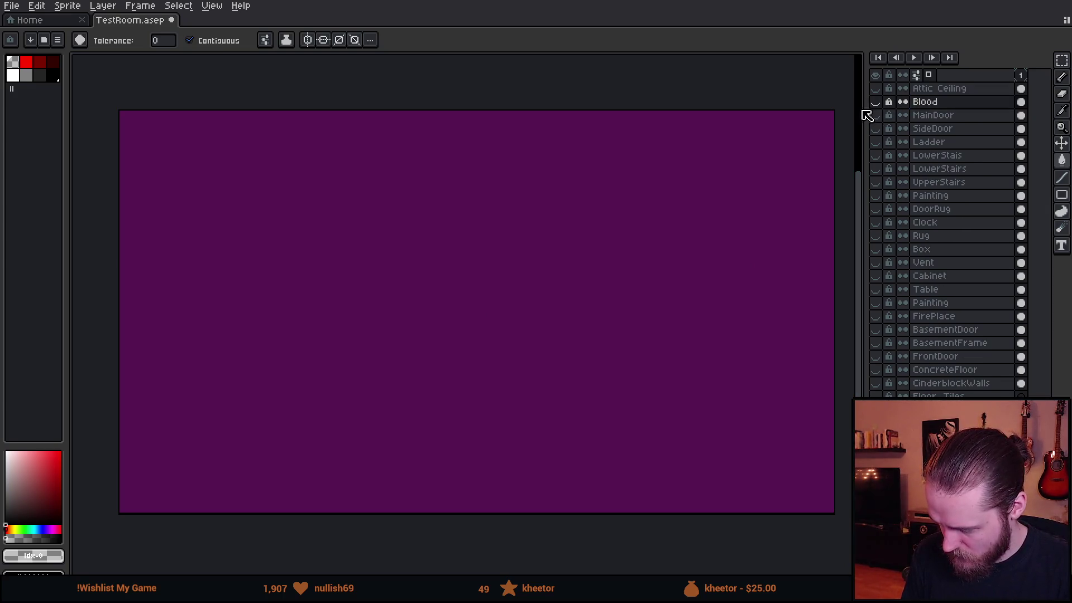
key("Delete")
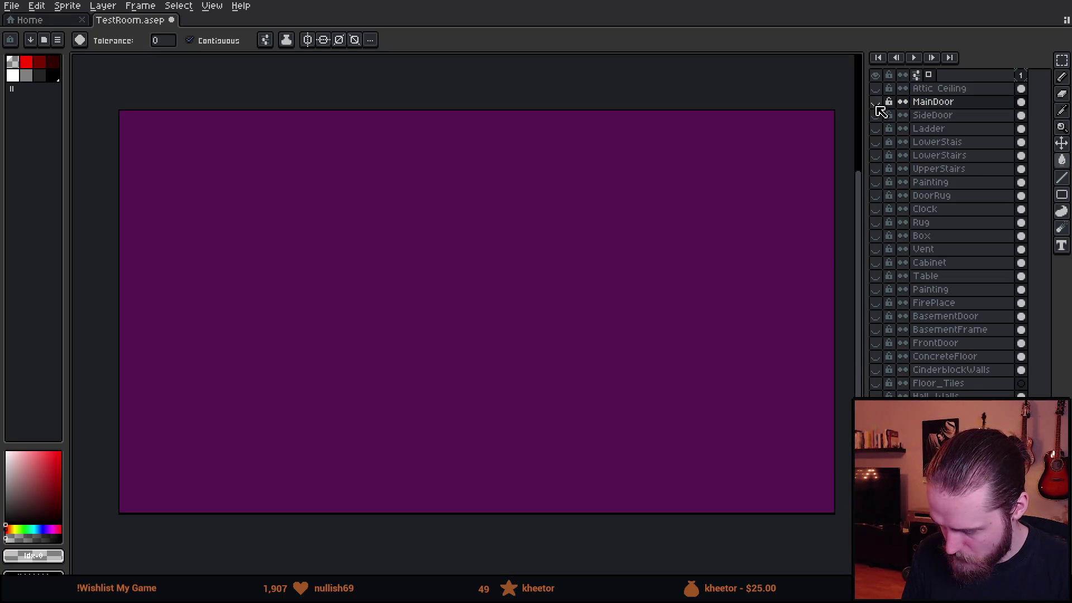
Preview and keep MainDoor and SideDoor, then delete the Ladder and LowerStais layers
left_click(876, 101)
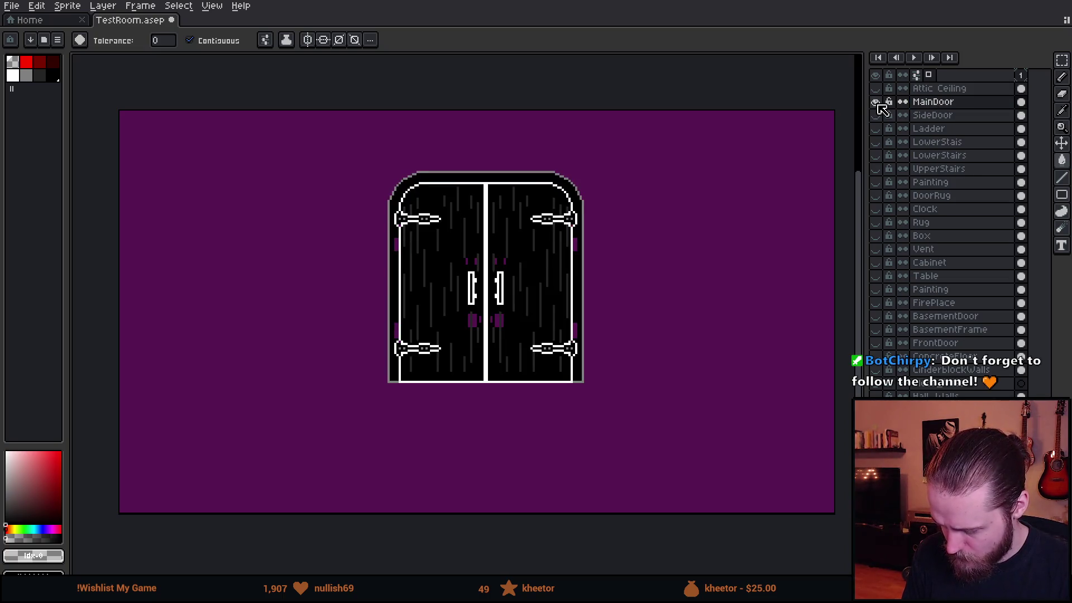
left_click(878, 102)
left_click(878, 115)
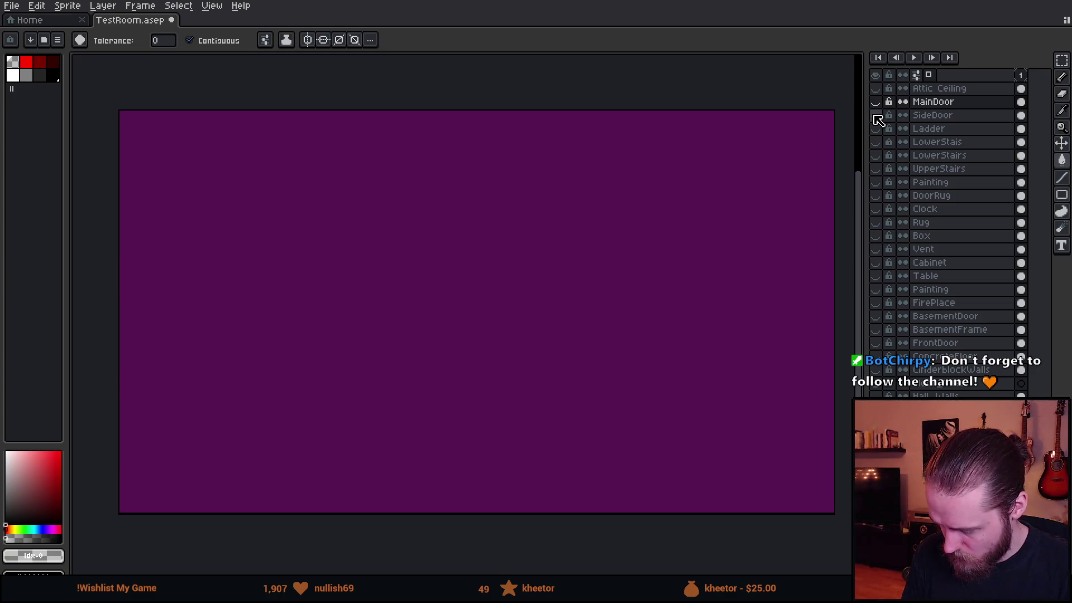
left_click(877, 129)
key("Delete")
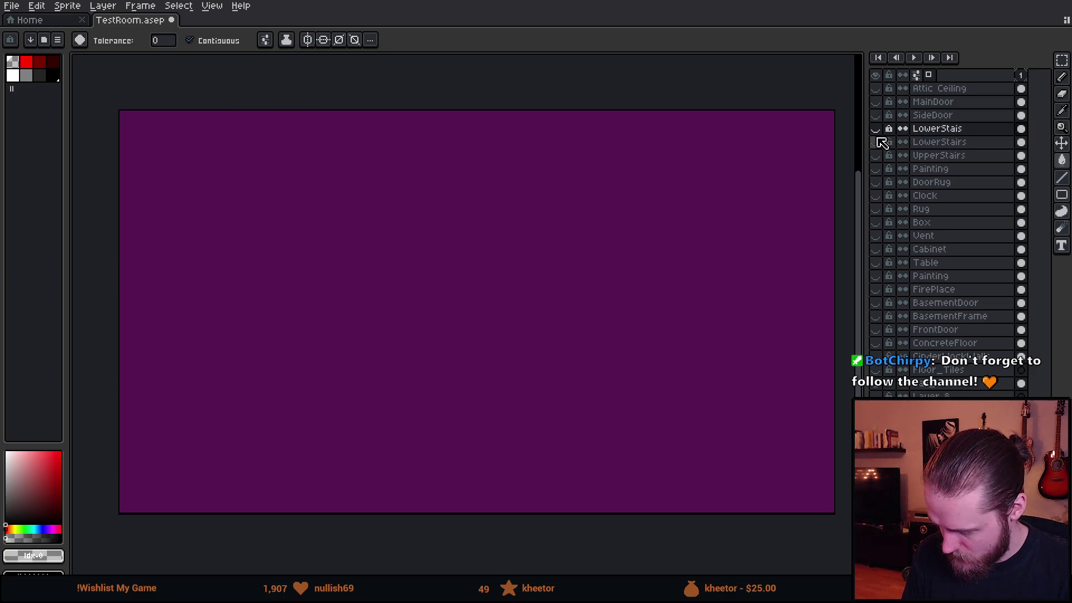
left_click(877, 128)
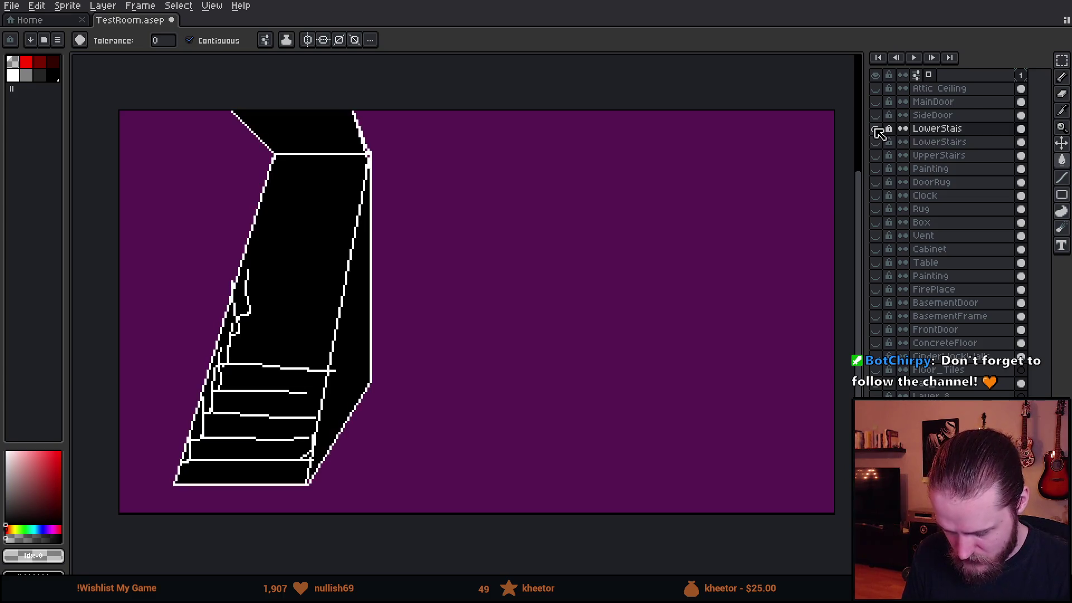
key("Delete")
Delete the LowerStairs, UpperStairs and Painting layers and show the DoorRug layer
left_click(877, 128)
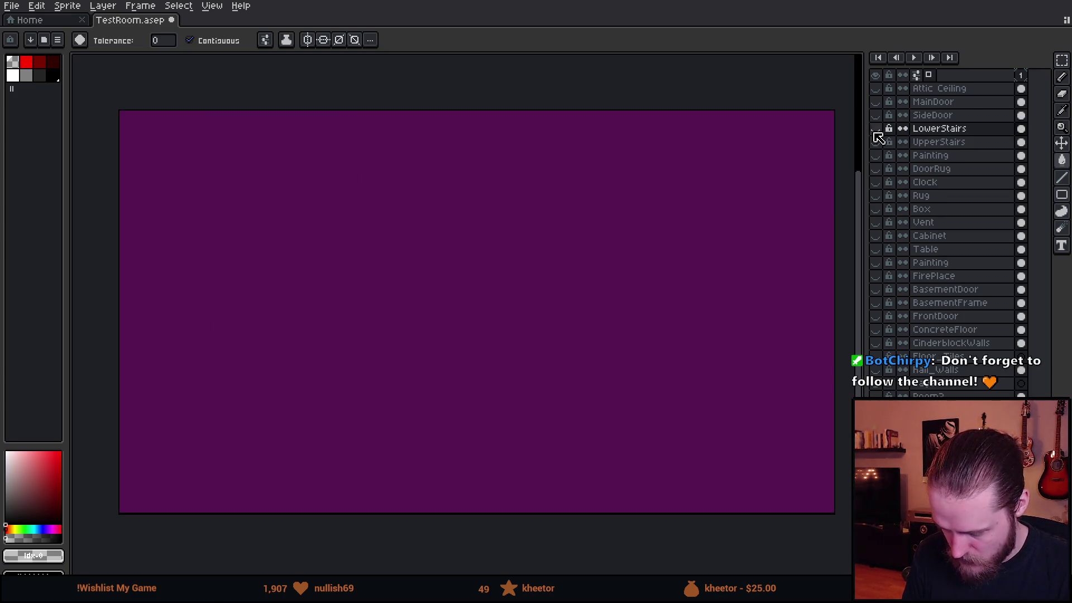
key("Delete")
left_click(880, 132)
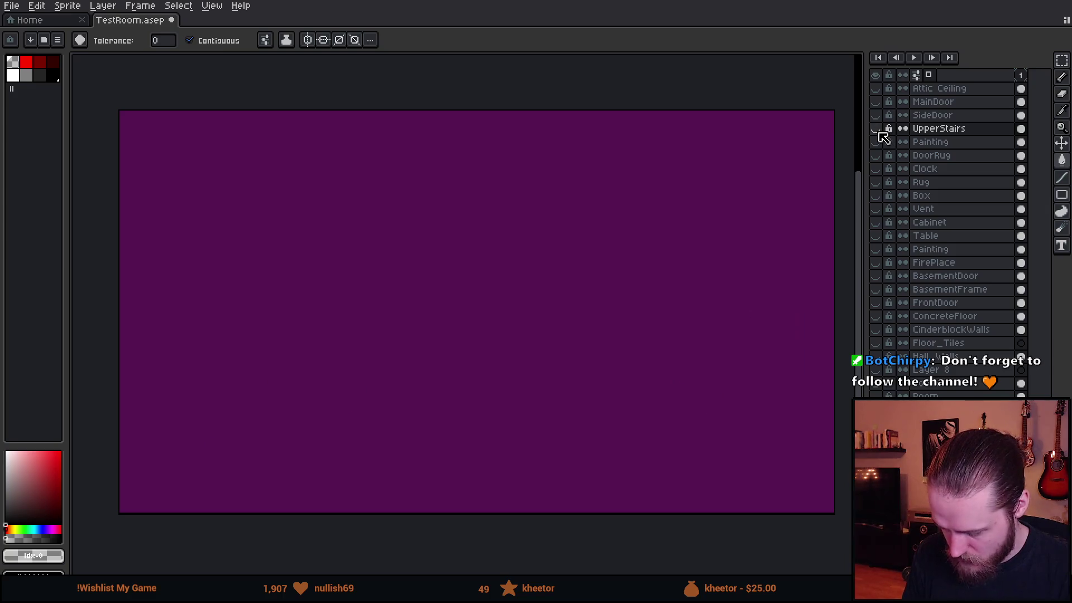
key("Delete")
left_click(877, 129)
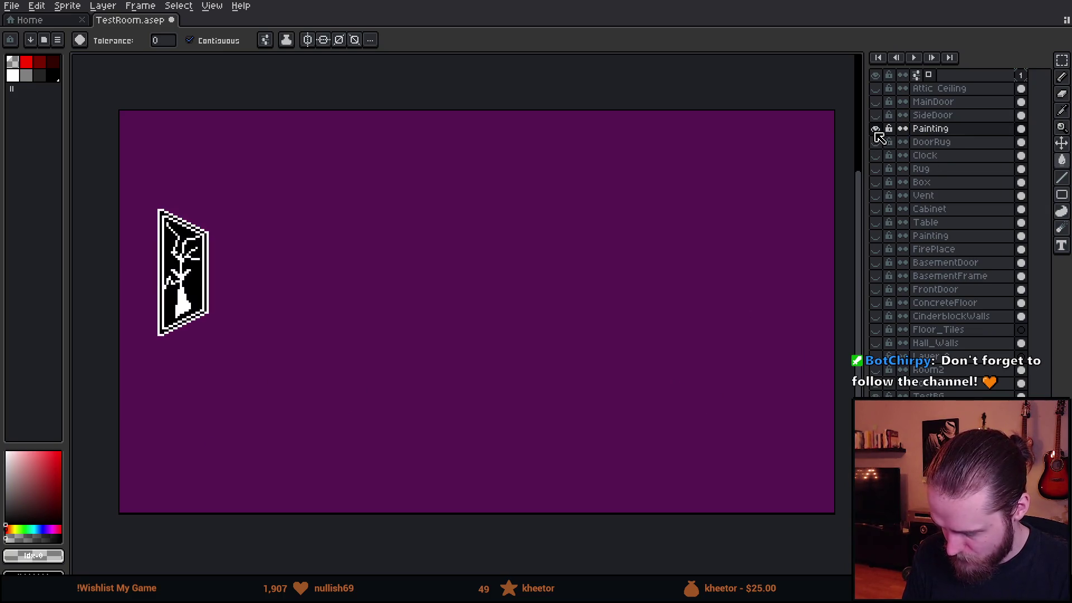
key("Delete")
left_click(876, 129)
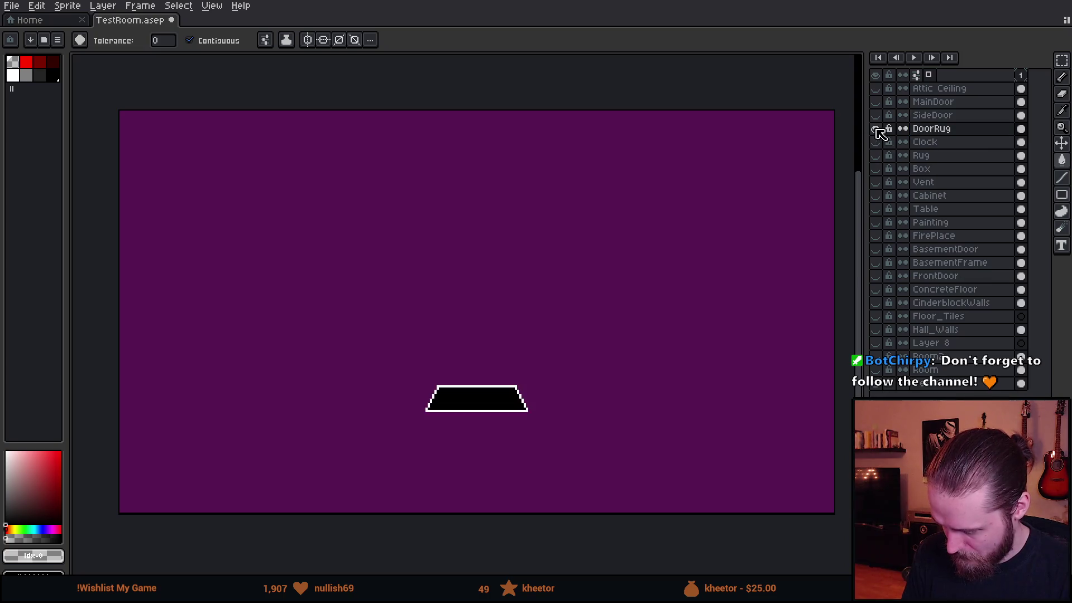
left_click(877, 129)
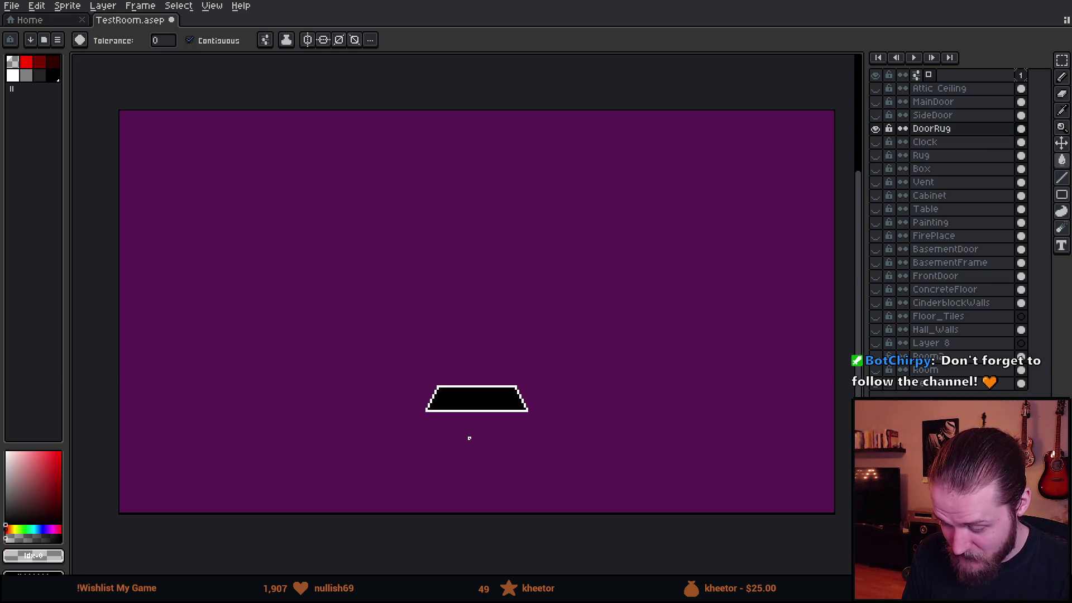
scroll(478, 433, "up", 3)
scroll(524, 309, "down", 2)
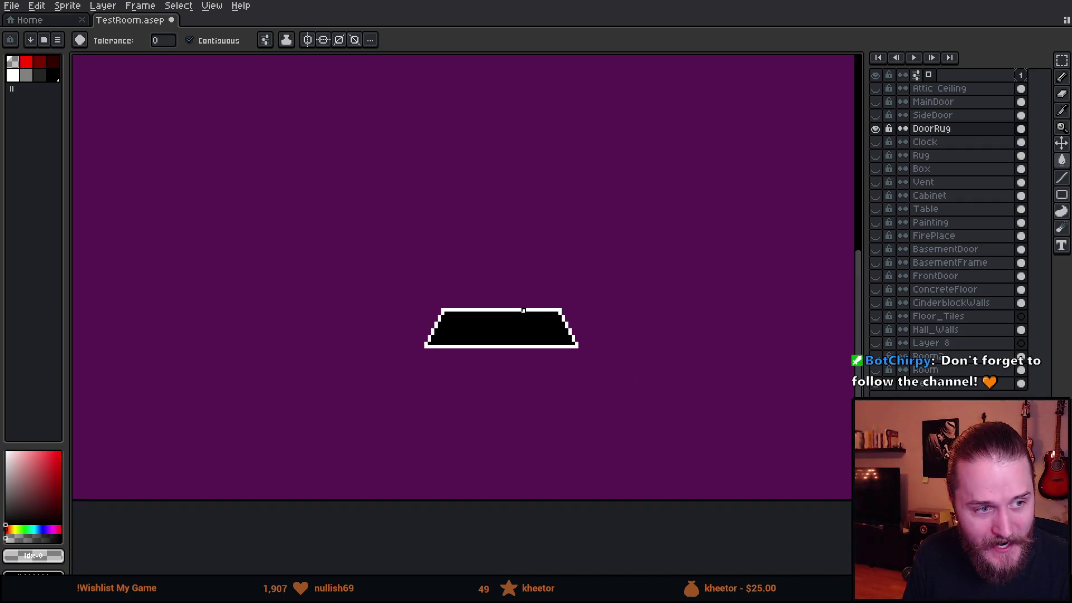
scroll(524, 310, "down", 1)
Delete the DoorRug, Clock and Rug layers after previewing each
mouse_move(553, 274)
left_mouse_down()
mouse_move(516, 295)
mouse_move(508, 333)
left_mouse_up()
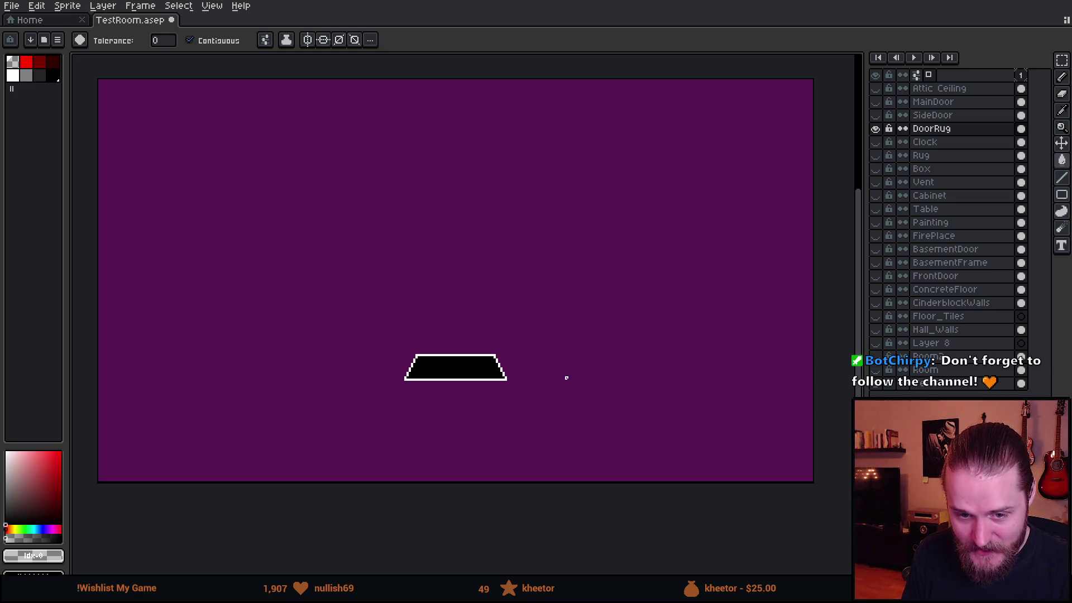
scroll(384, 303, "up", 1)
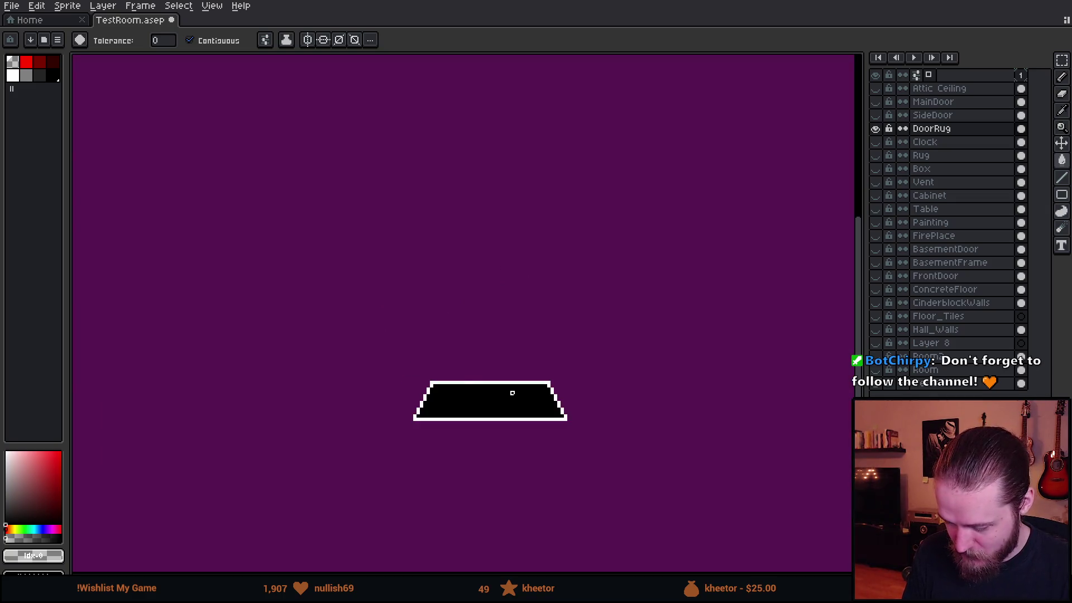
key("Delete")
left_click(876, 128)
scroll(332, 260, "down", 1)
scroll(280, 166, "up", 2)
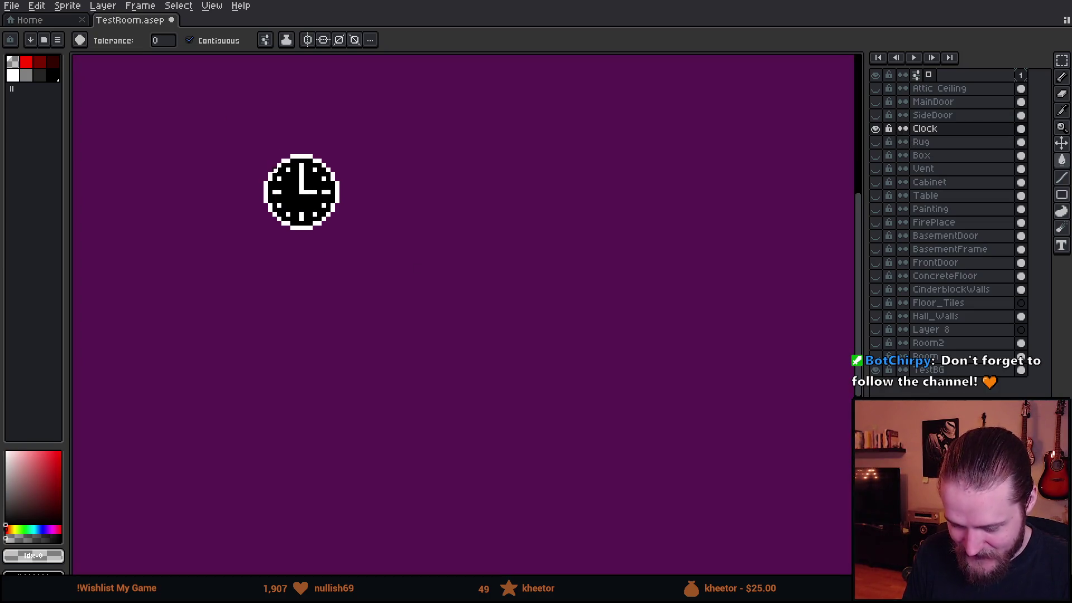
scroll(269, 212, "down", 1)
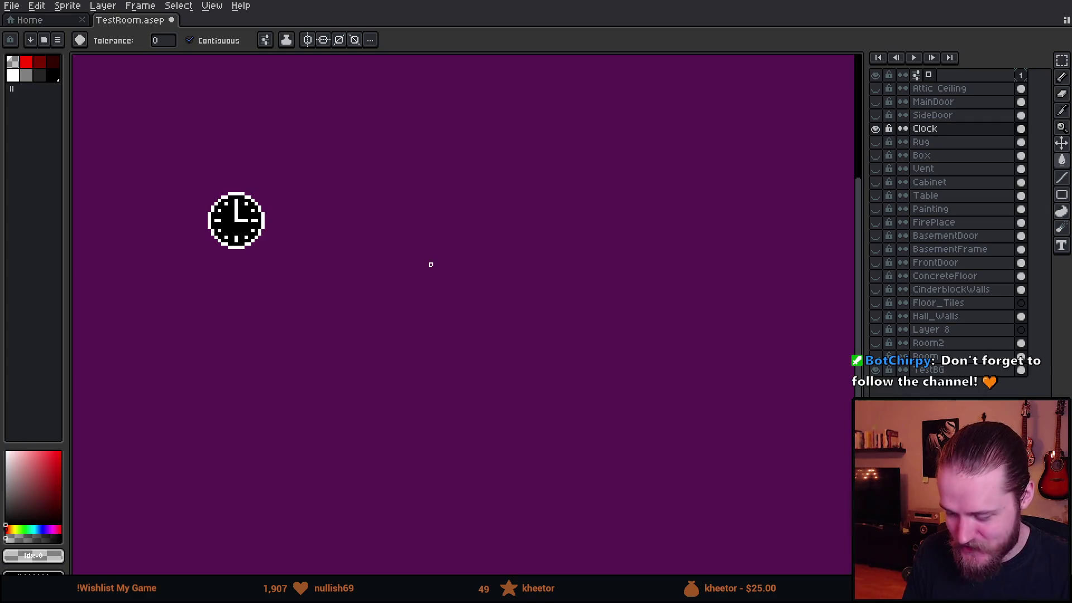
scroll(431, 264, "down", 1)
key("Delete")
left_click(878, 129)
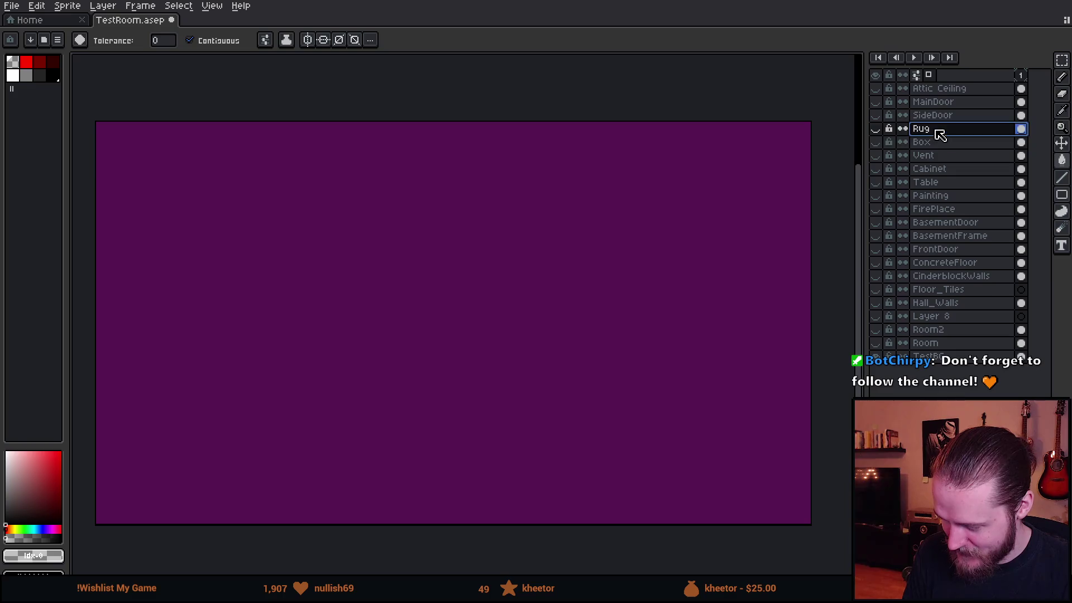
left_click(877, 129)
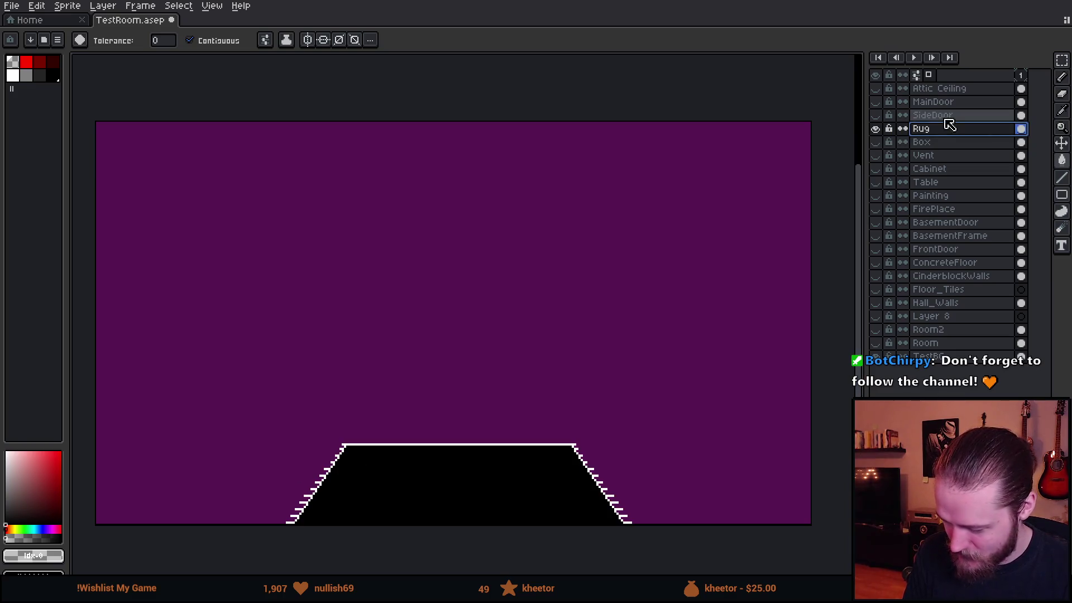
key("Delete")
Delete the Box, Vent, Cabinet, Table, Painting and FirePlace layers
left_click(876, 129)
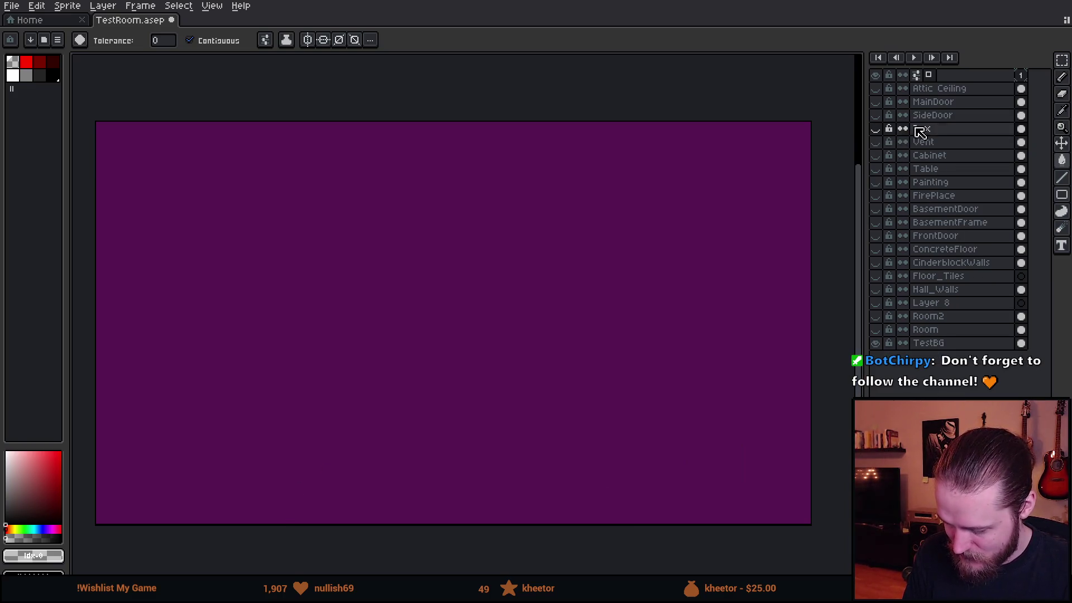
key("Delete")
left_click(878, 130)
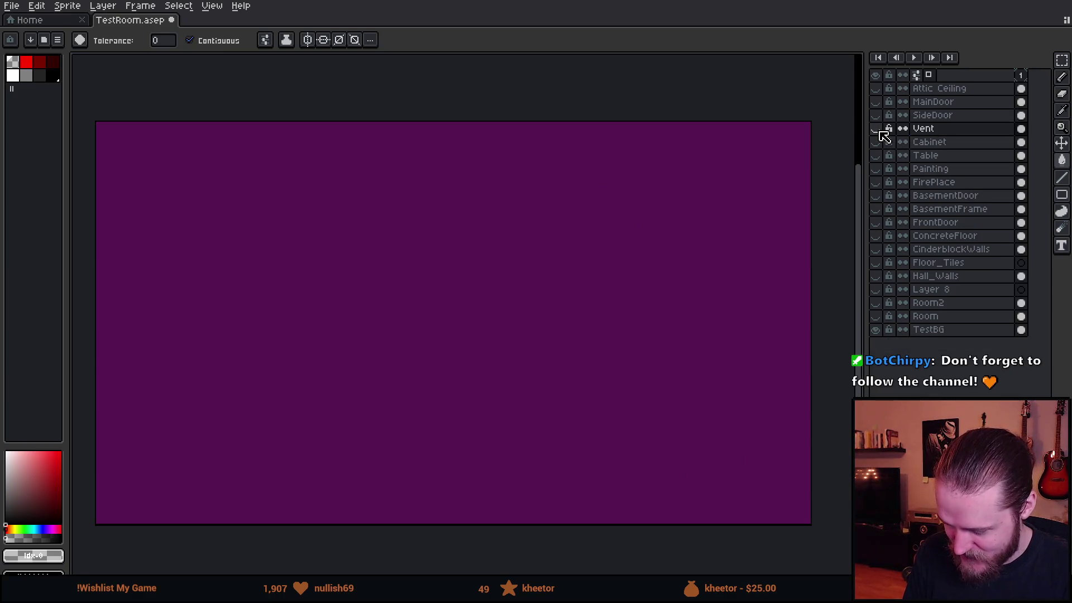
key("Delete")
left_click(877, 130)
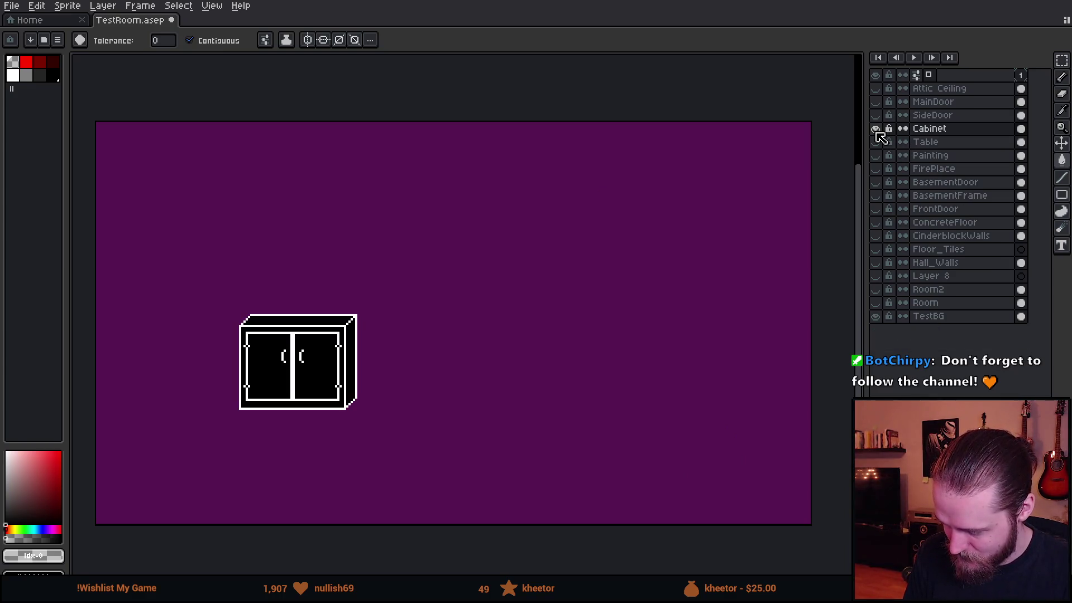
key("Delete")
left_click(877, 130)
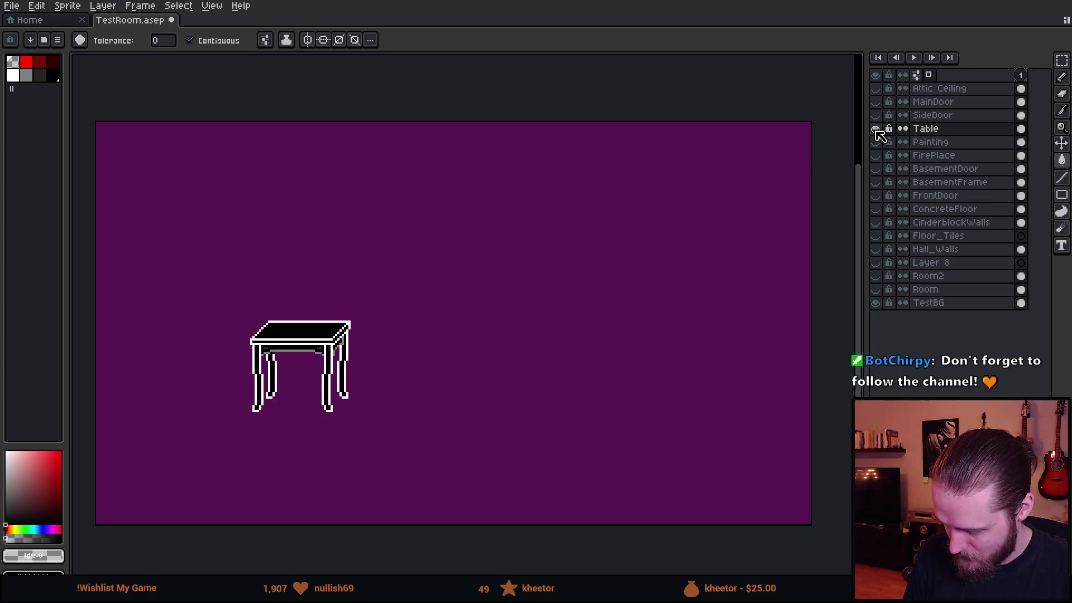
key("Delete")
left_click(877, 130)
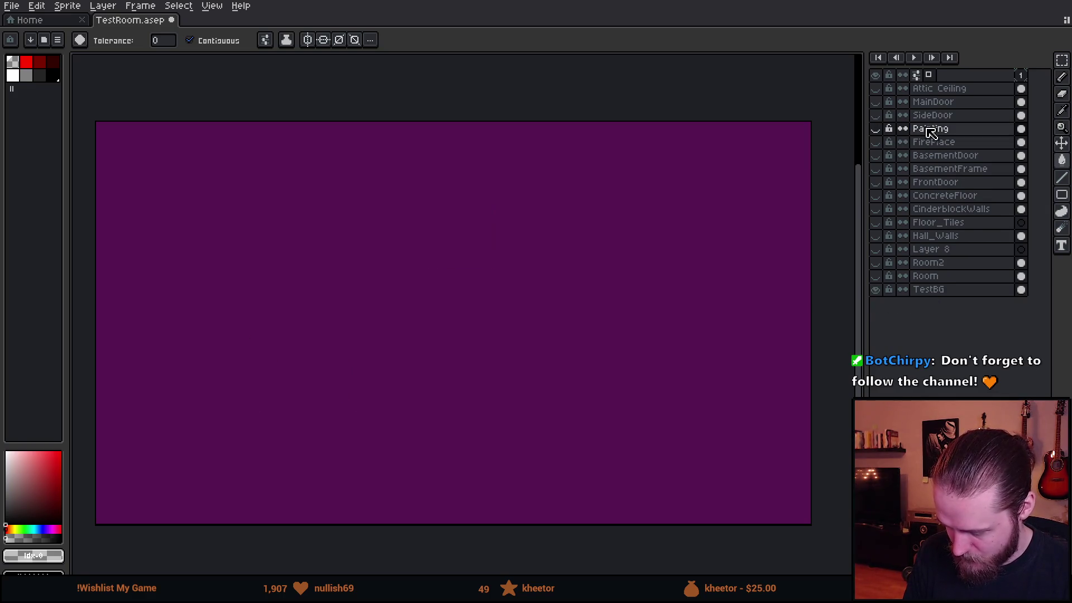
key("Delete")
left_click(877, 129)
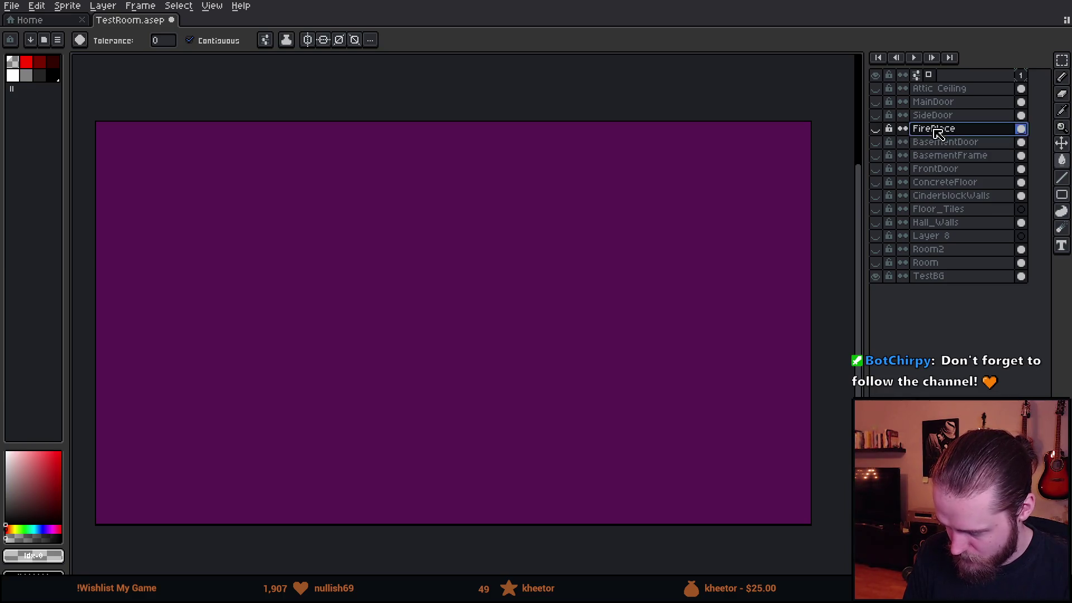
key("Delete")
Preview and keep BasementDoor, BasementFrame, FrontDoor, ConcreteFloor and CinderblockWalls, then delete Floor_Tiles
left_click(876, 130)
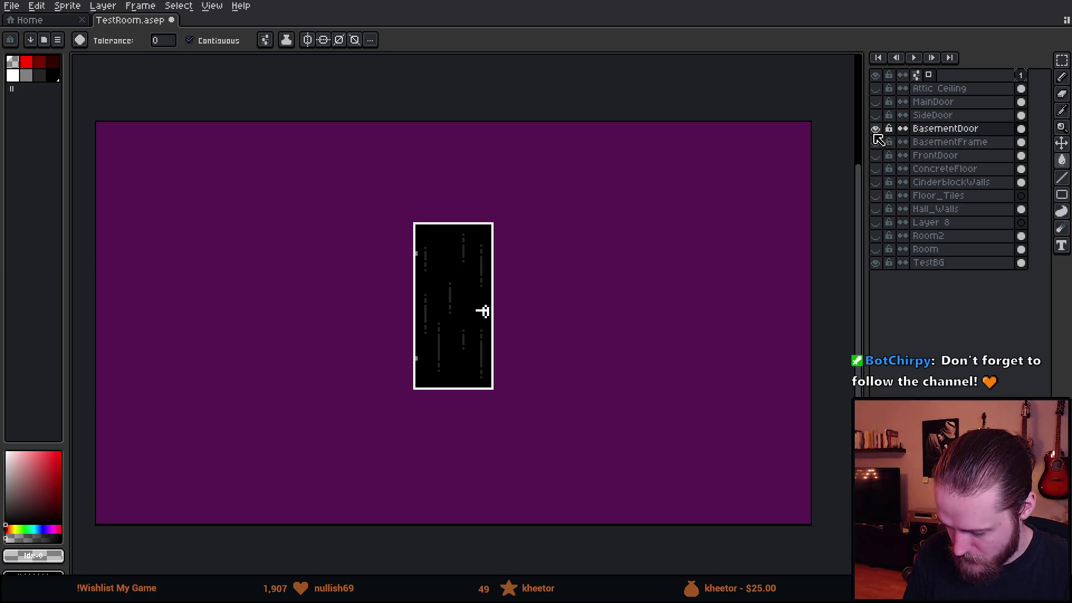
left_click(876, 129)
left_click(877, 142)
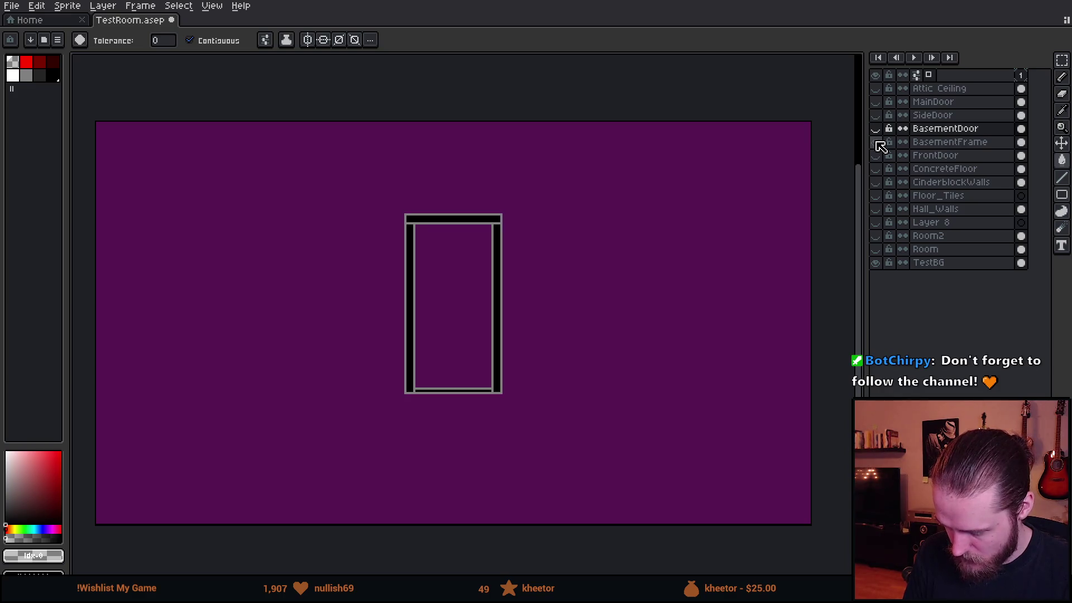
left_click(876, 156)
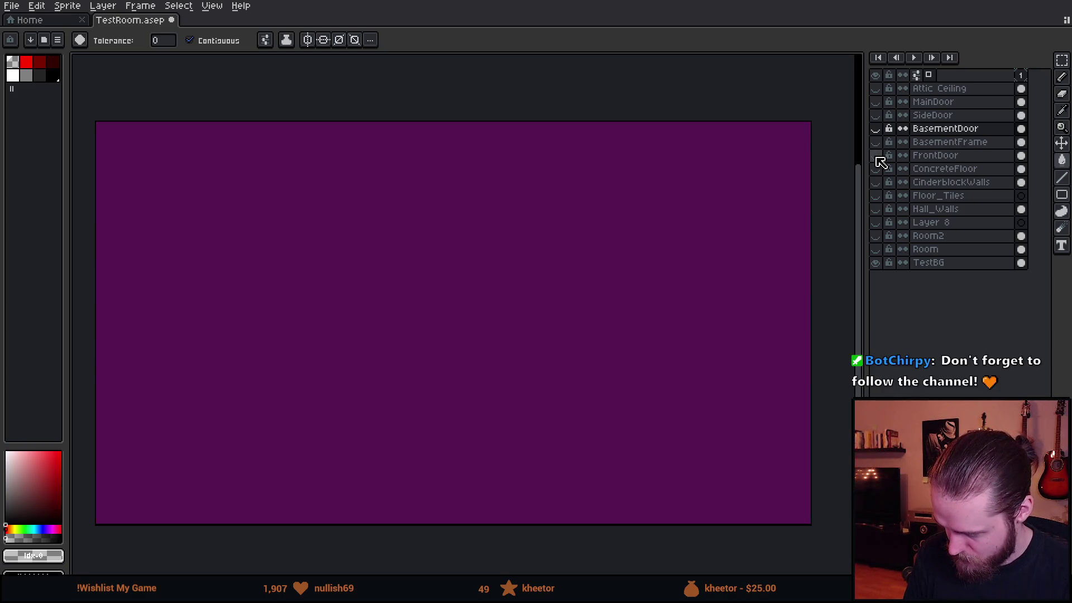
left_click(878, 169)
left_click(876, 183)
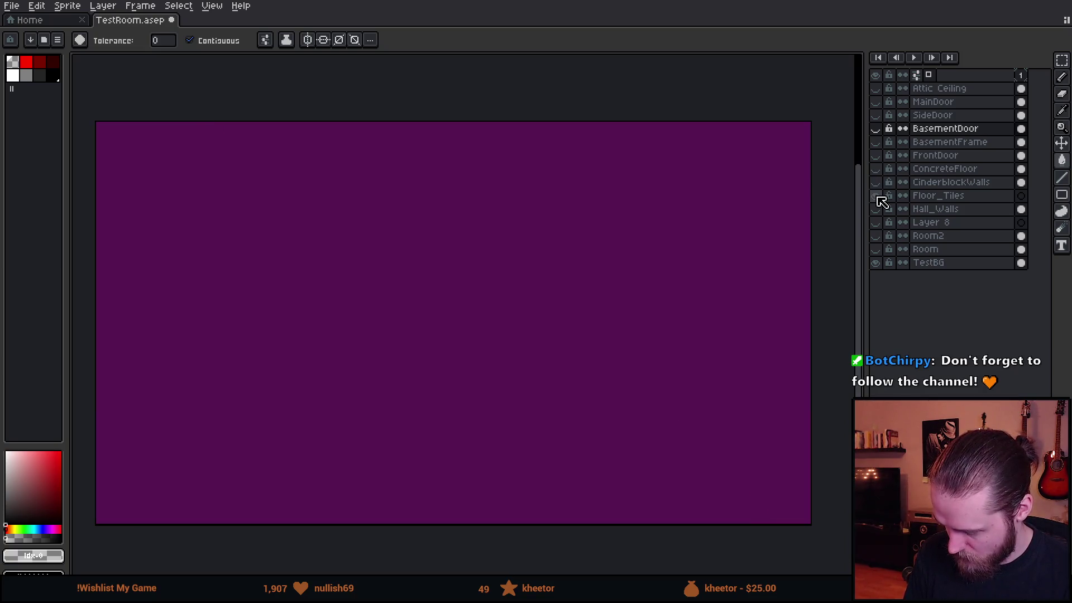
left_click(933, 198)
key("Delete")
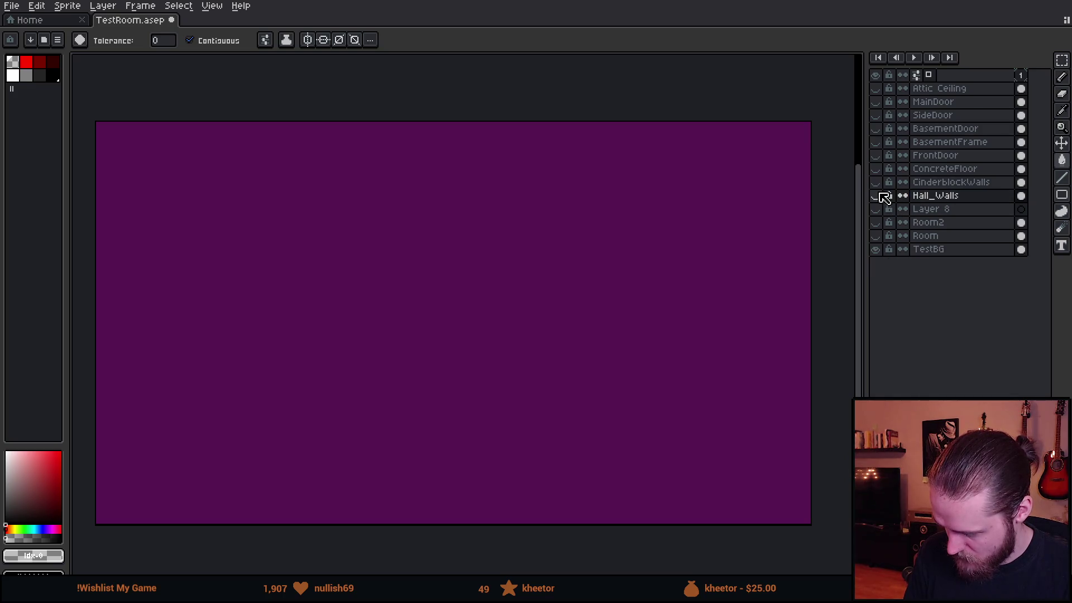
Preview Hall_Walls, delete Layer 8, and show the Room2 room drawing
left_click(877, 196)
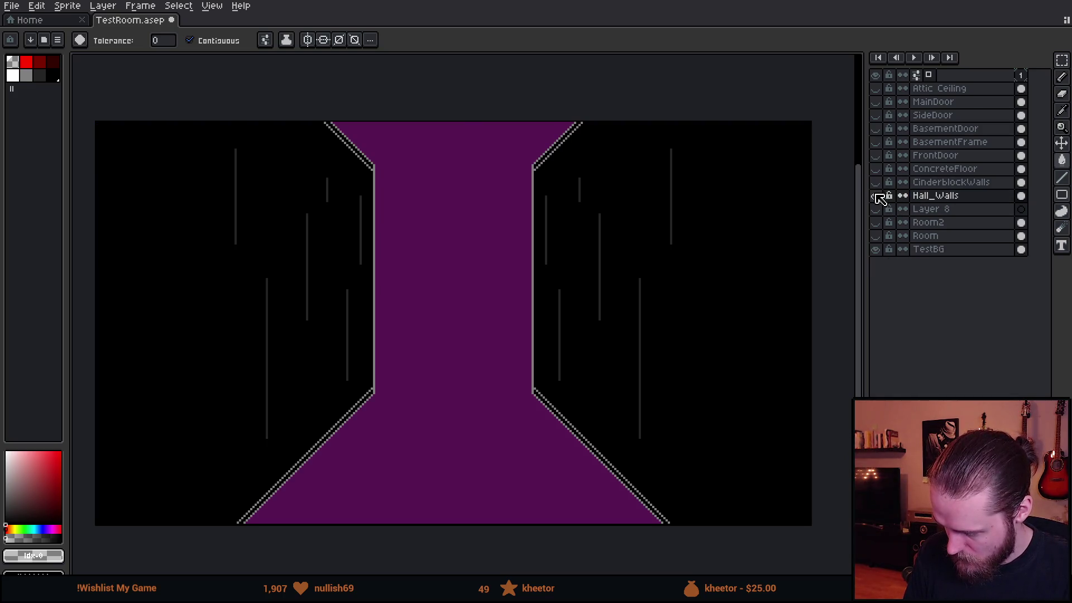
left_click(877, 196)
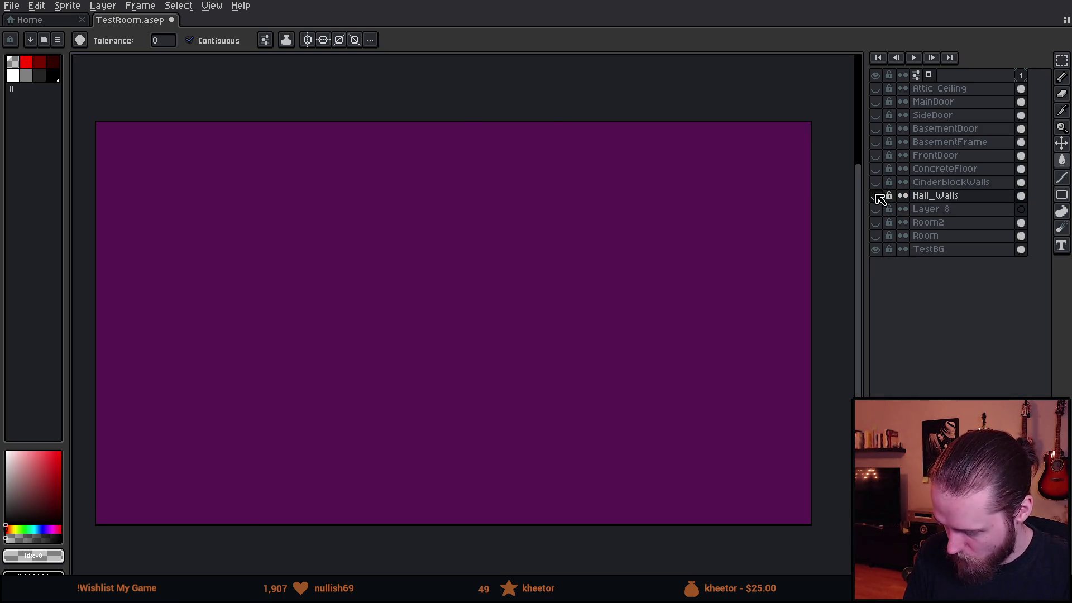
left_click(946, 210)
key("Delete")
left_click(877, 209)
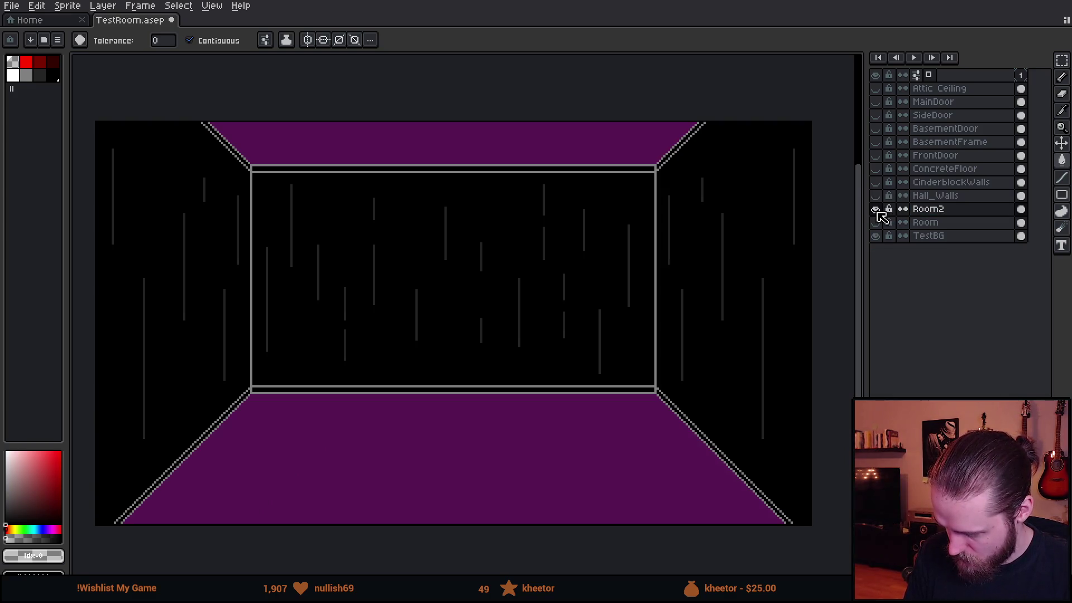
Rename the Room2 layer to Walls_Wood and the Hall_Walls layer to Walls_Hall
double_click(940, 210)
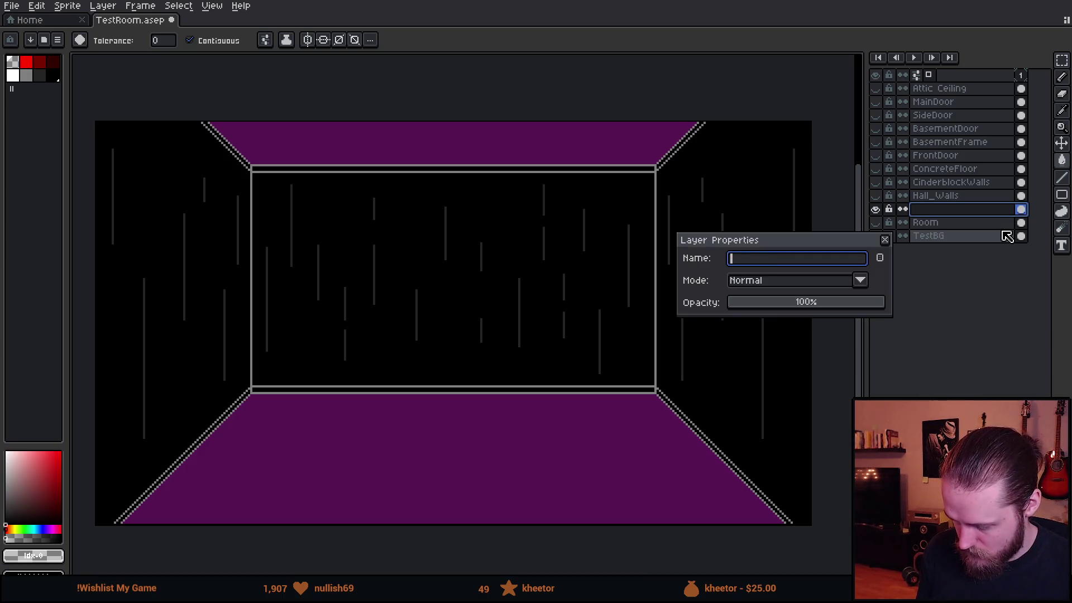
type("Walls_Wood")
key("Return")
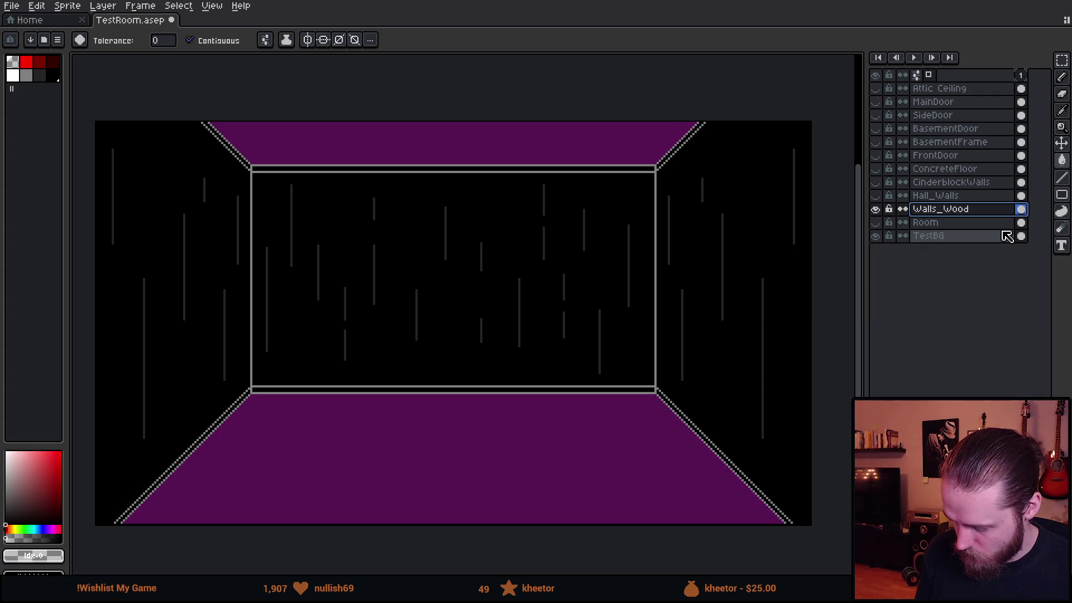
double_click(935, 198)
type("Wa")
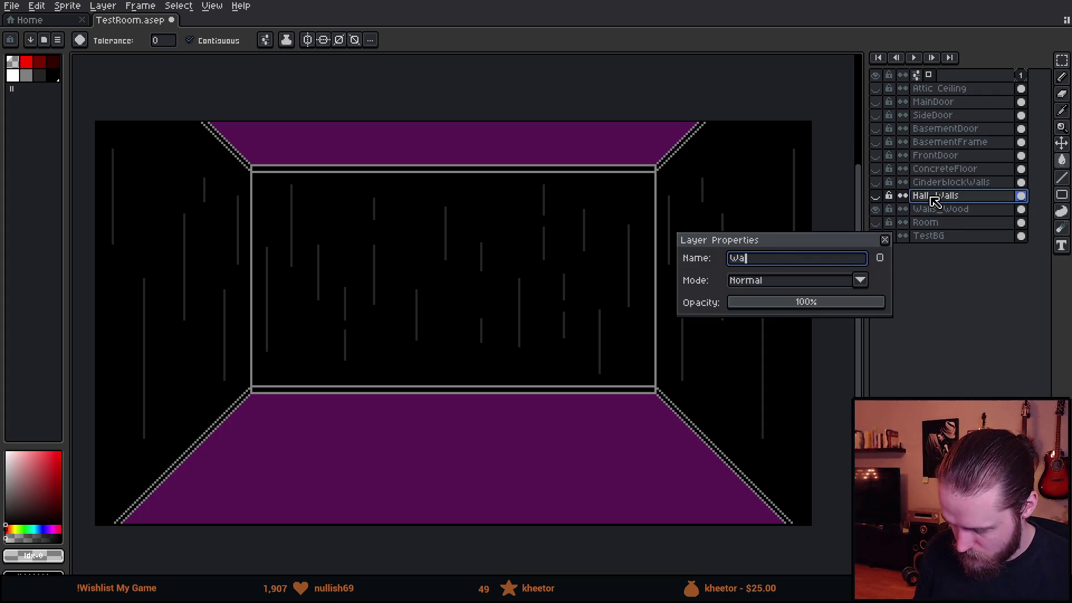
type("lls_Hall")
key("Return")
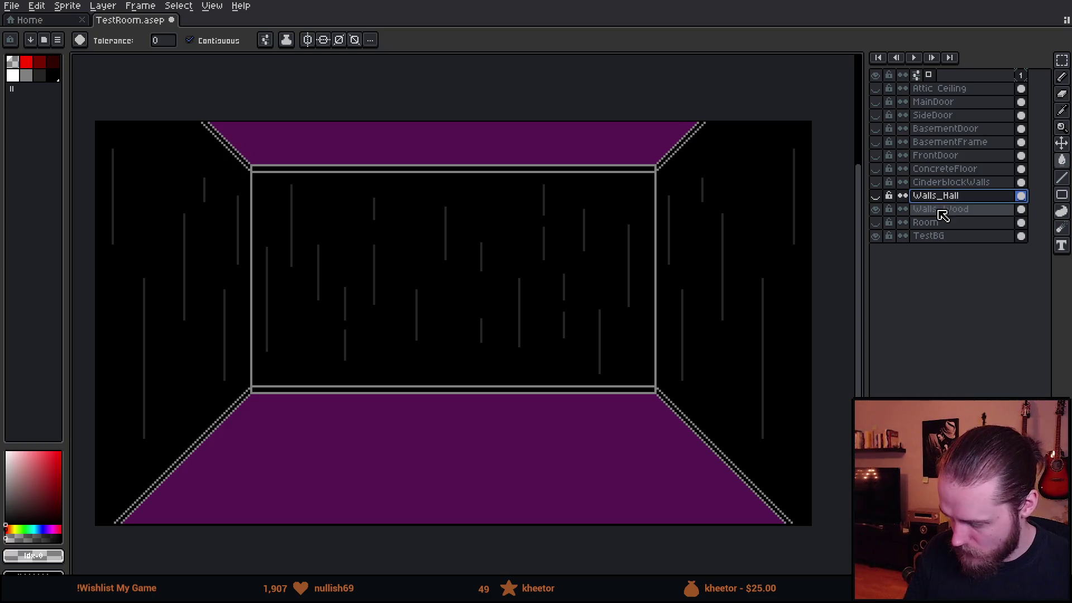
Rename the Room line-art layer to Base_Room and hide it
right_click(931, 236)
key("Escape")
left_click(877, 221)
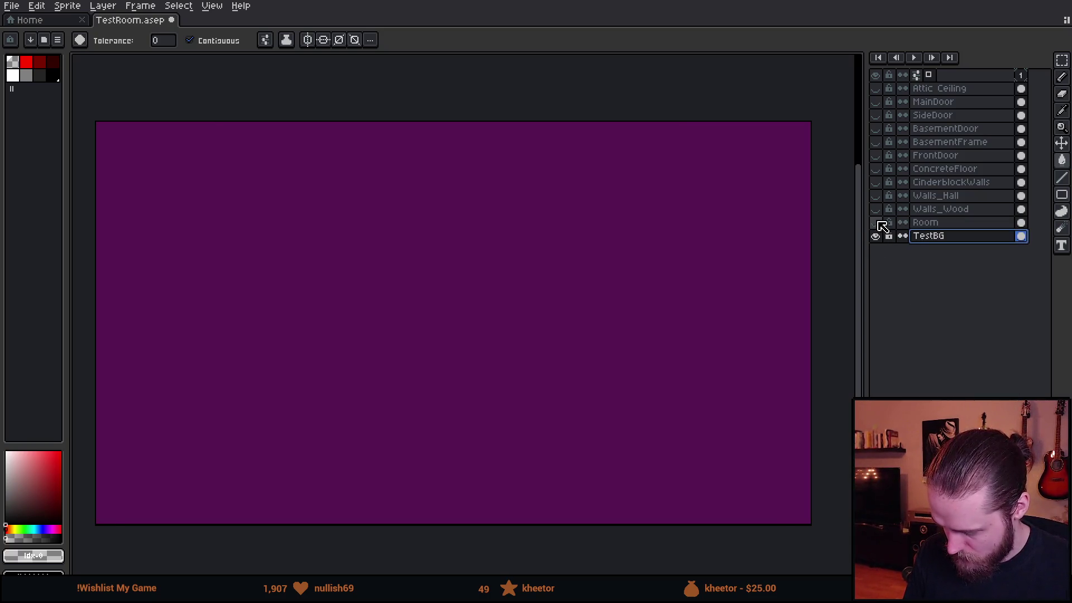
left_click(876, 222)
double_click(932, 224)
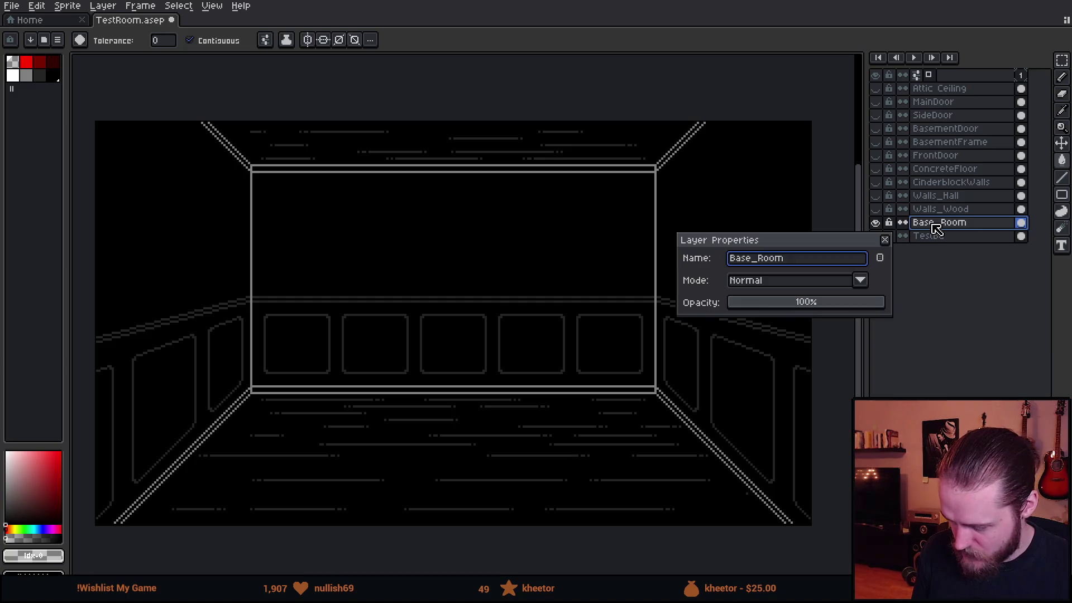
key("Return")
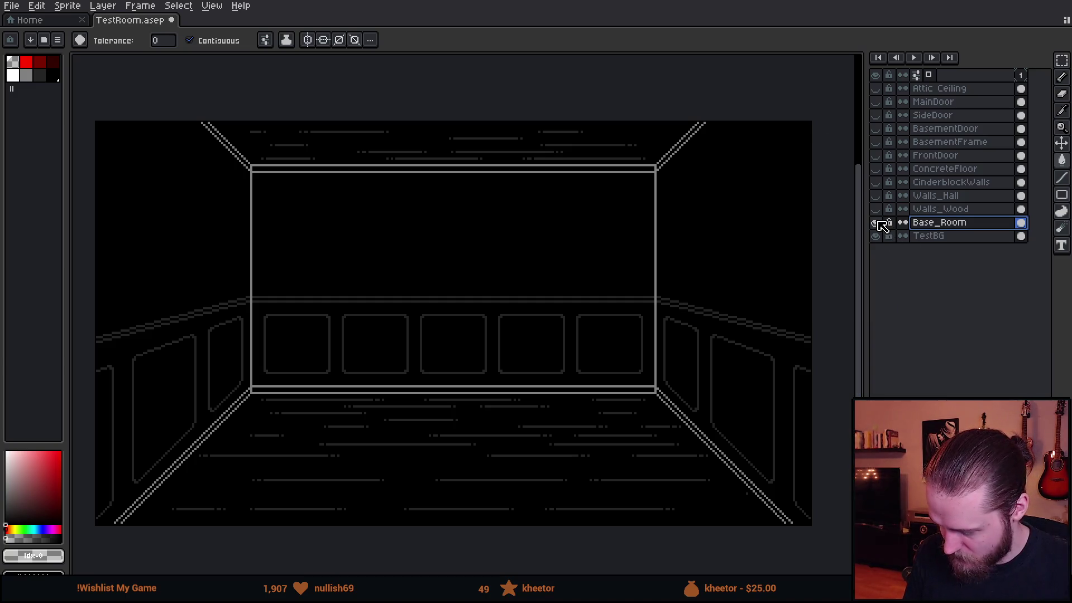
left_click(875, 222)
Rename CinderblockWalls to Walls_Cinderblock, hide it and show the concrete floor layer instead
left_click(878, 184)
double_click(926, 183)
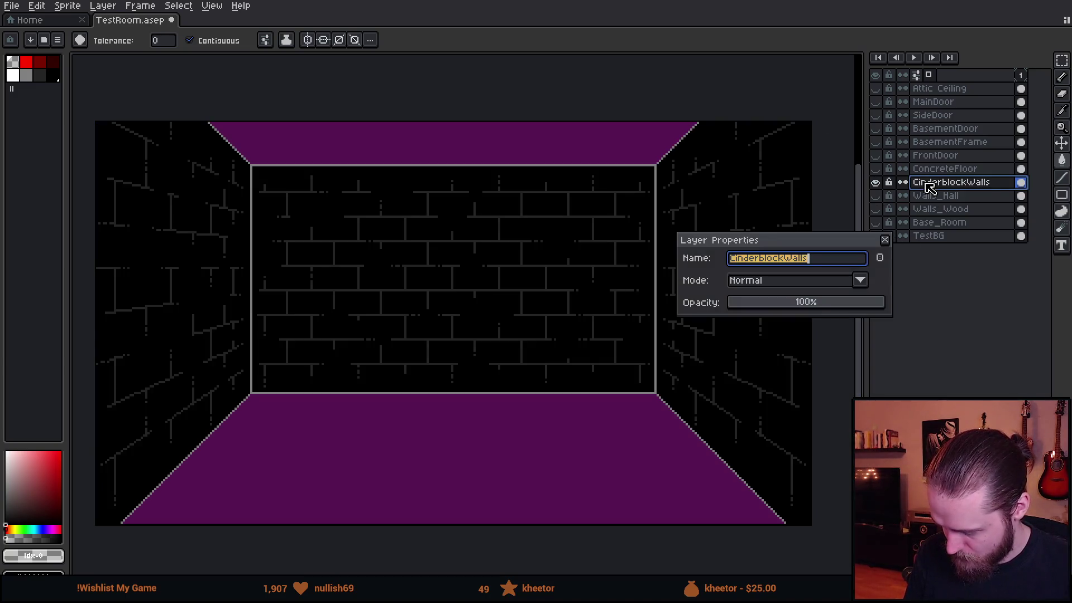
key("End")
key("BackSpace")
key("BackSpace")
key("BackSpace")
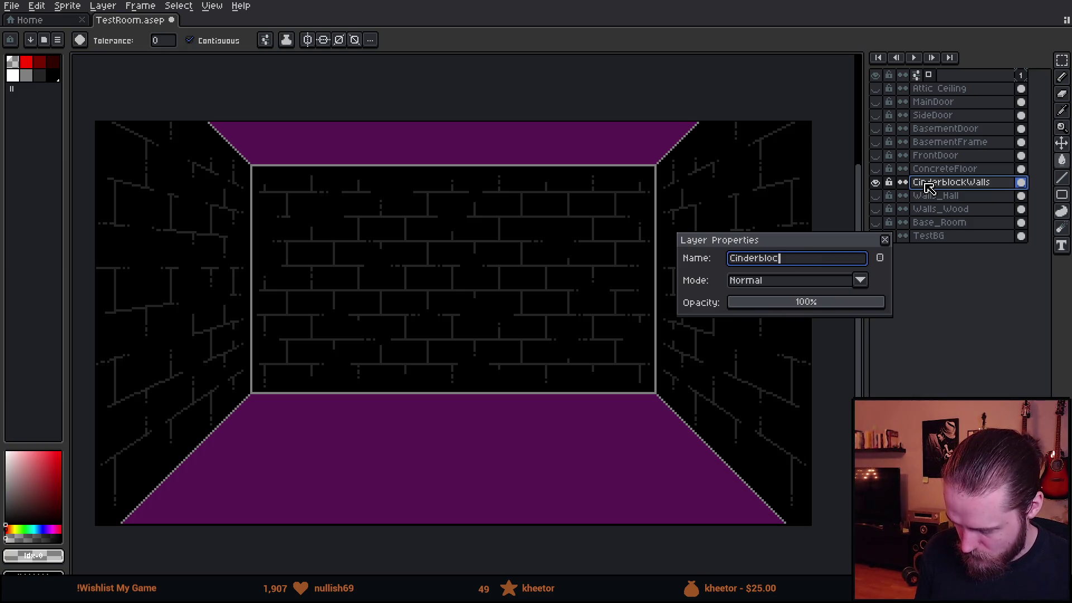
type("Walls_")
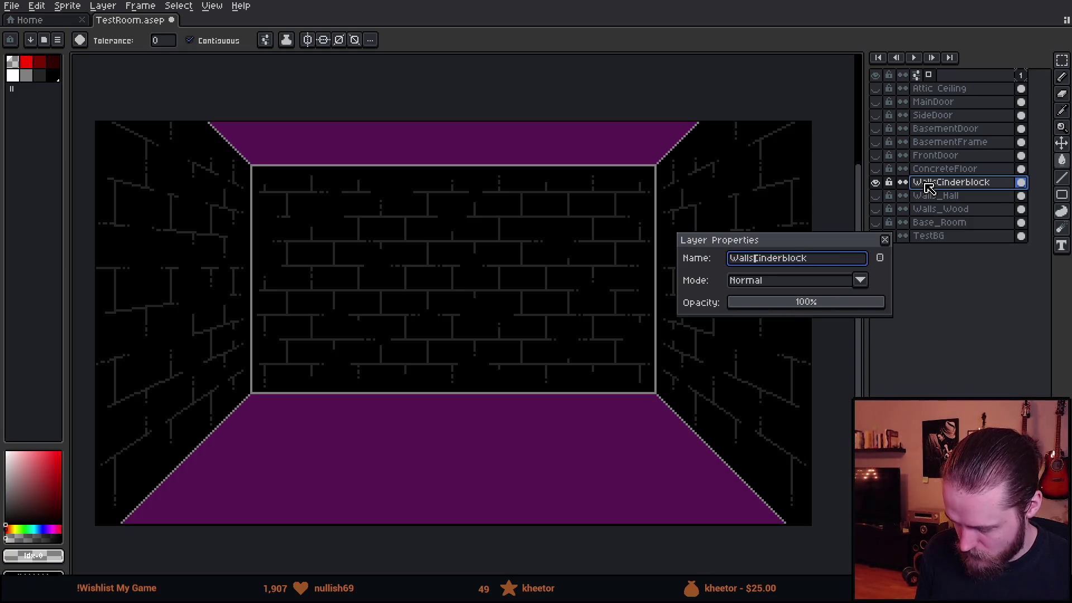
key("Return")
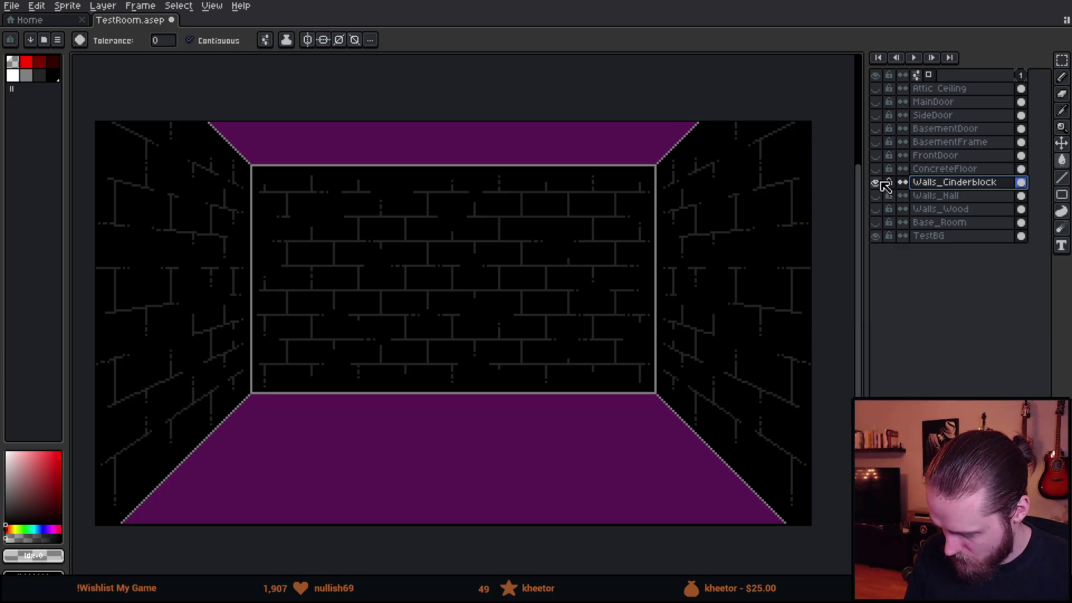
left_click(876, 182)
left_click(876, 168)
left_click(930, 169)
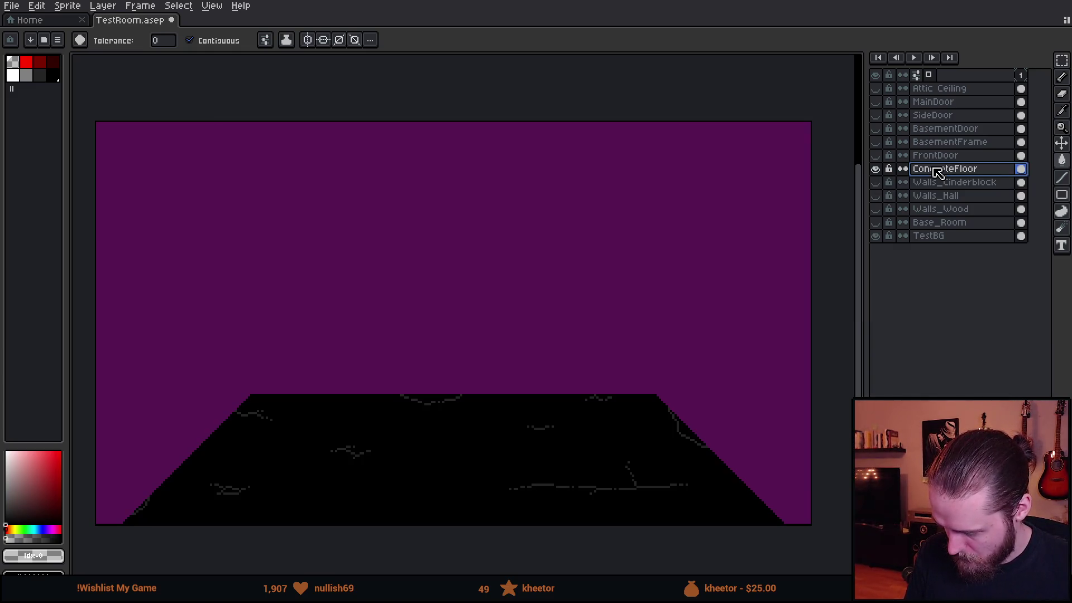
Rename the concrete floor layer to Floor_Concrete and the front door layer to Door_Front
double_click(945, 170)
type("Floor_Concret")
key("Return")
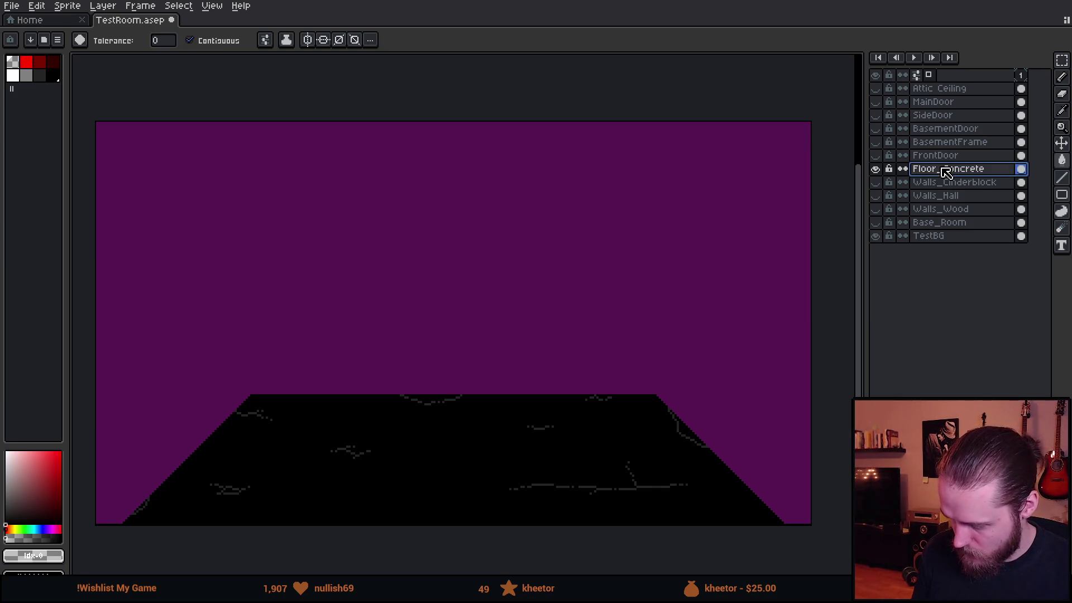
left_click(877, 169)
left_click(876, 168)
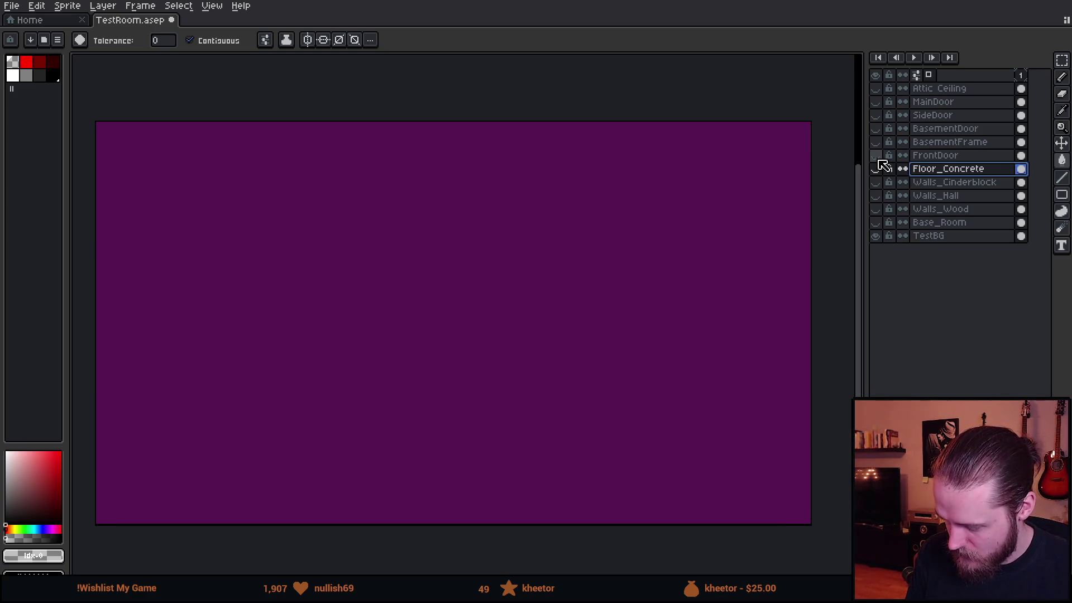
double_click(936, 156)
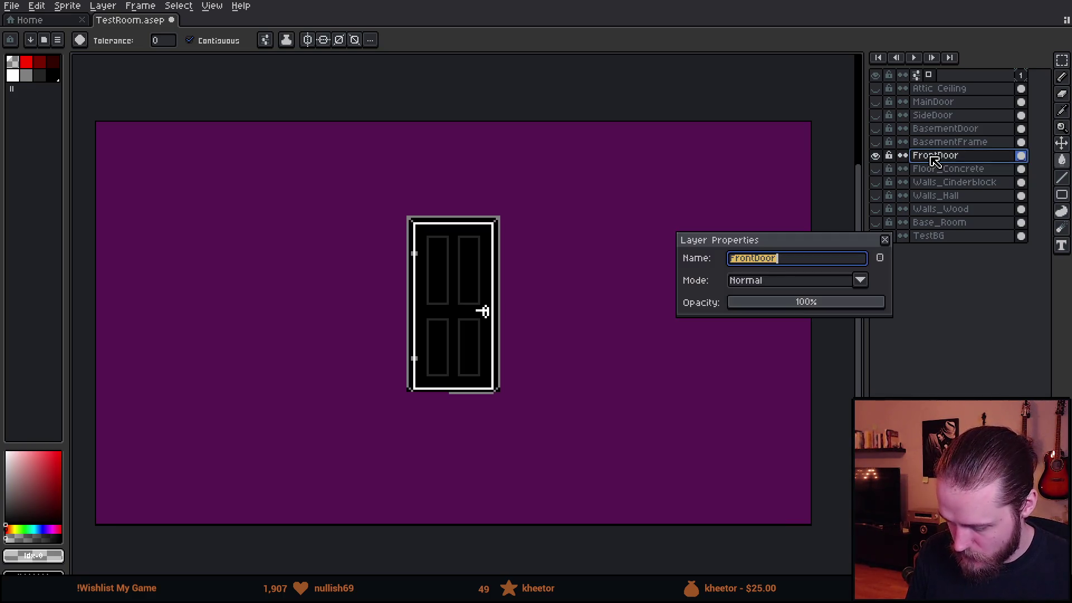
type("Door_Fro")
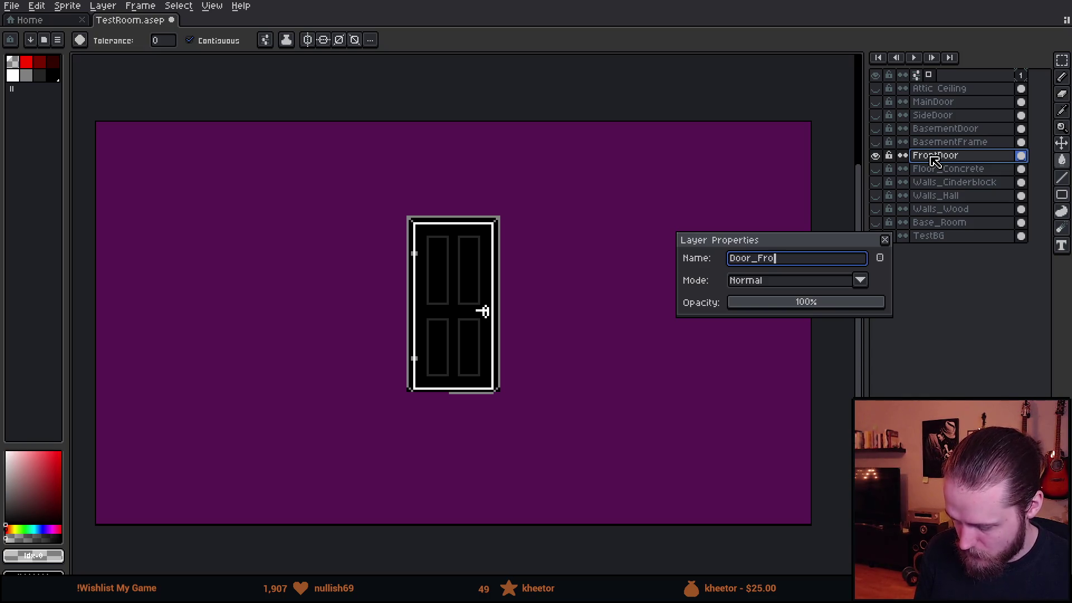
type("nt")
key("Return")
Rename the basement door frame layer with its prefix and the basement door layer to Door_Basement
left_click(877, 142)
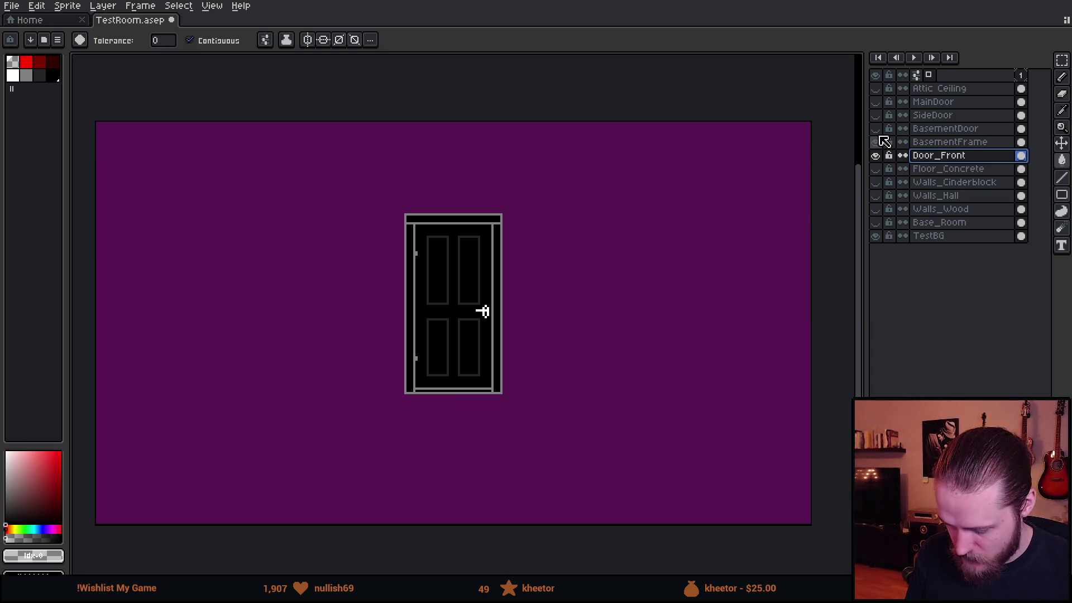
left_click(875, 155)
double_click(936, 143)
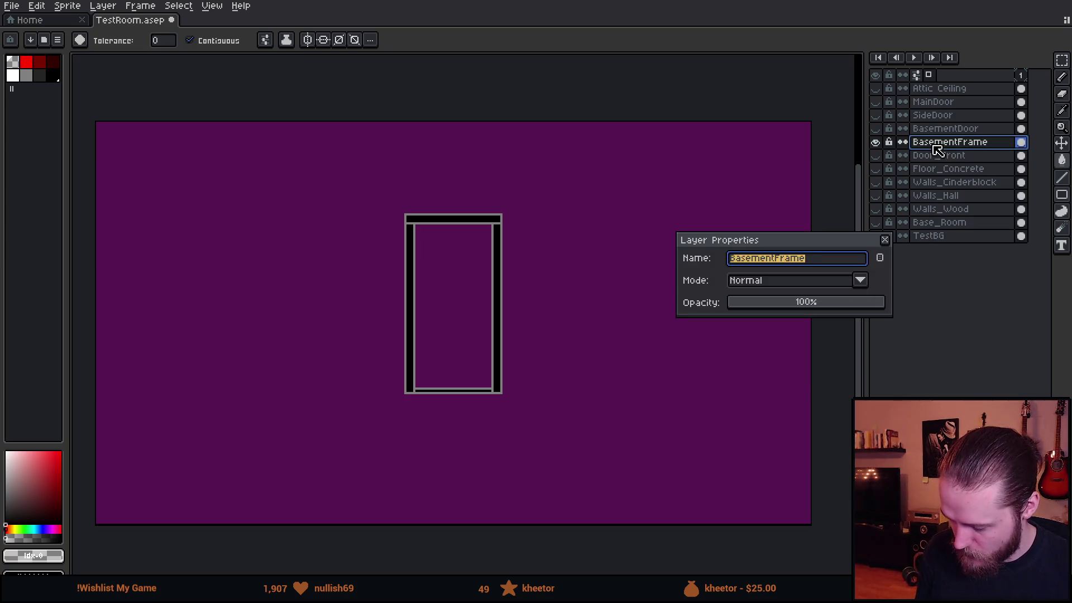
type("Base")
key("BackSpace")
key("BackSpace")
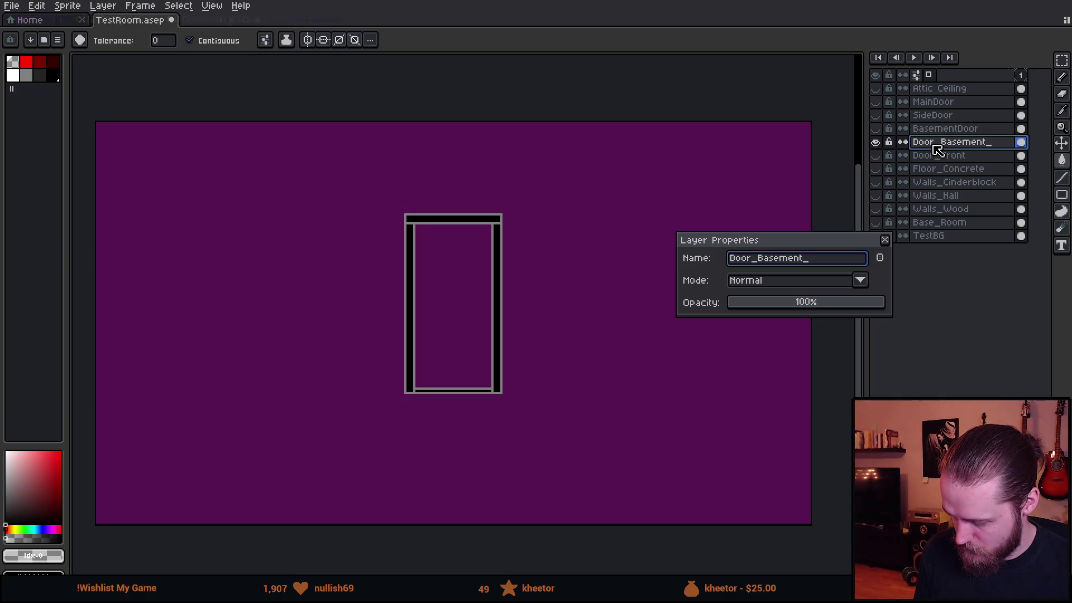
type("me")
key("Return")
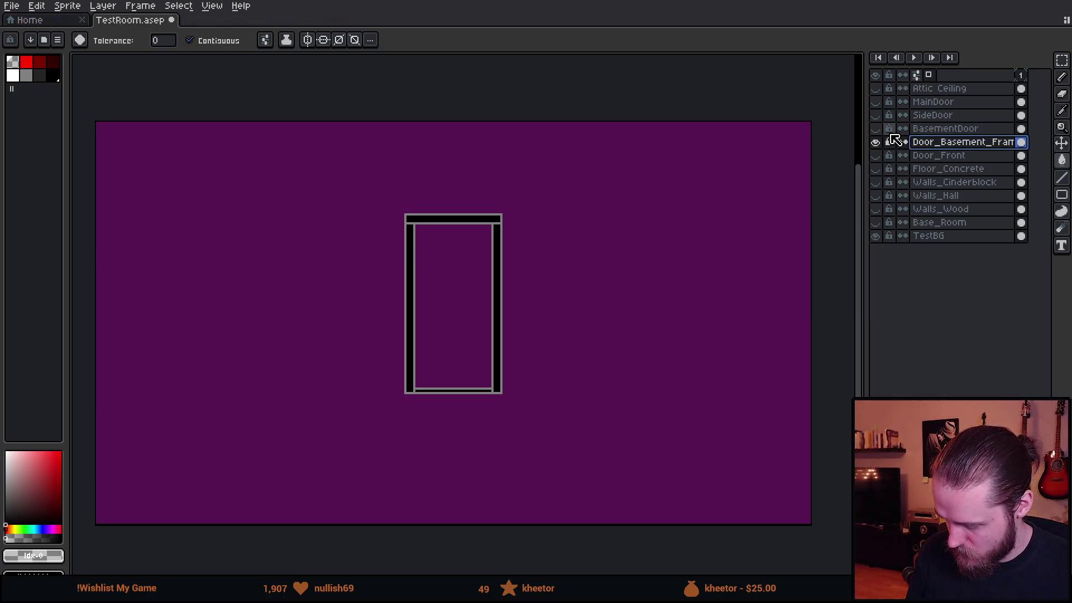
left_click(878, 132)
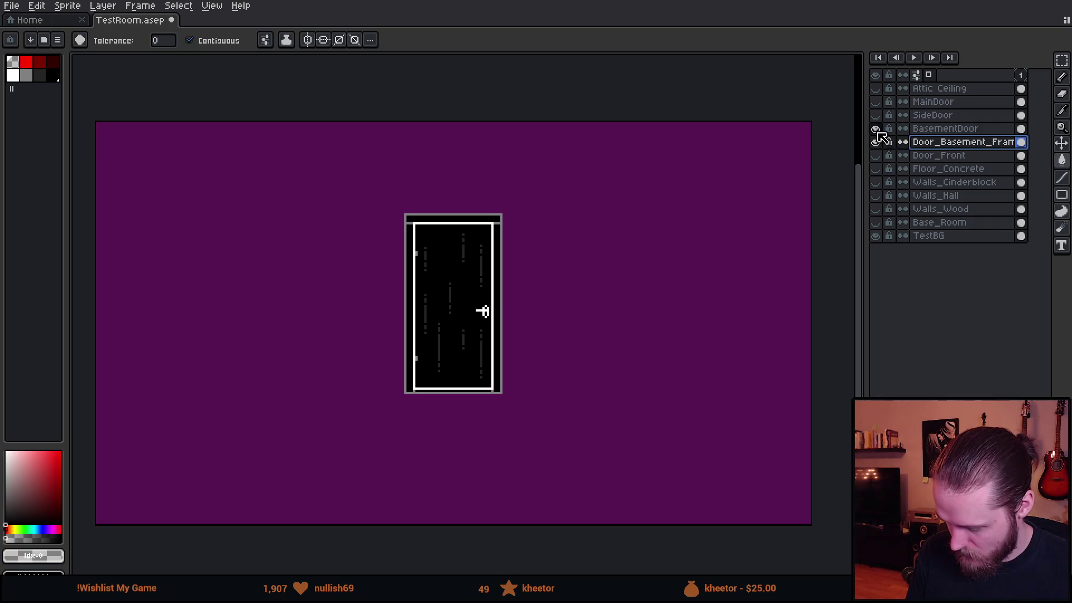
double_click(956, 131)
type("Do")
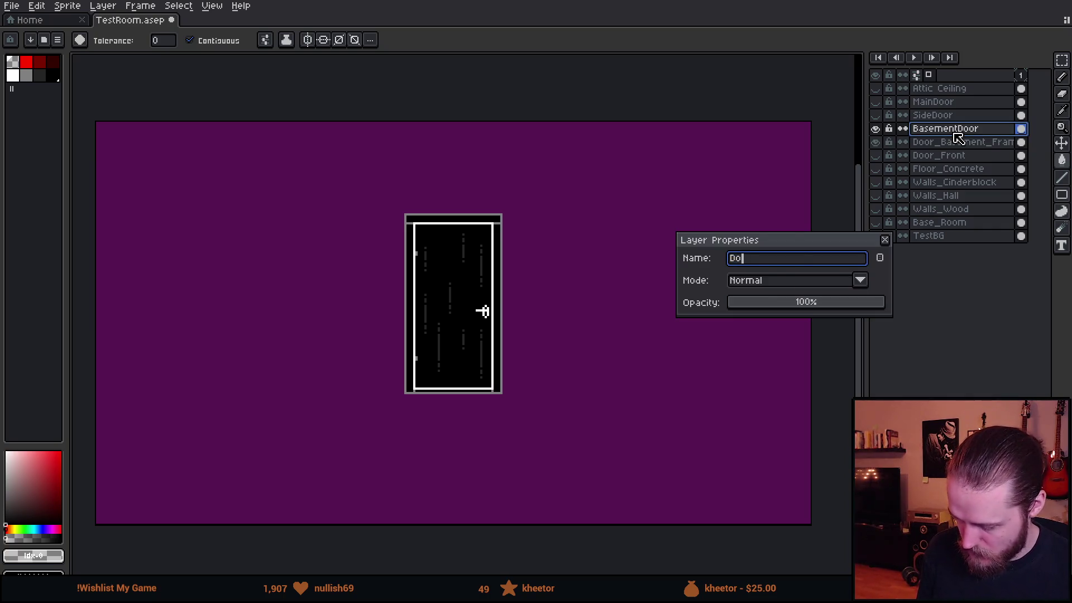
type("ent")
key("Return")
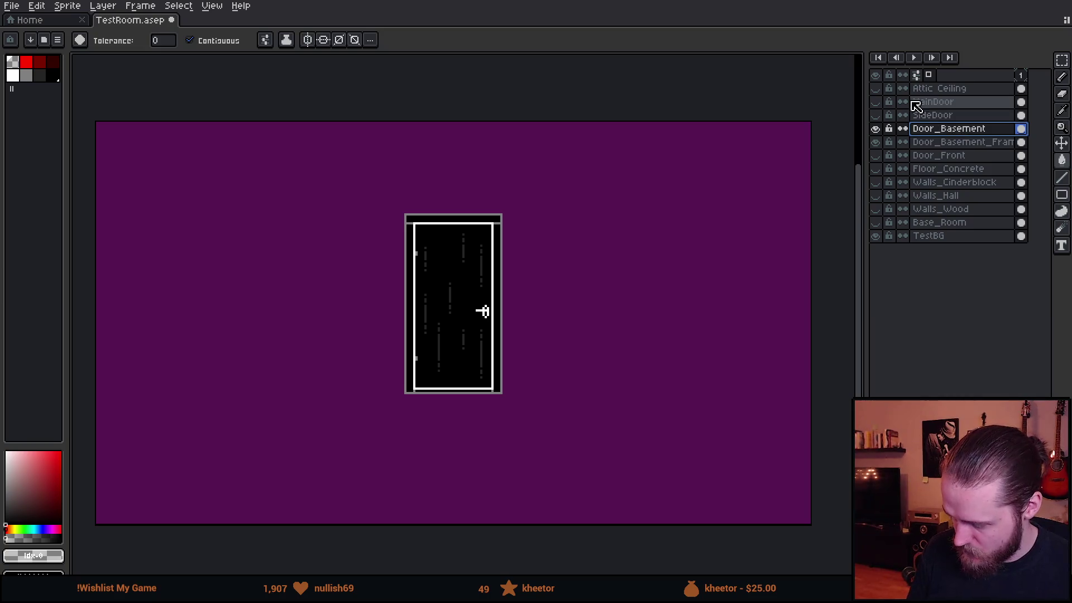
Rename the remaining layers to Door_Side, Door_Entrance and Ceiling_Attic, then hide the basement frame
left_click(877, 115)
double_click(932, 117)
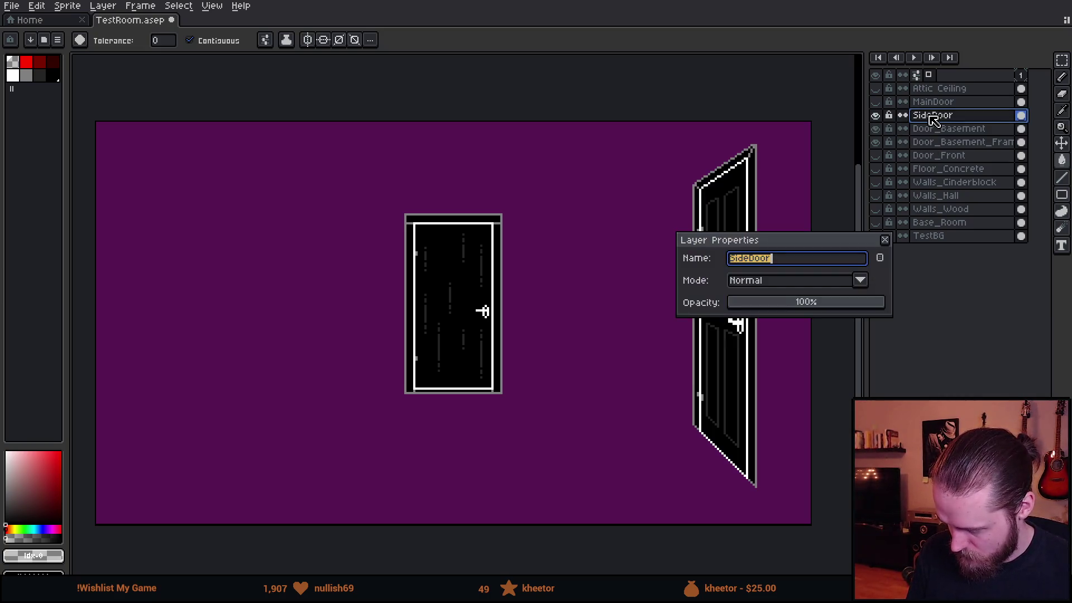
type("Door_Side")
key("Return")
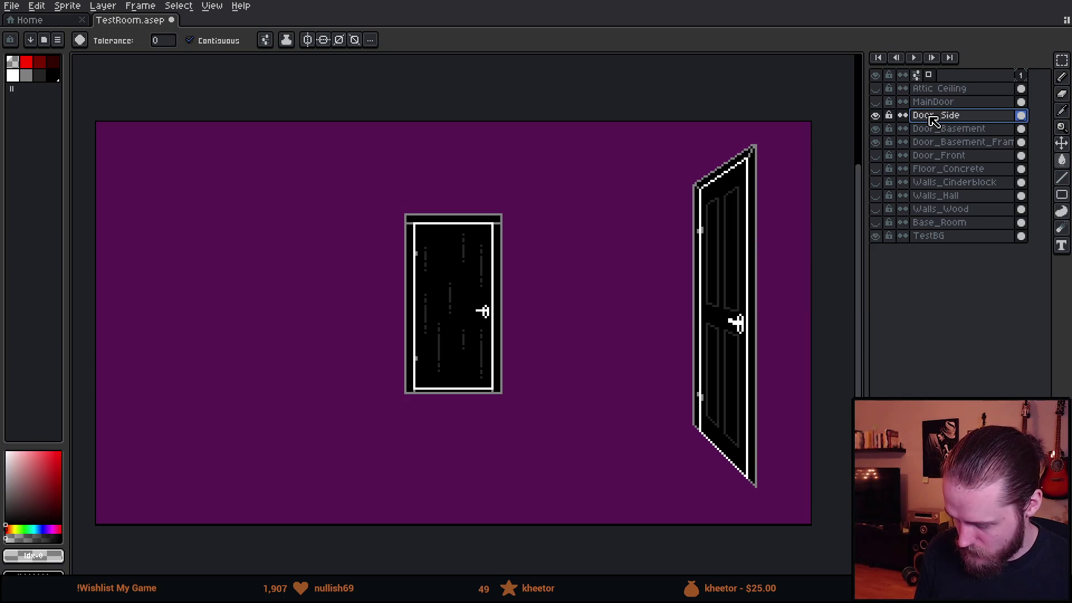
double_click(921, 103)
type("Door_Entrance")
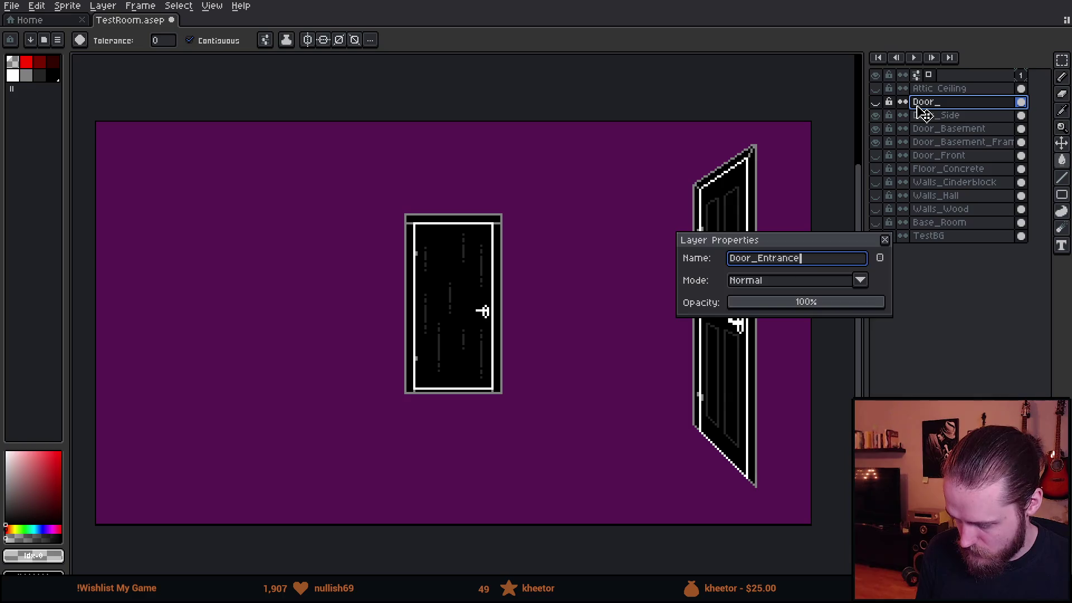
key("Return")
double_click(928, 90)
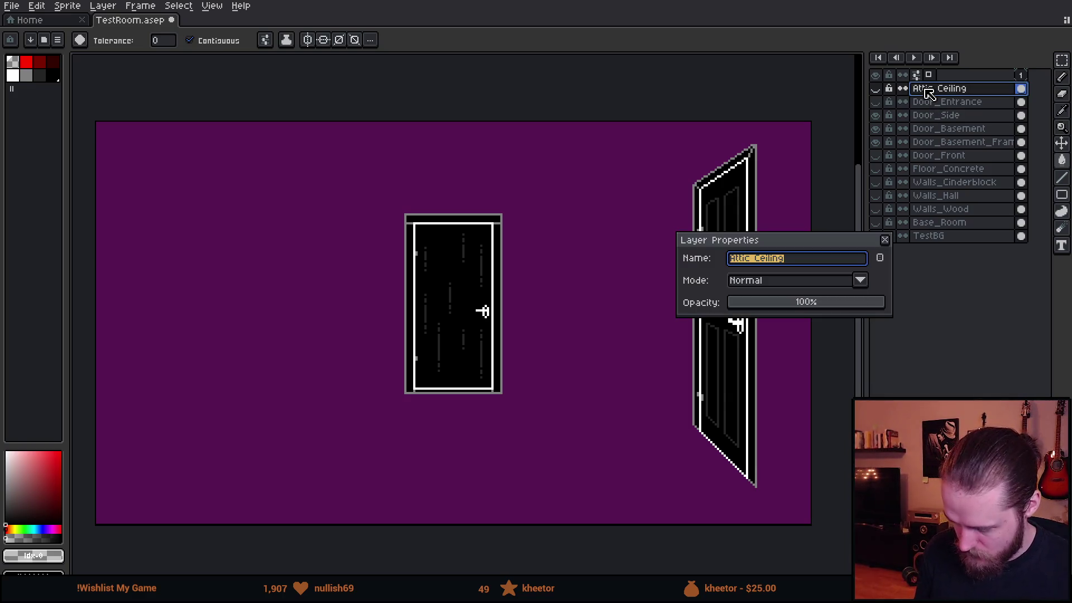
type("Ce")
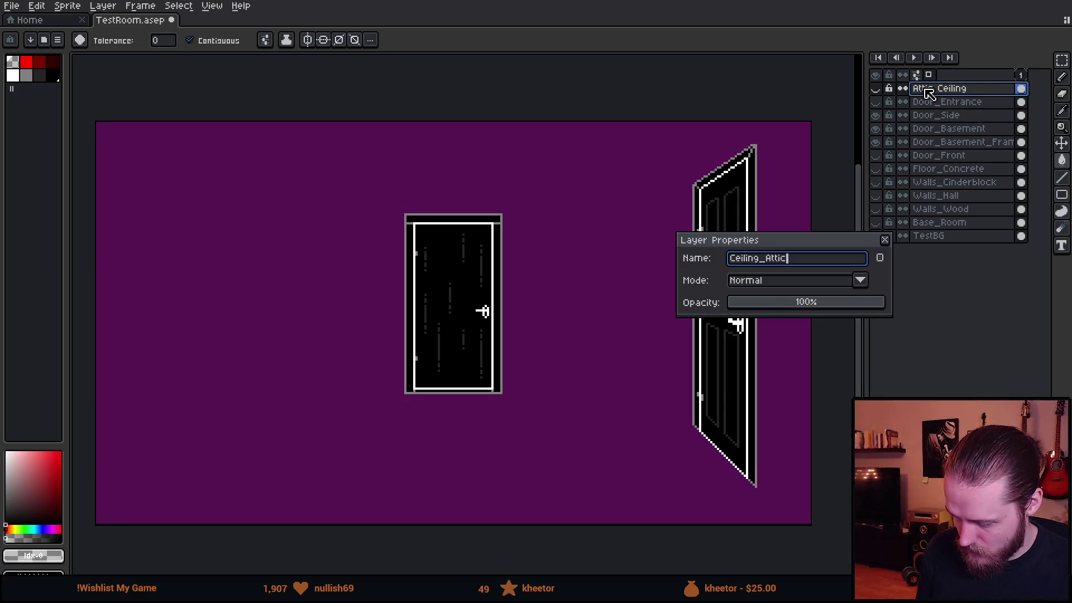
key("Return")
left_click(876, 142)
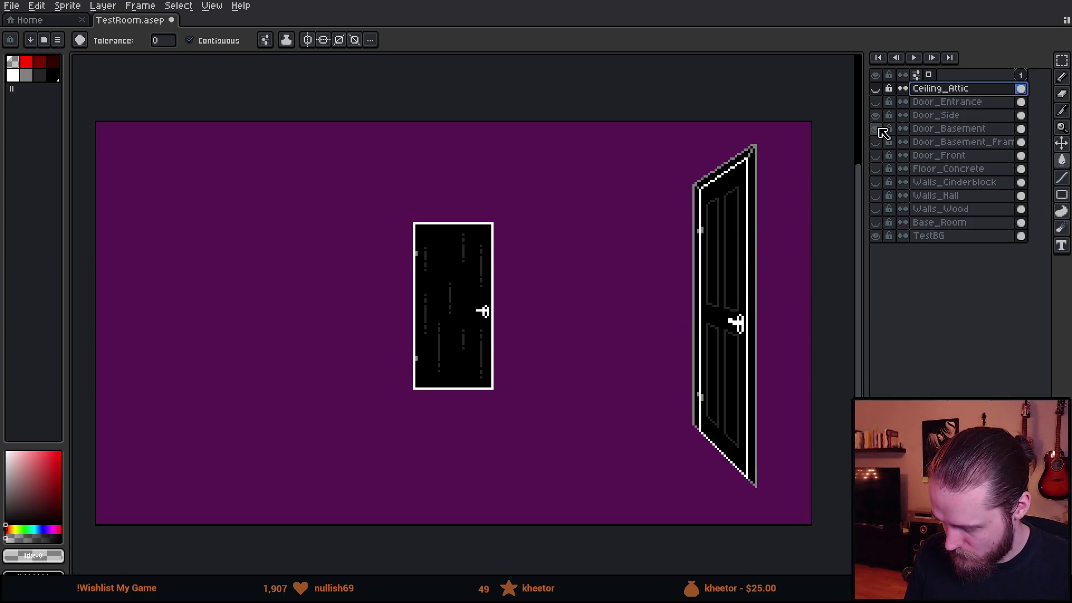
Hide the basement doors and show Base_Room, Door_Side and Walls_Wood together on the canvas
left_click(876, 115)
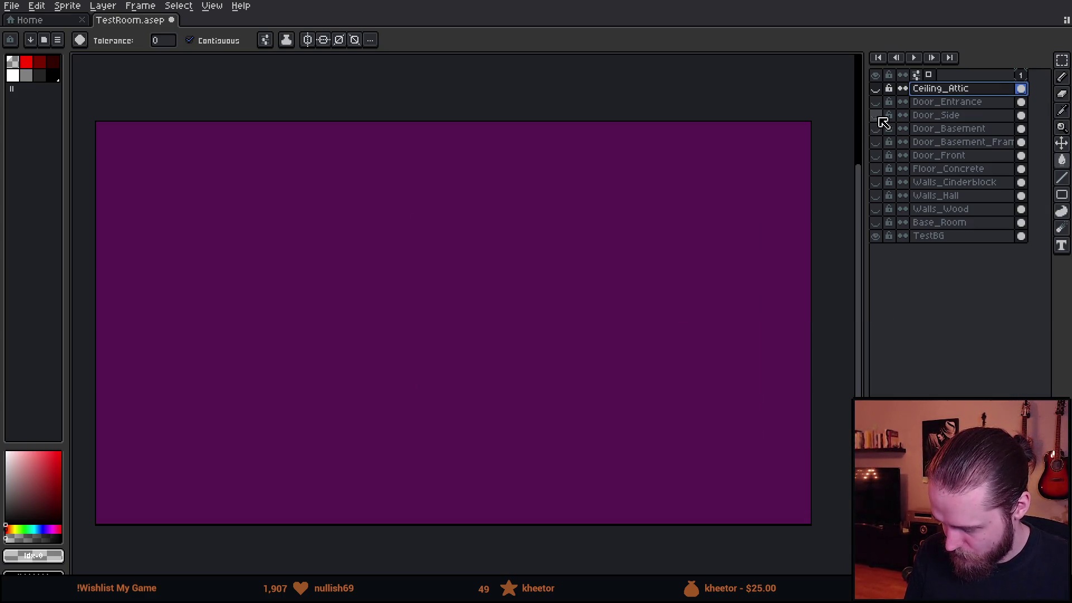
left_click(876, 223)
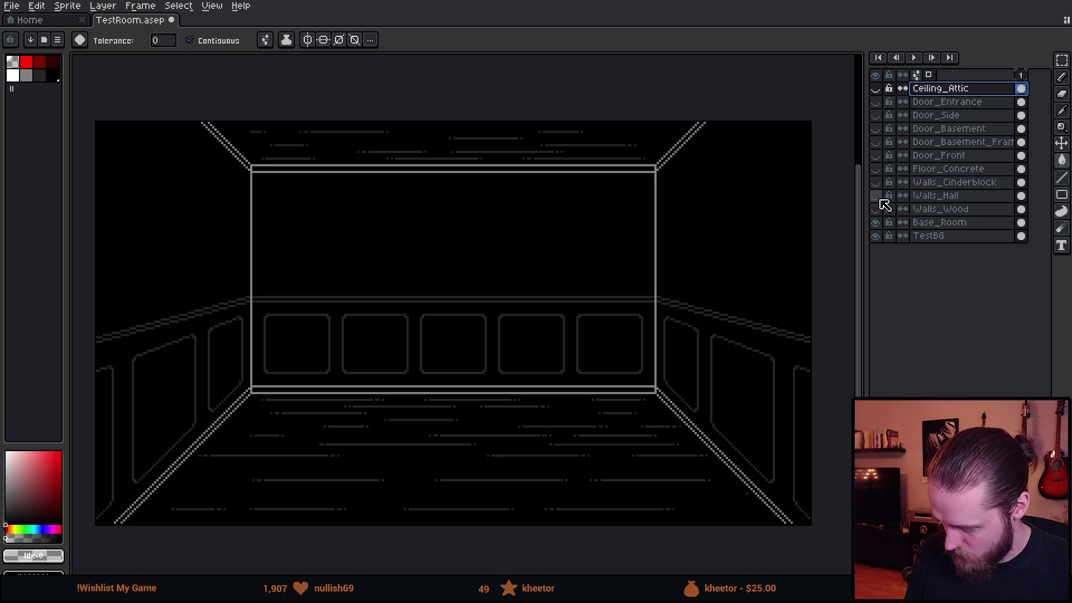
left_click(877, 116)
mouse_move(647, 299)
left_mouse_down()
mouse_move(549, 272)
mouse_move(575, 252)
left_mouse_up()
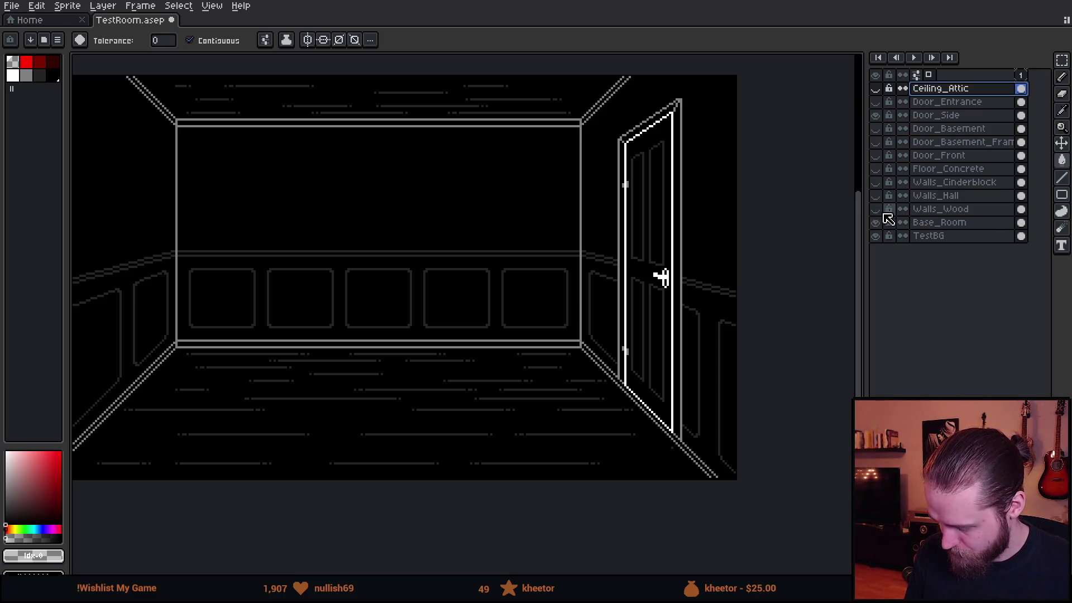
left_click(878, 208)
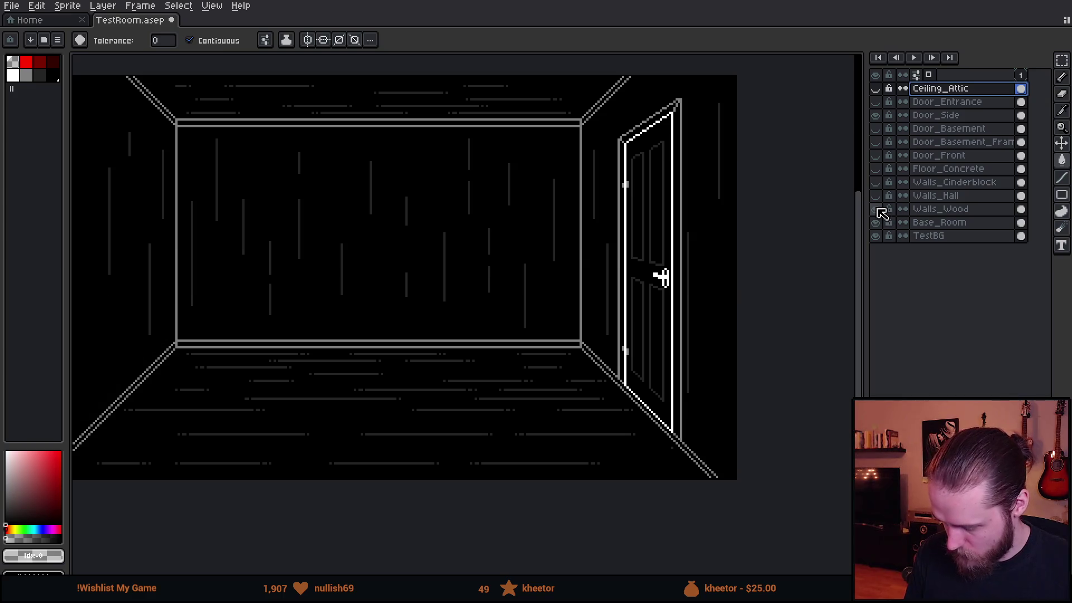
scroll(196, 221, "up", 3)
scroll(263, 192, "down", 3)
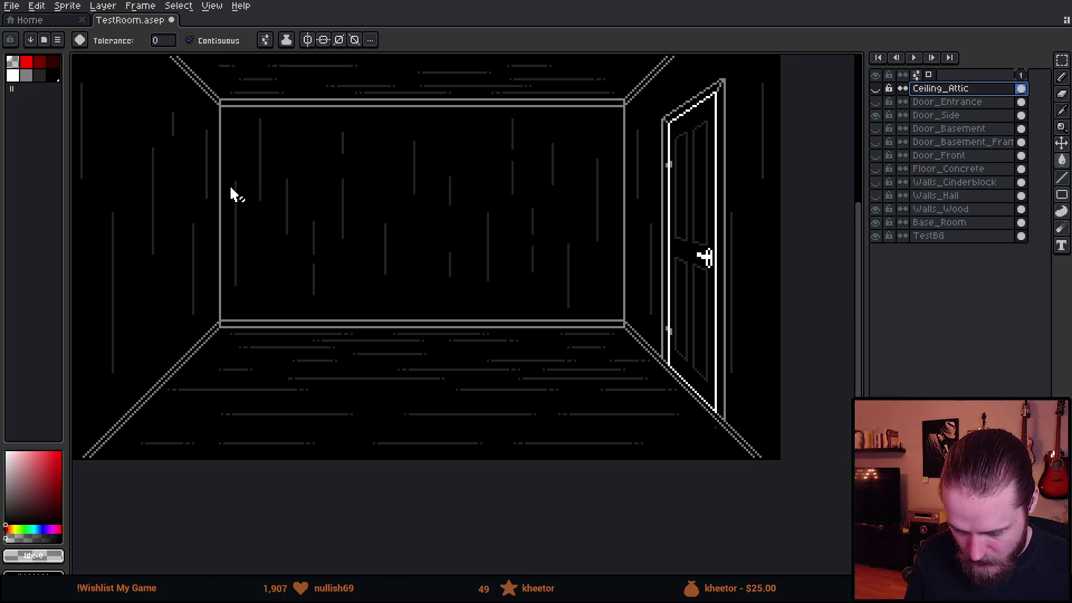
scroll(308, 221, "up", 2)
scroll(266, 227, "up", 3)
key("i")
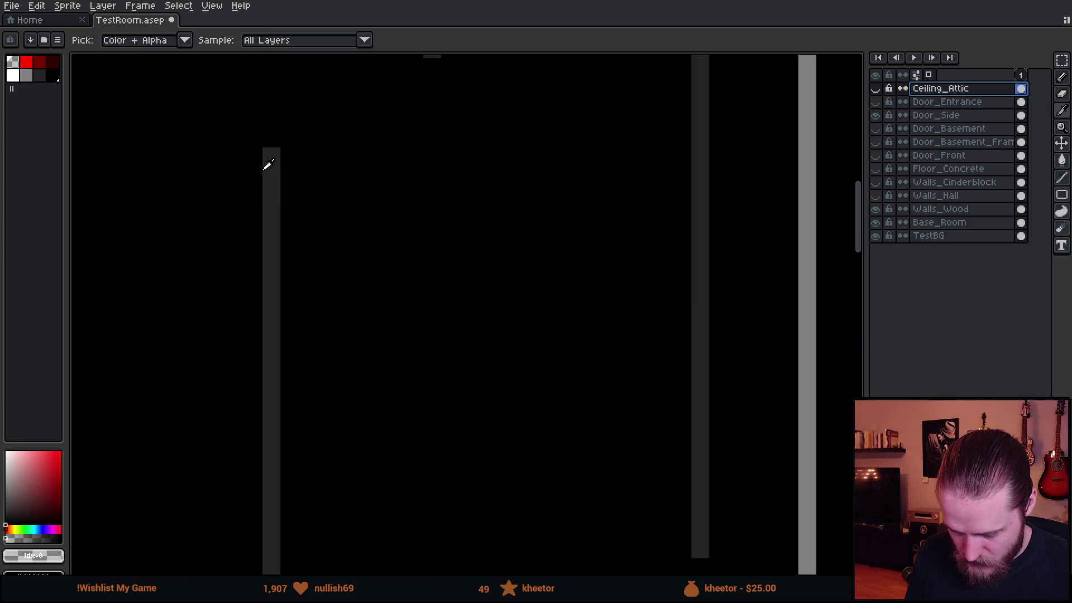
Sample #242424, draw one pixel on Walls_Wood above the left wall line, then select Ceiling_Attic
left_click(266, 162)
key("b")
left_click(963, 196)
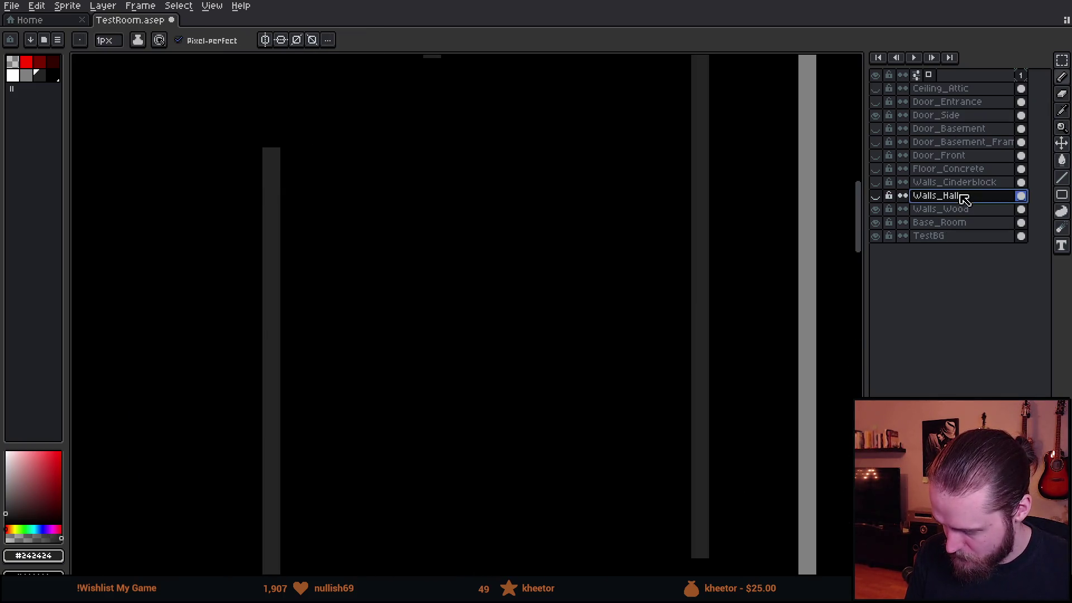
left_click(268, 121)
scroll(366, 252, "down", 3)
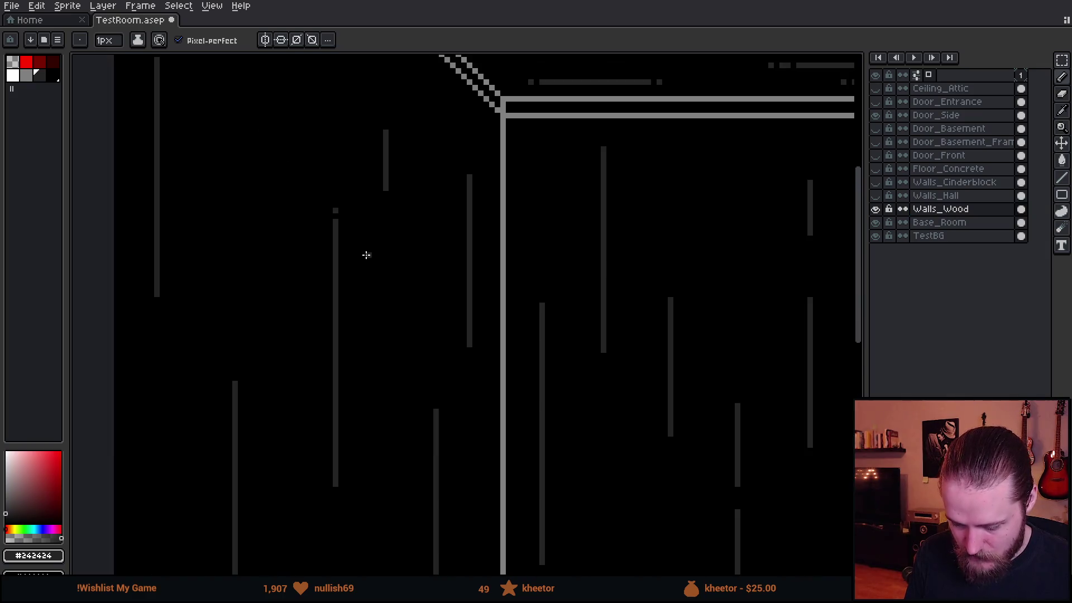
scroll(372, 249, "down", 1)
scroll(634, 336, "down", 1)
scroll(414, 288, "down", 1)
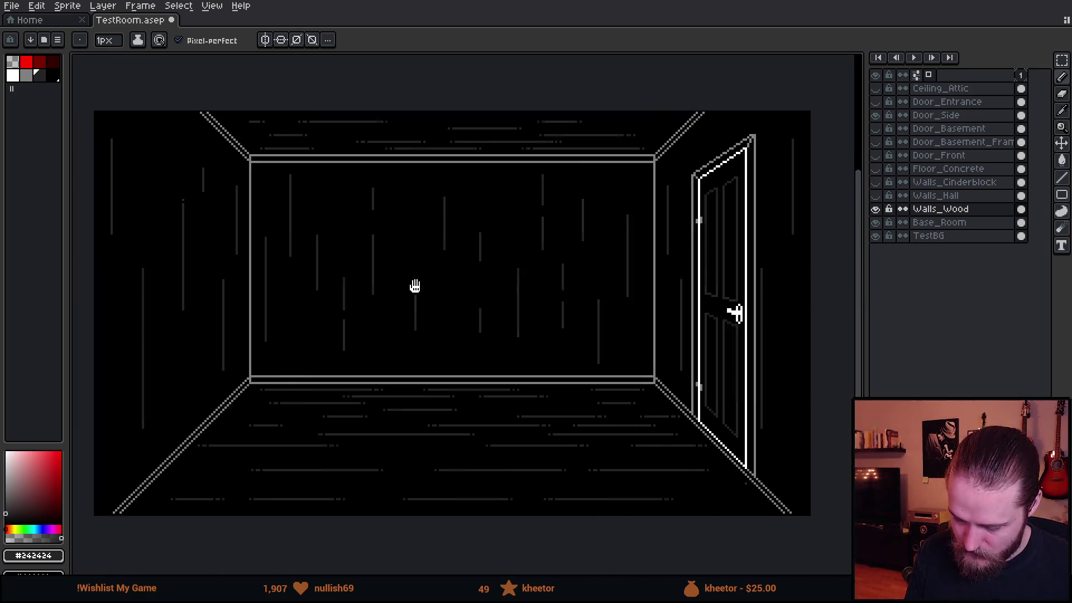
left_click_drag(414, 287, 467, 282)
scroll(522, 278, "right", 3)
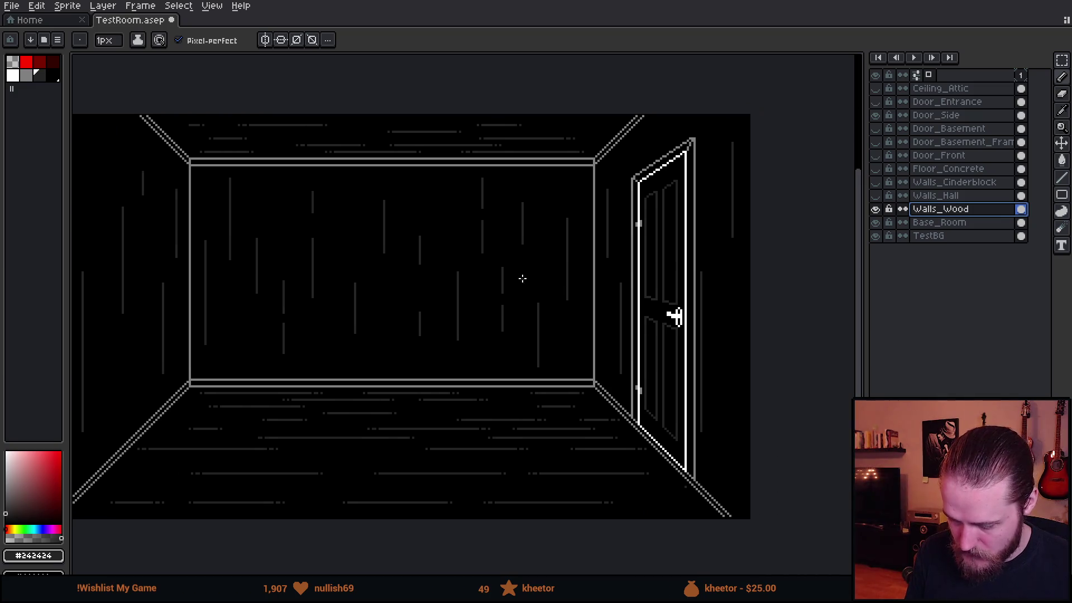
scroll(384, 474, "up", 1)
scroll(359, 467, "down", 1)
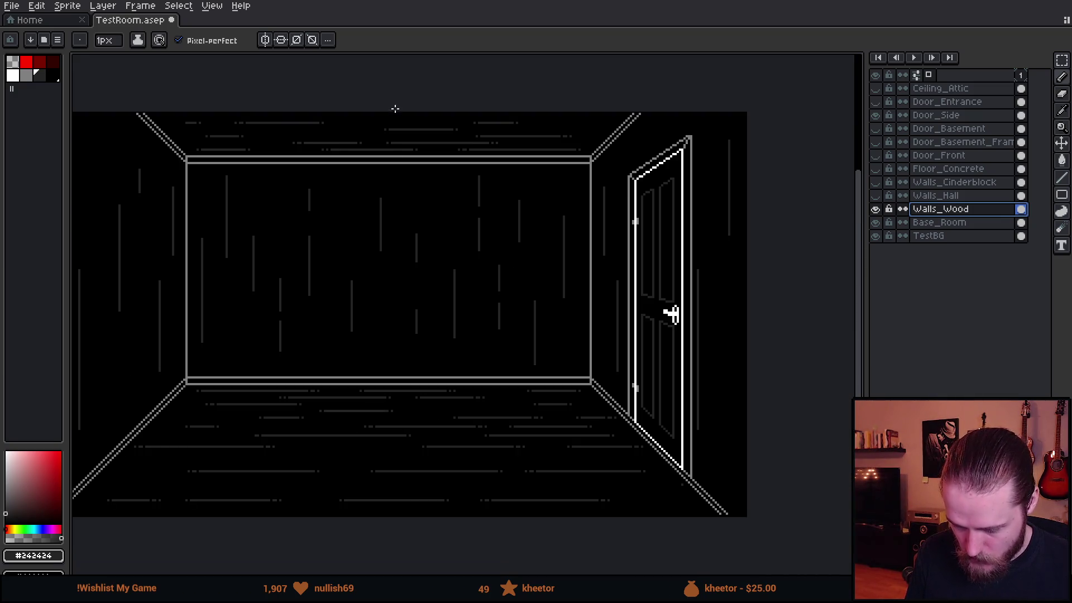
scroll(555, 283, "up", 1)
scroll(551, 278, "down", 1)
scroll(578, 263, "down", 2)
scroll(579, 263, "right", 2)
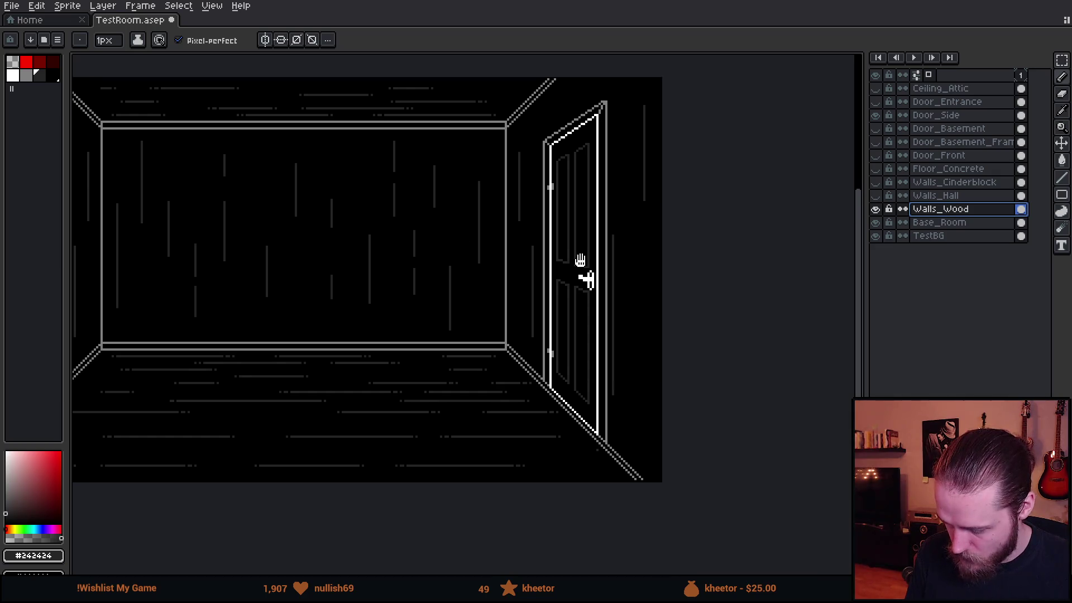
scroll(605, 254, "up", 1)
scroll(639, 271, "down", 1)
scroll(640, 271, "left", 3)
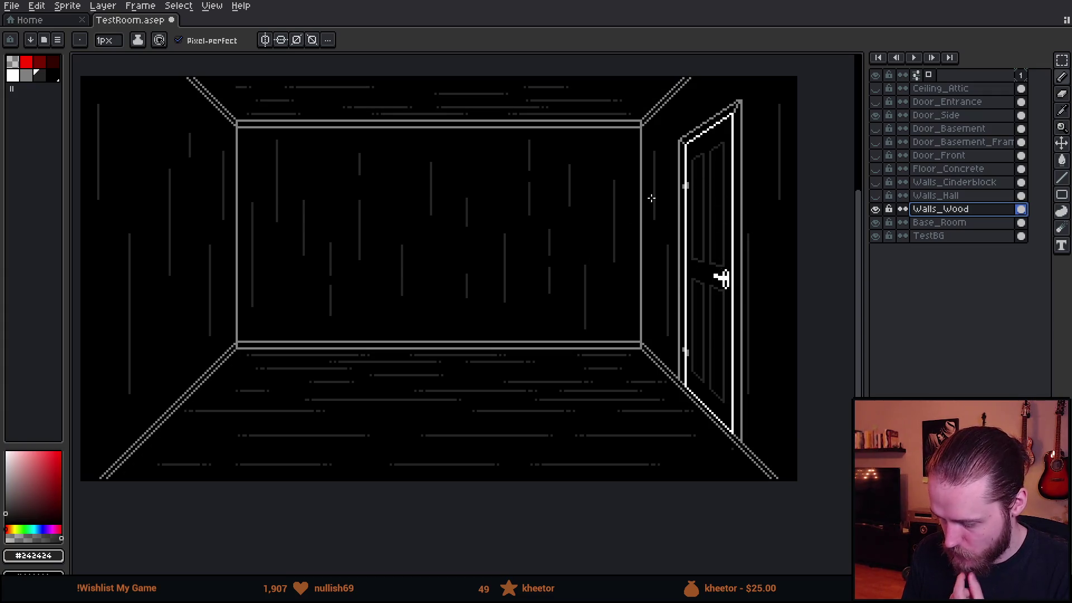
left_click(958, 89)
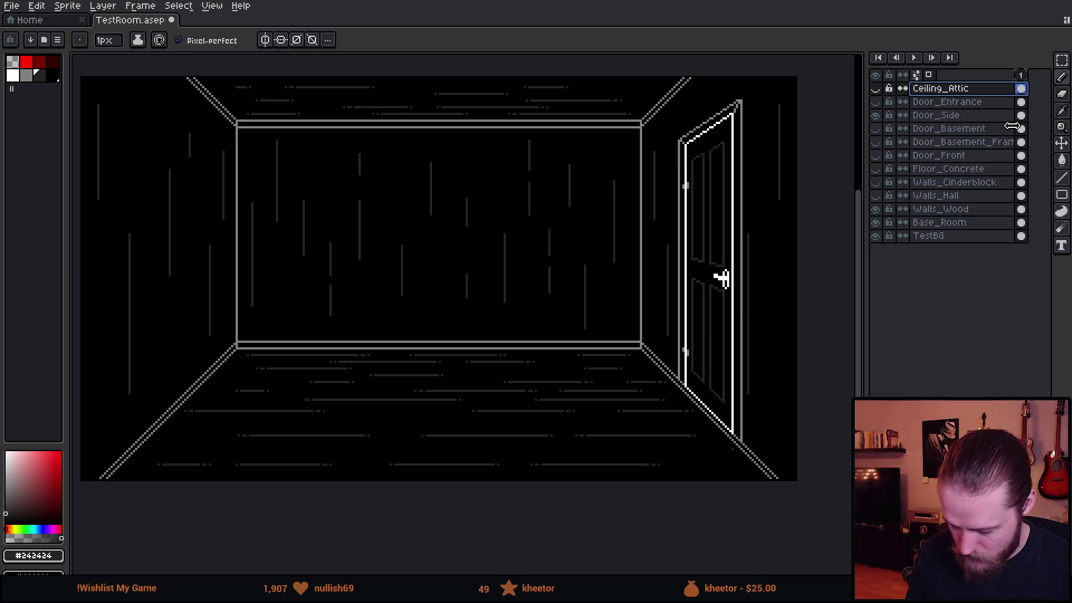
Add a new layer above Ceiling_Attic and name it Board
key("shift+n")
double_click(989, 88)
type("Board")
key("Return")
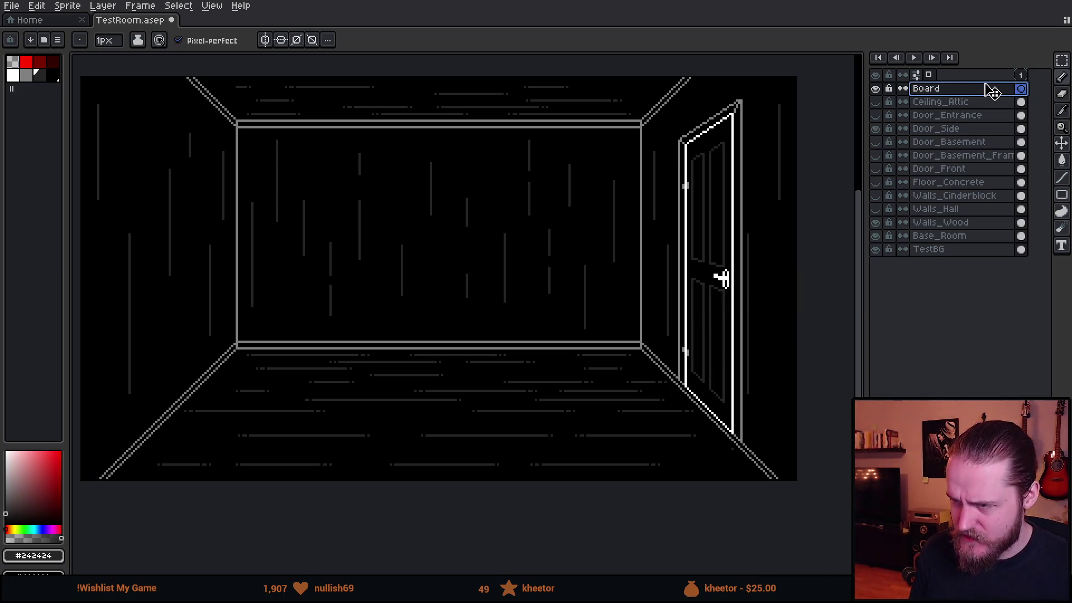
Add another new layer above Board and name it Generic_Props
key("shift+n")
double_click(951, 89)
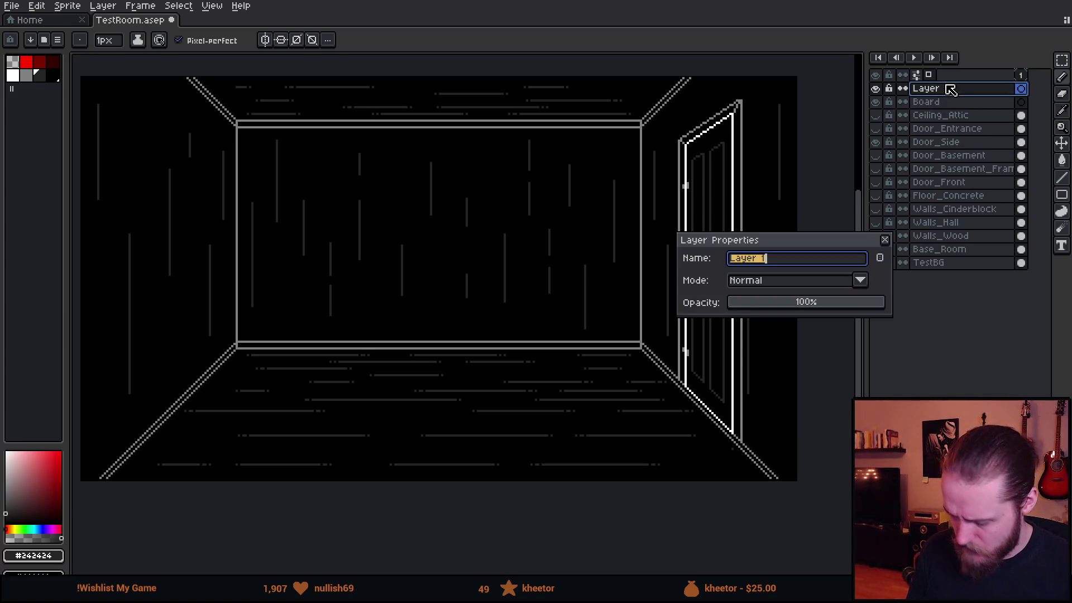
type("Generic_")
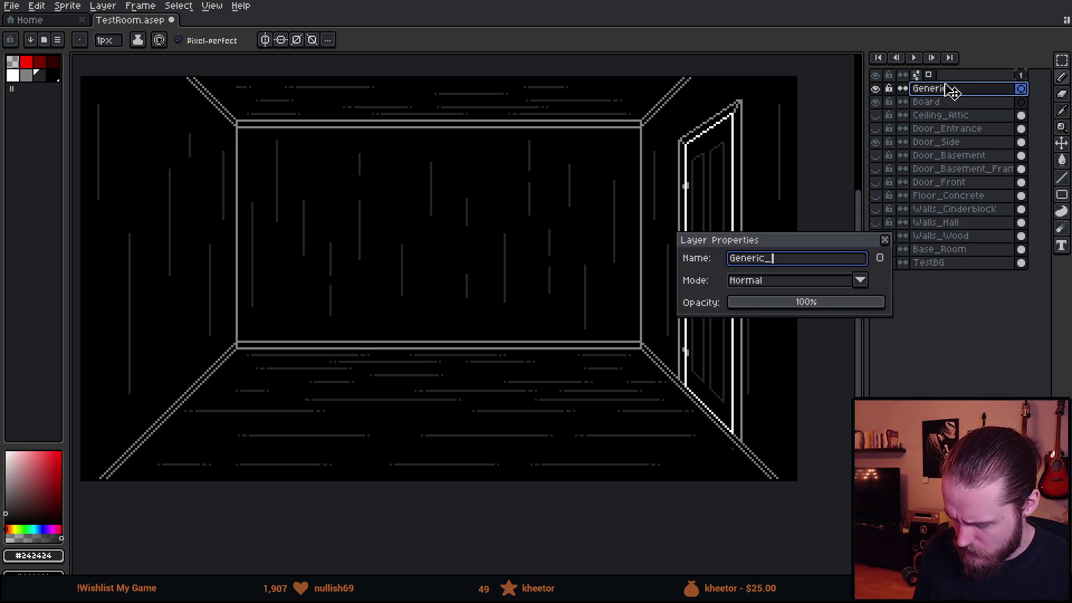
type("s")
key("Return")
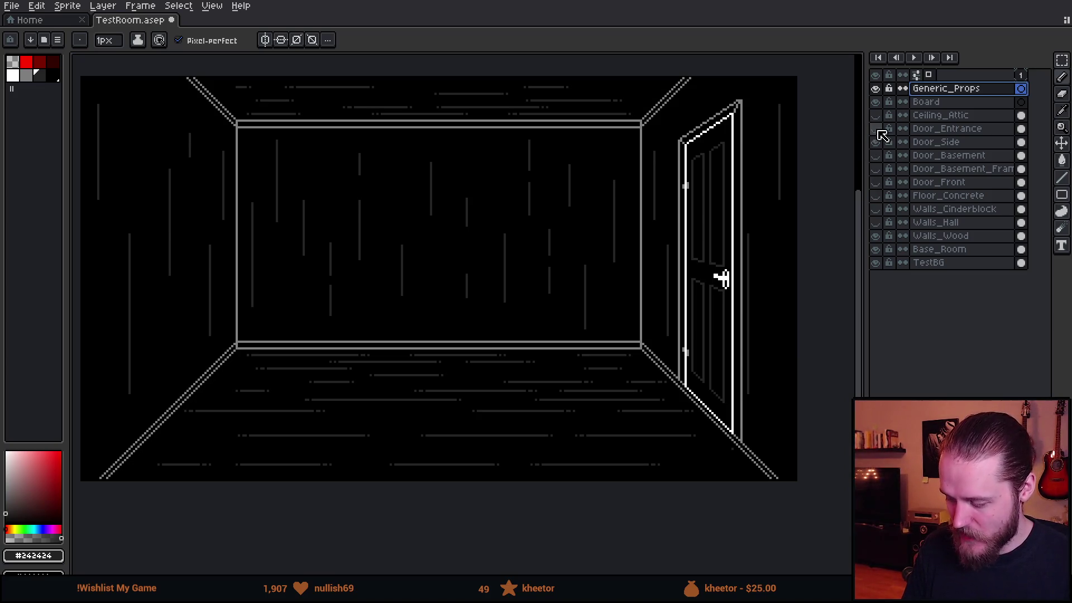
left_click(881, 225)
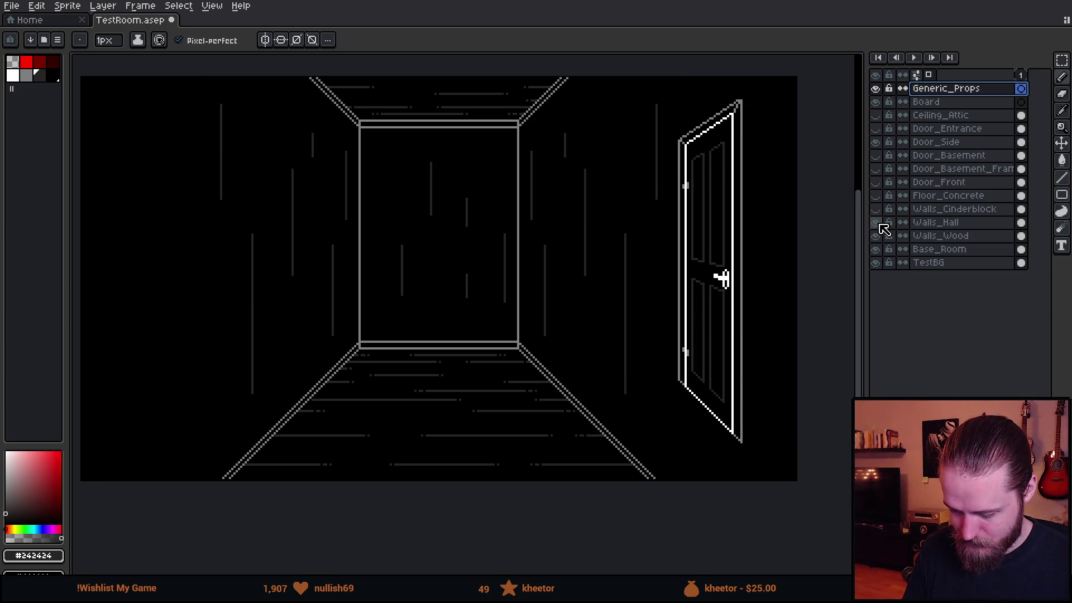
left_click(881, 225)
left_click(881, 225)
left_click(881, 225)
left_click(882, 226)
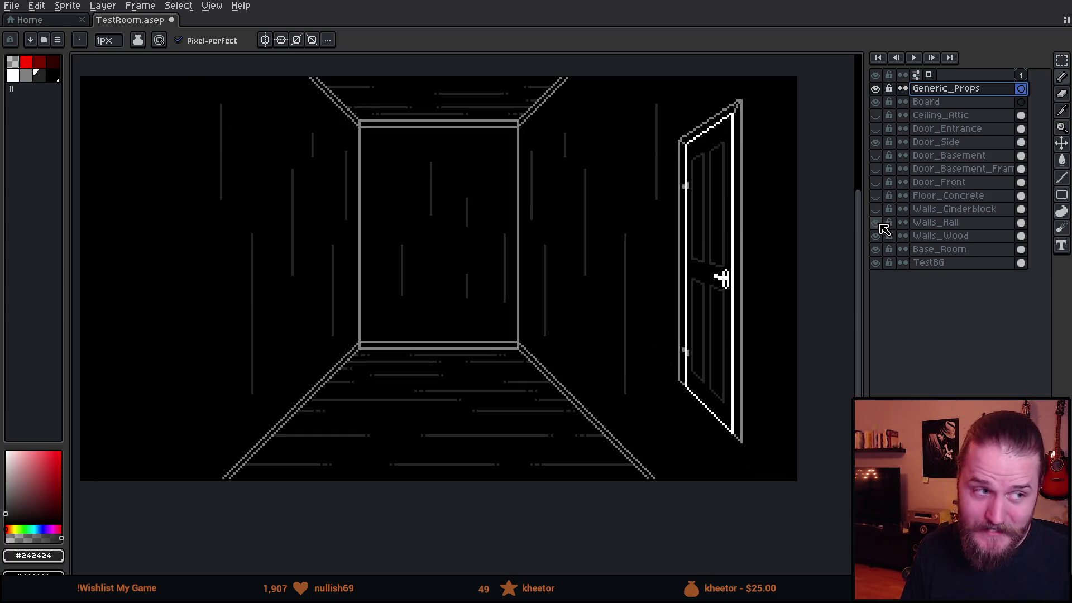
left_click(881, 225)
left_click(881, 225)
left_click(882, 225)
left_click(881, 224)
left_click(882, 225)
left_click(881, 224)
left_click(881, 225)
left_click(881, 225)
left_click(881, 225)
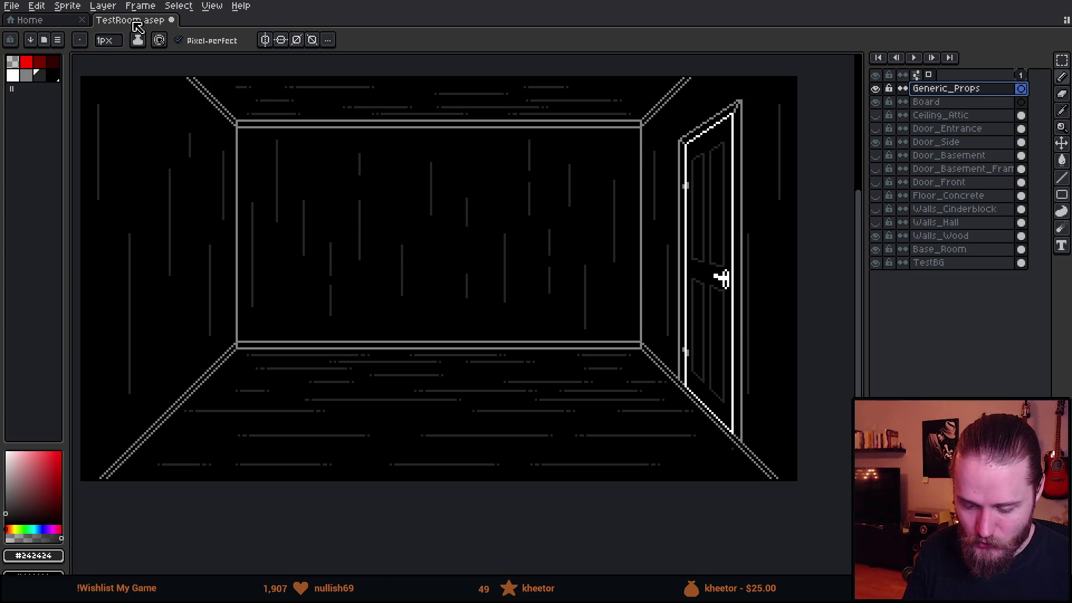
scroll(448, 197, "up", 1)
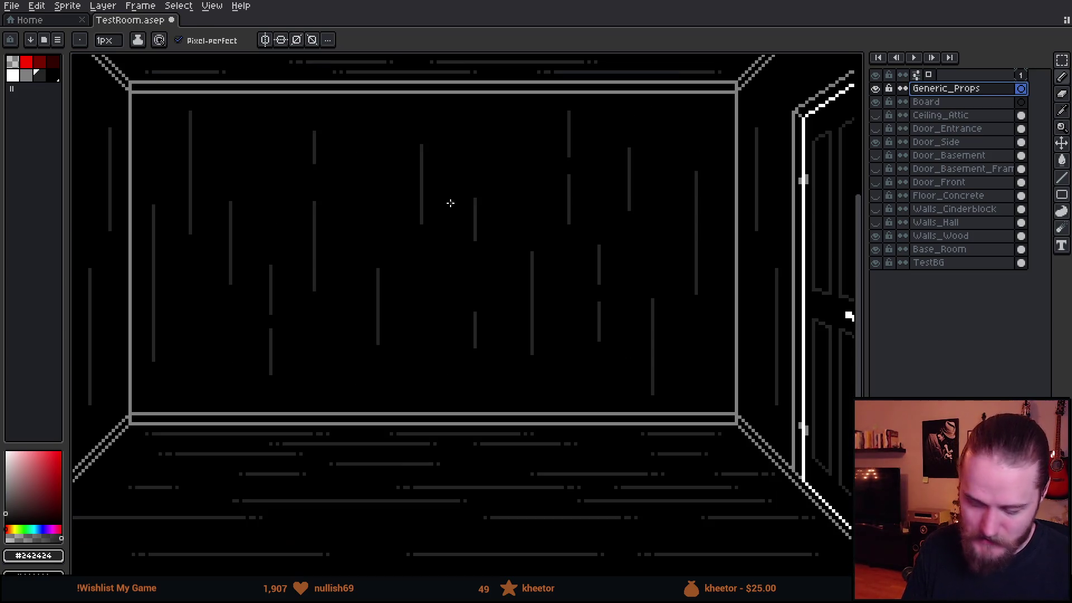
scroll(461, 201, "down", 1)
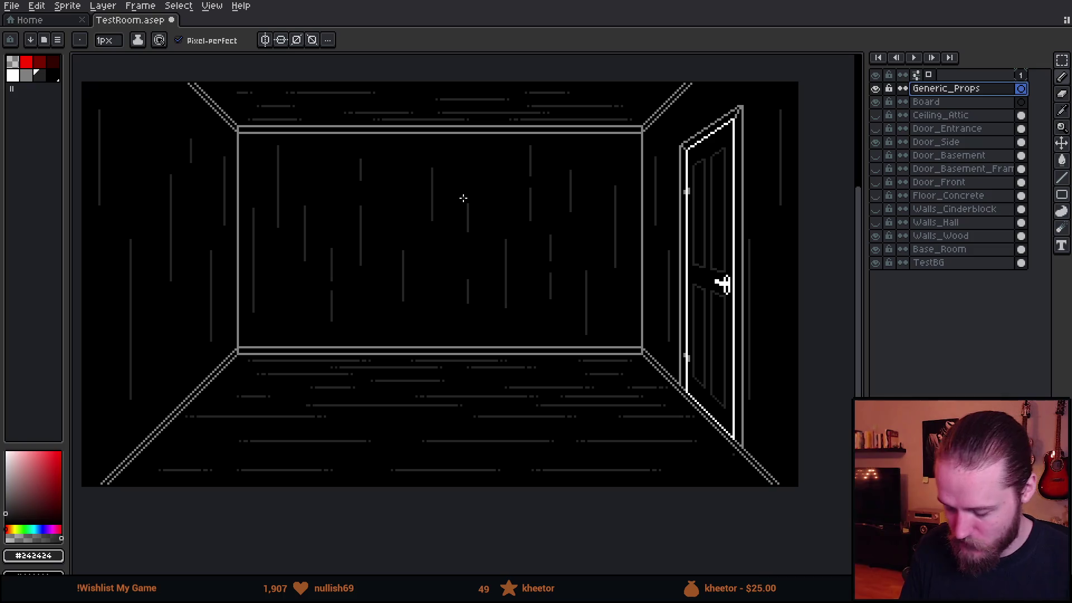
left_click_drag(542, 265, 557, 249)
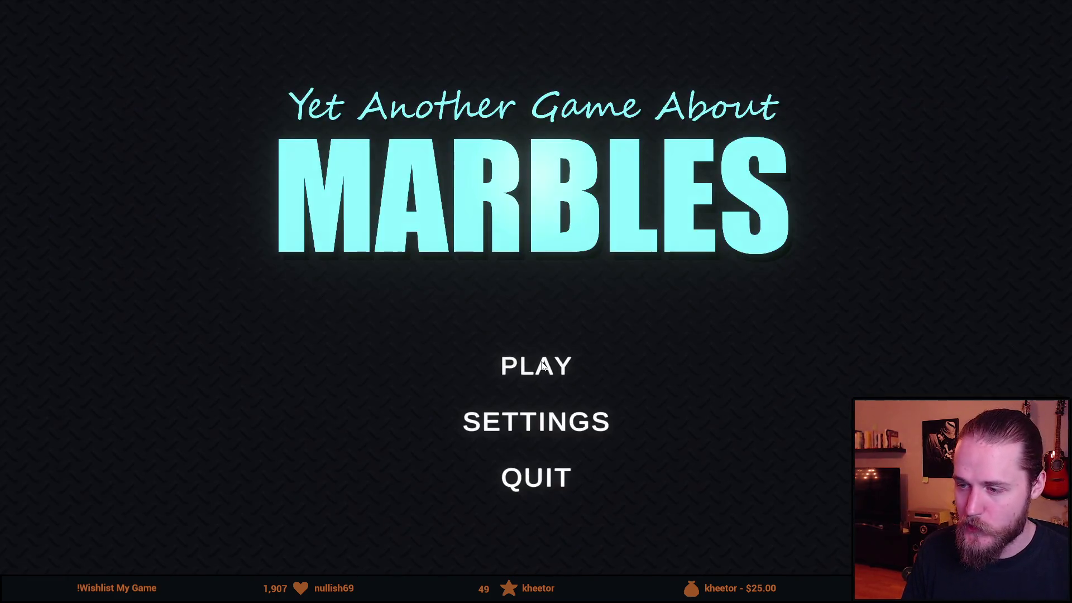
Start a race on The Descent map from the Play menu
left_click(542, 366)
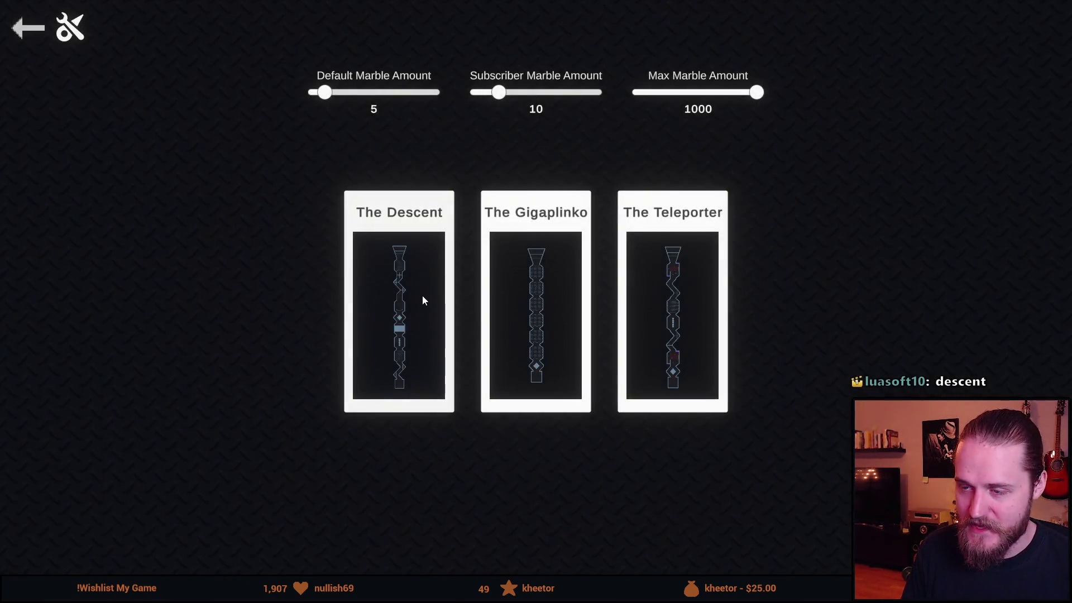
left_click(422, 300)
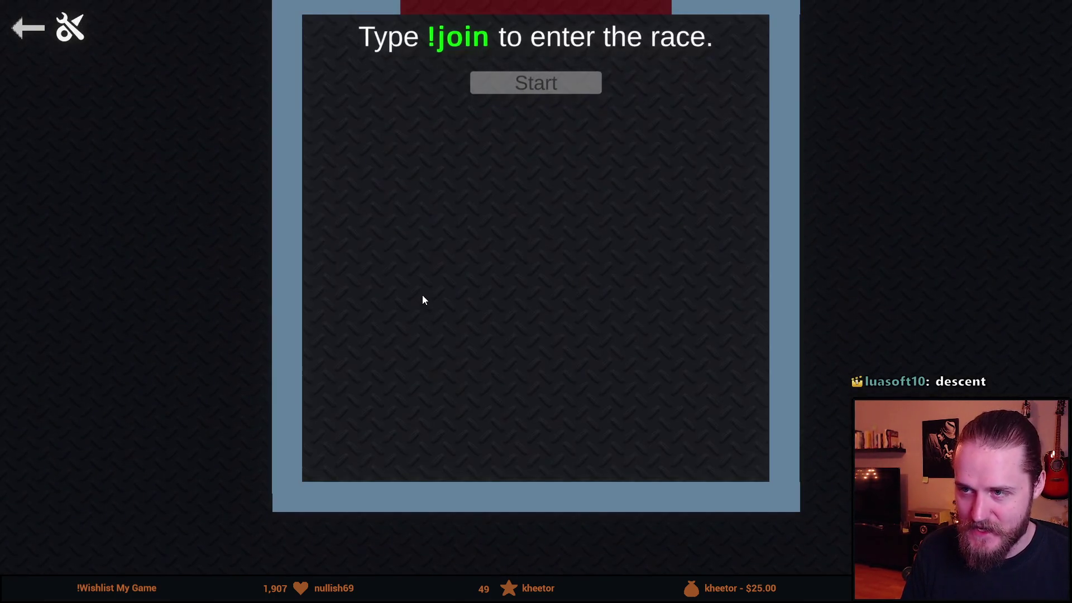
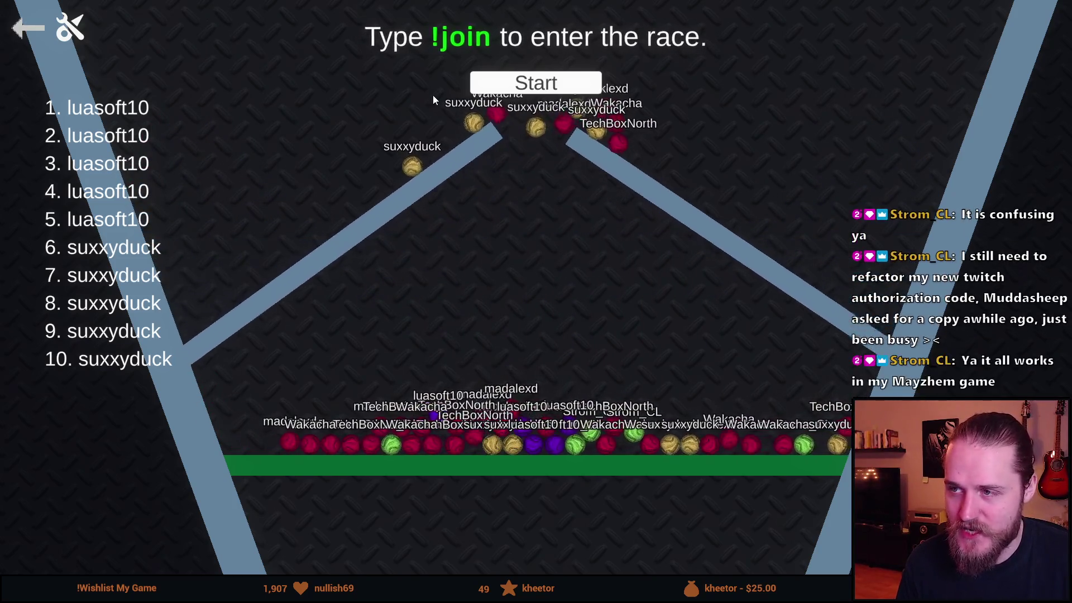
Start the race countdown and let the marbles run to the finish
left_click(529, 89)
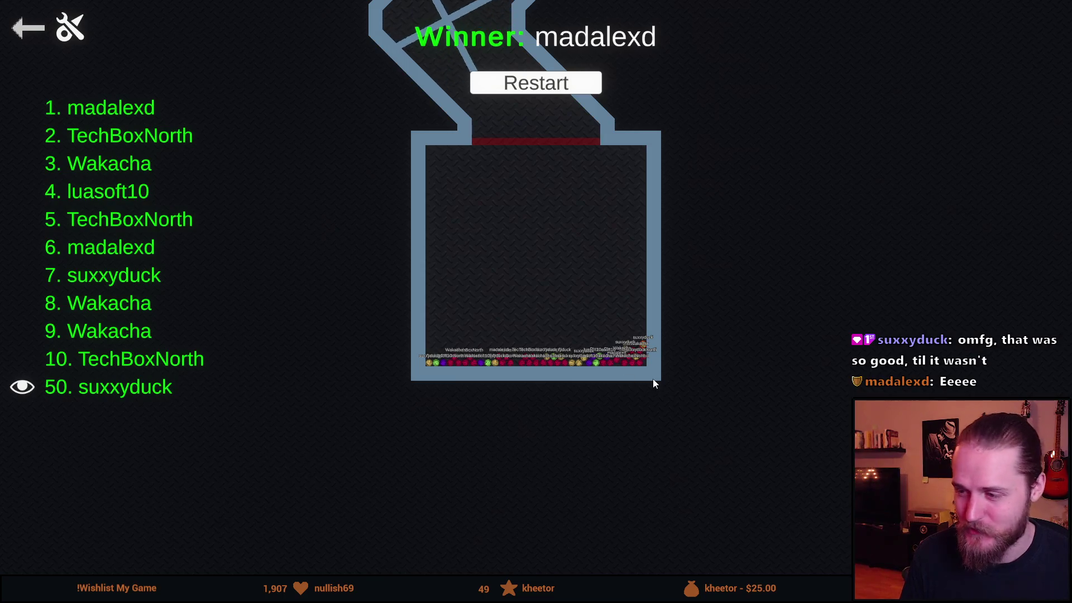
scroll(653, 373, "up", 2)
scroll(653, 367, "down", 1)
scroll(651, 366, "up", 2)
scroll(652, 366, "up", 2)
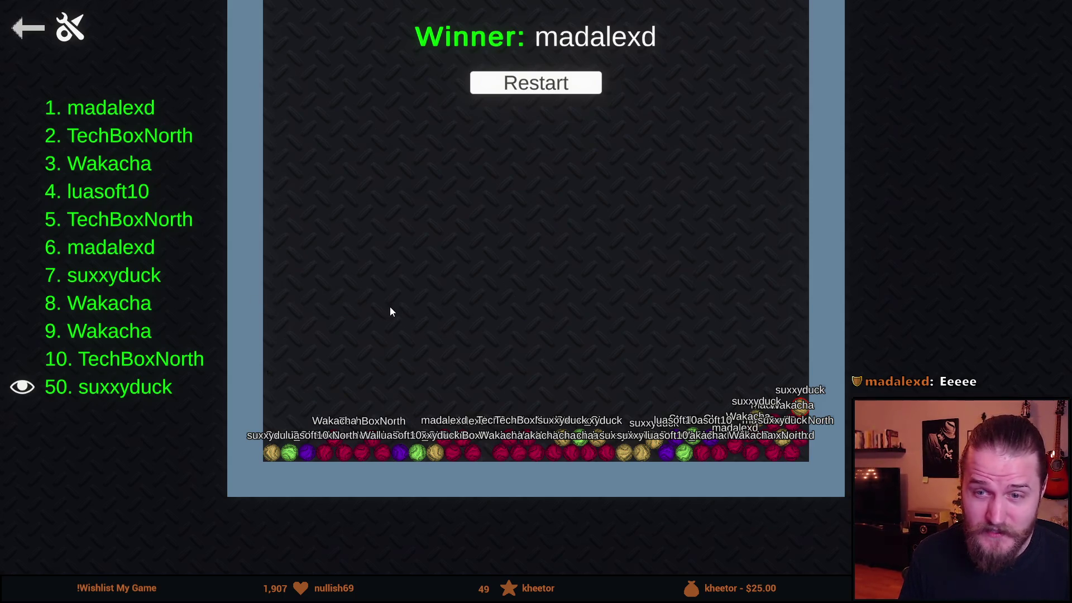
scroll(389, 312, "down", 2)
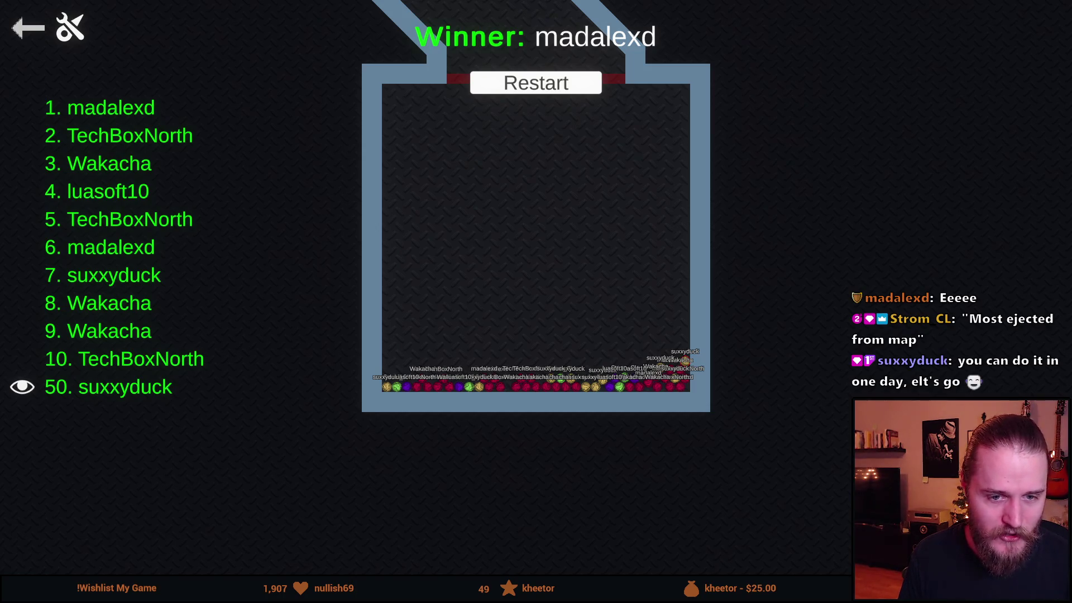
Go back from the results screen to map selection
left_click(35, 41)
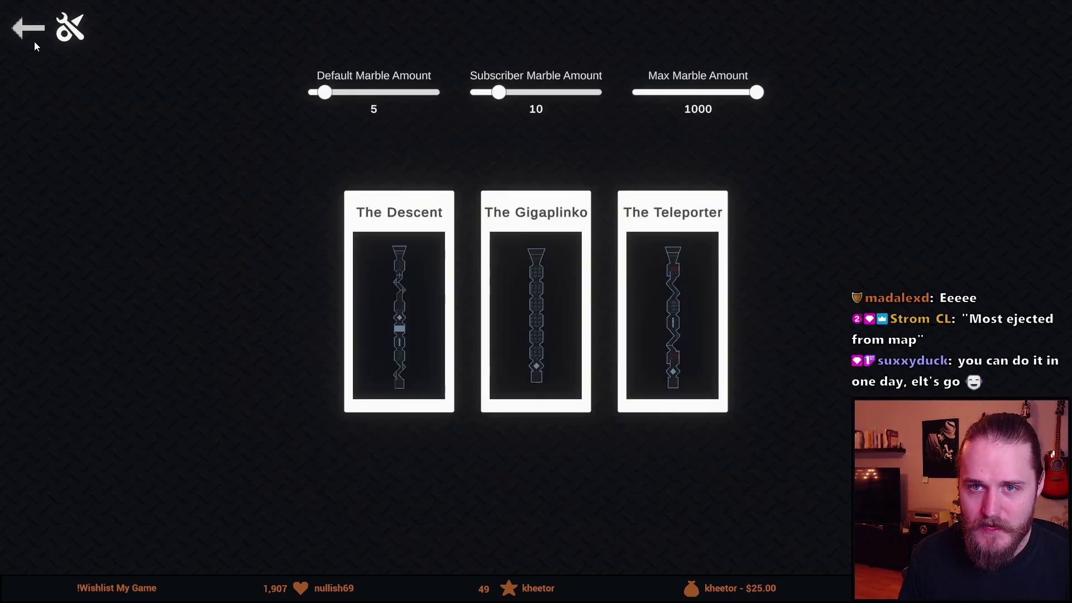
Back out to the main menu and confirm quitting the game
left_click(29, 35)
left_click(549, 474)
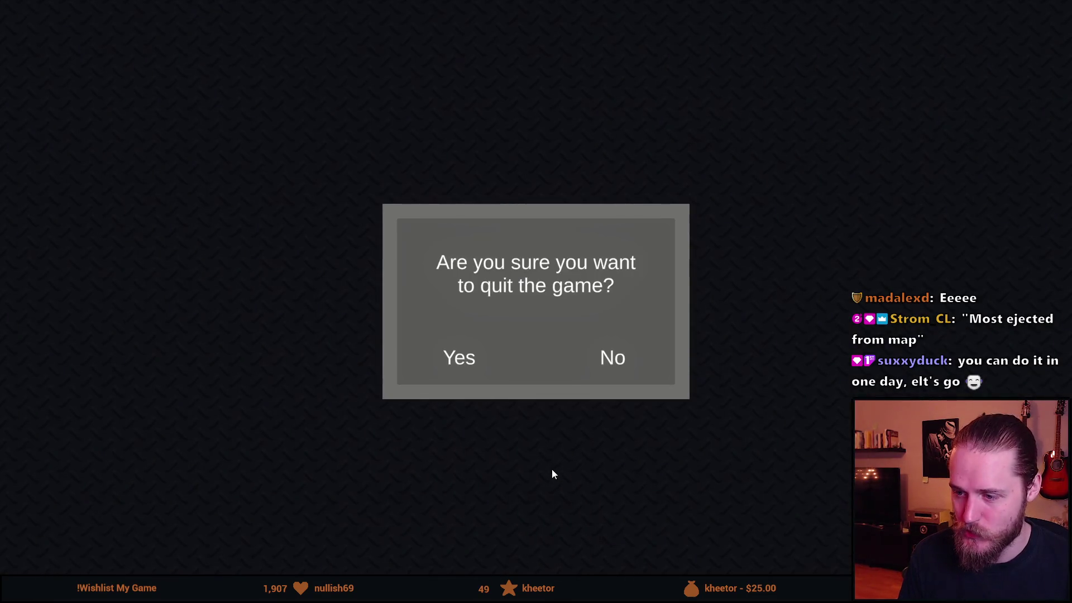
left_click(458, 361)
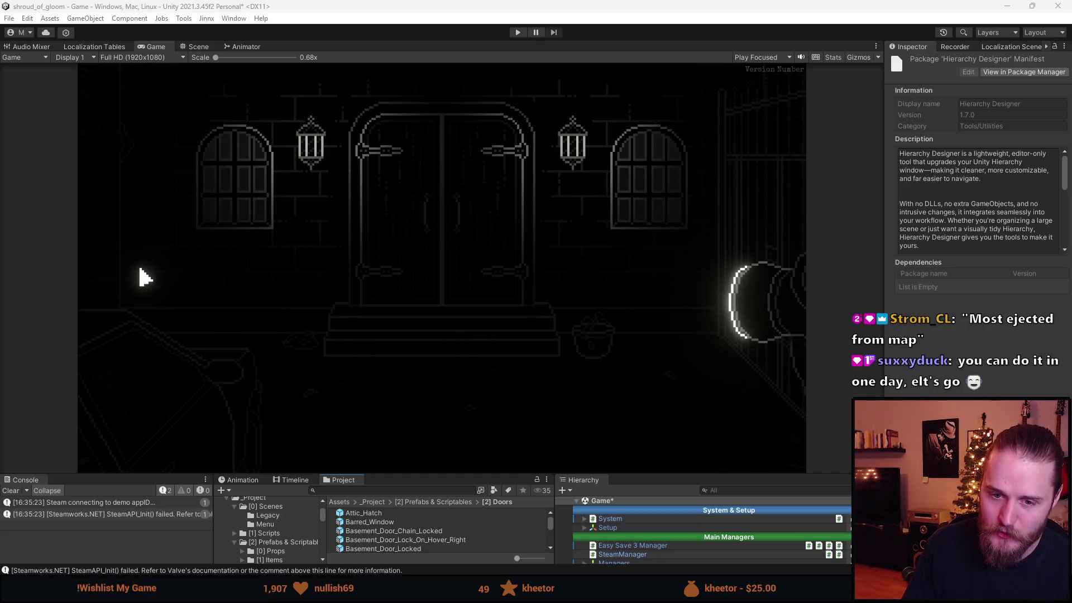
Clear the Console log and resize the Game/Console splitter for a larger Game view
left_click(13, 491)
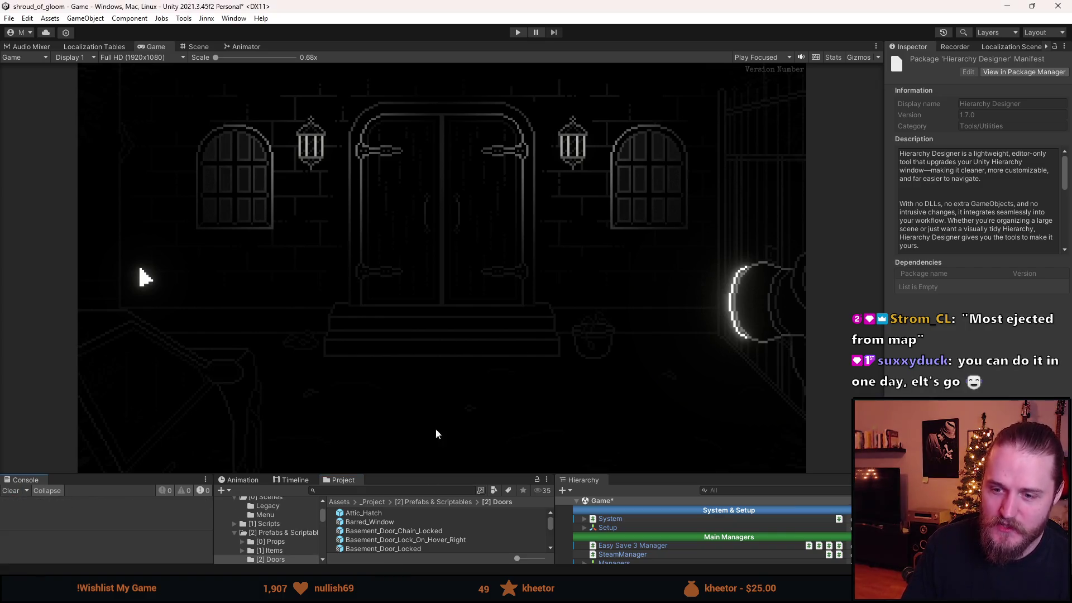
left_click_drag(443, 473, 446, 496)
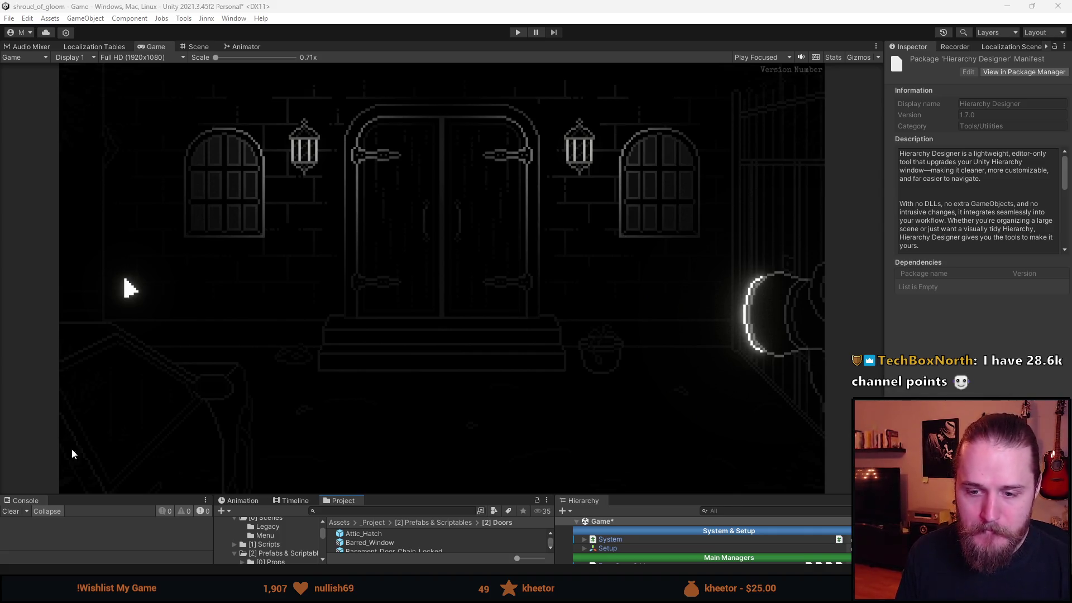
left_click_drag(418, 496, 429, 427)
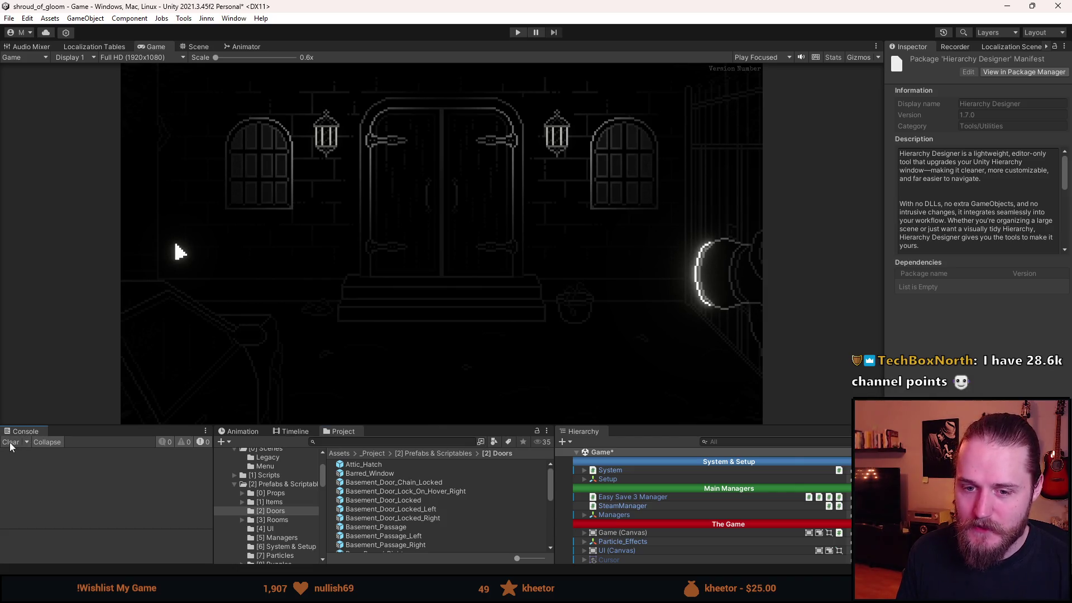
Adjust the Game view size a bit more, then Alt+Tab to the Steam store page
left_click_drag(381, 426, 377, 414)
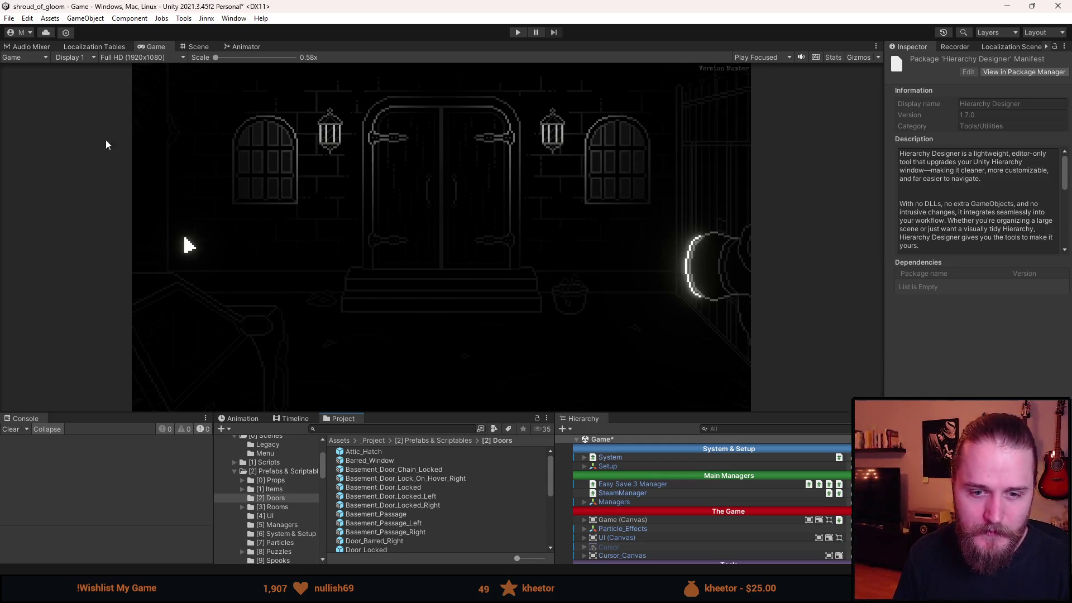
left_click(17, 429)
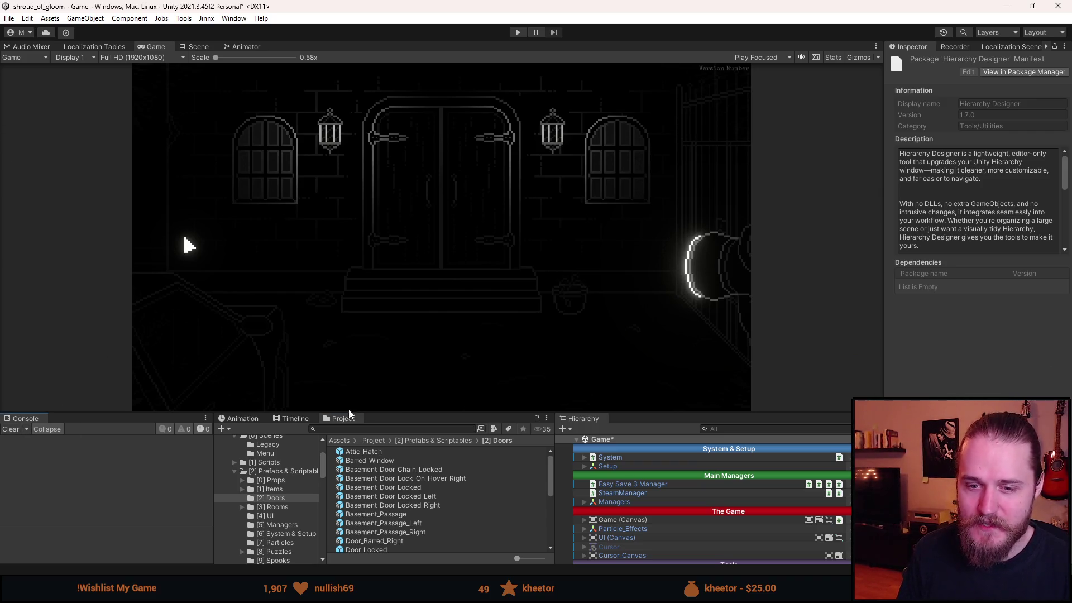
mouse_move(408, 415)
left_mouse_down()
mouse_move(431, 467)
mouse_move(430, 450)
left_mouse_up()
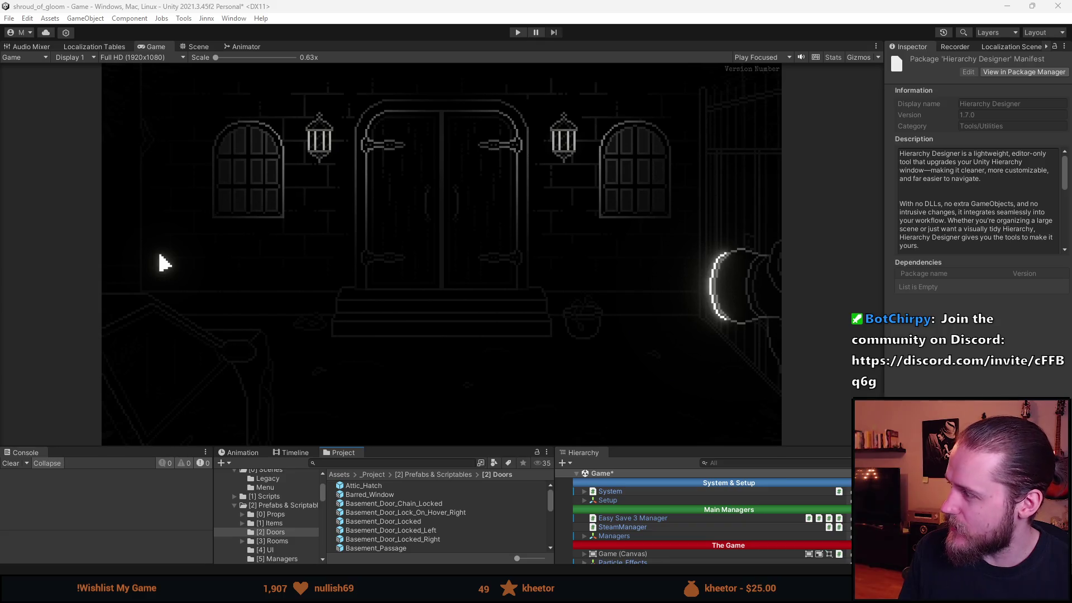
key("alt+Tab")
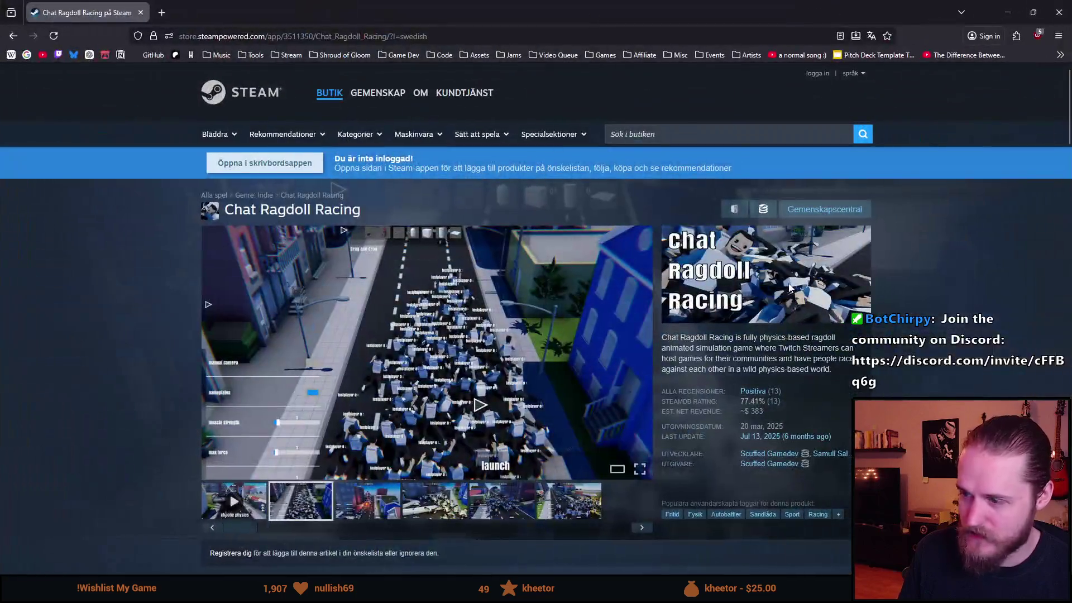
scroll(358, 331, "down", 1)
scroll(348, 335, "down", 1)
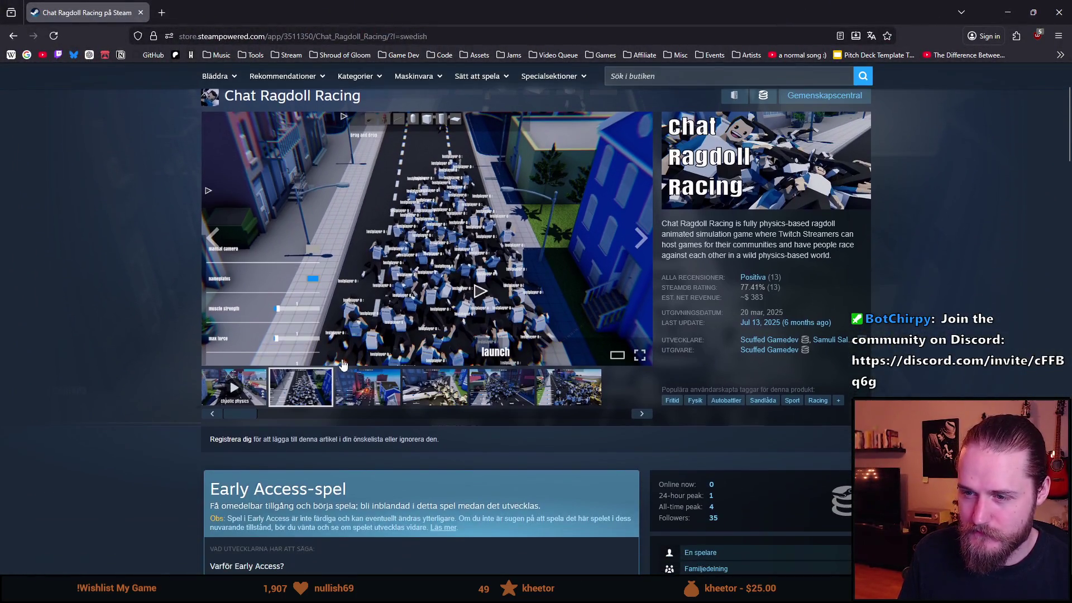
Browse through the Chat Ragdoll Racing gallery screenshots three to six
left_click(354, 396)
left_click(422, 399)
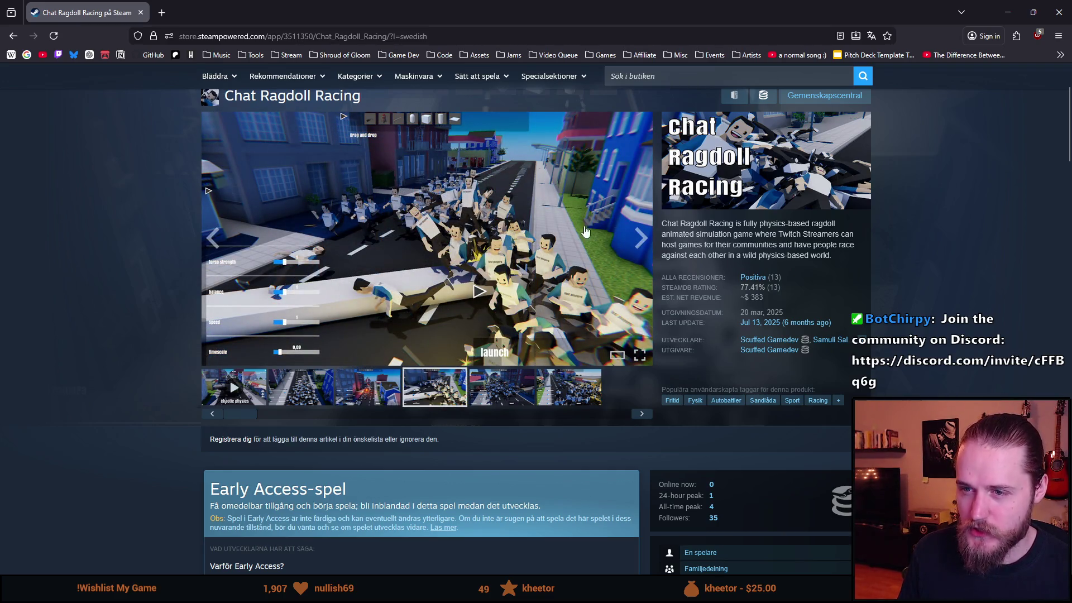
mouse_move(324, 100)
left_mouse_down()
mouse_move(370, 101)
mouse_move(315, 95)
left_mouse_up()
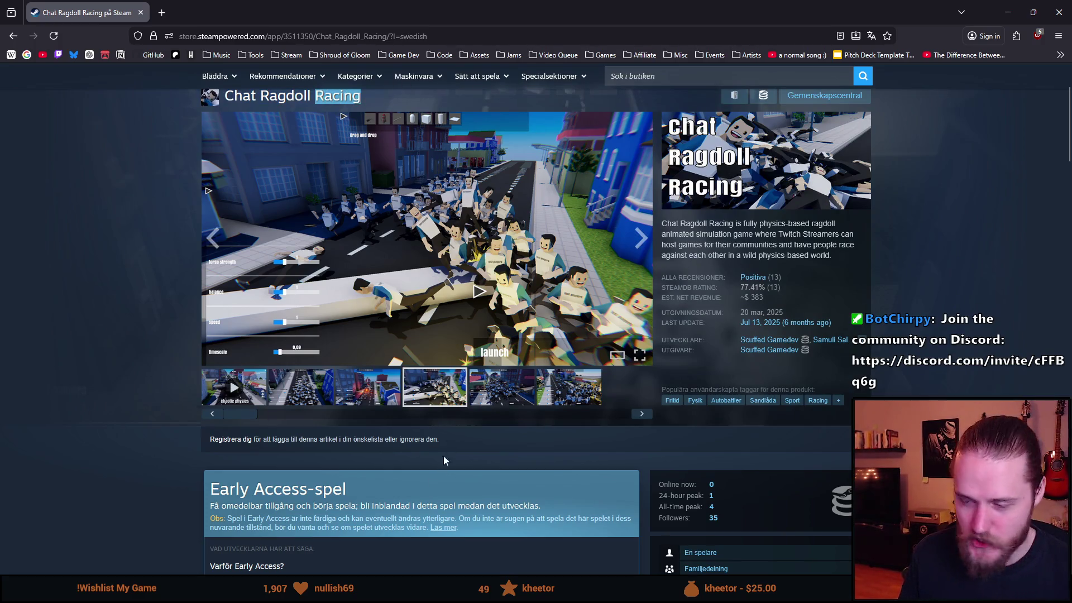
left_click(509, 386)
left_click(562, 387)
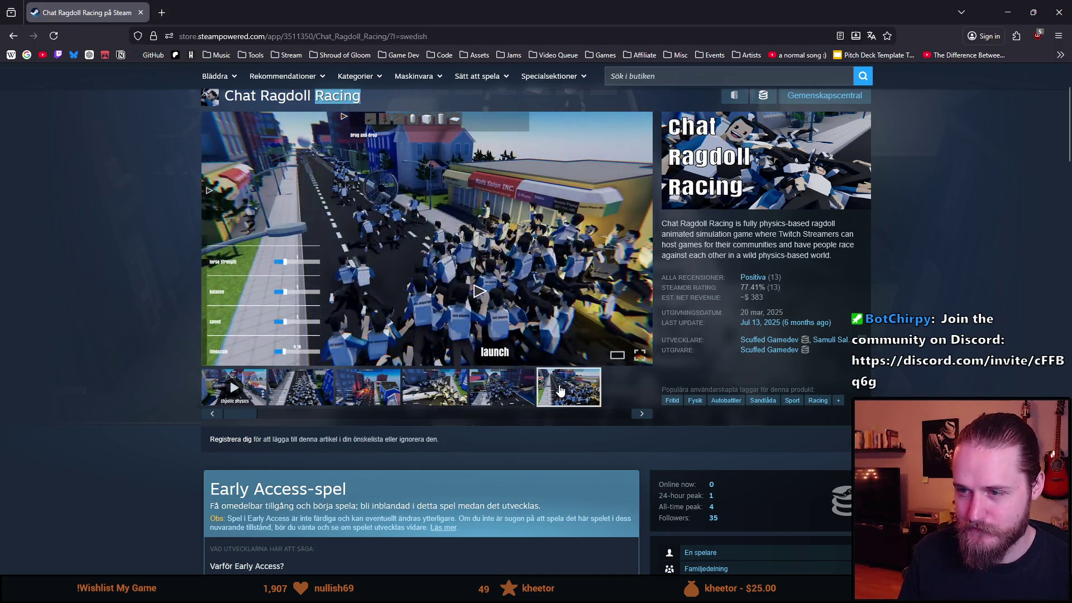
scroll(148, 395, "down", 2)
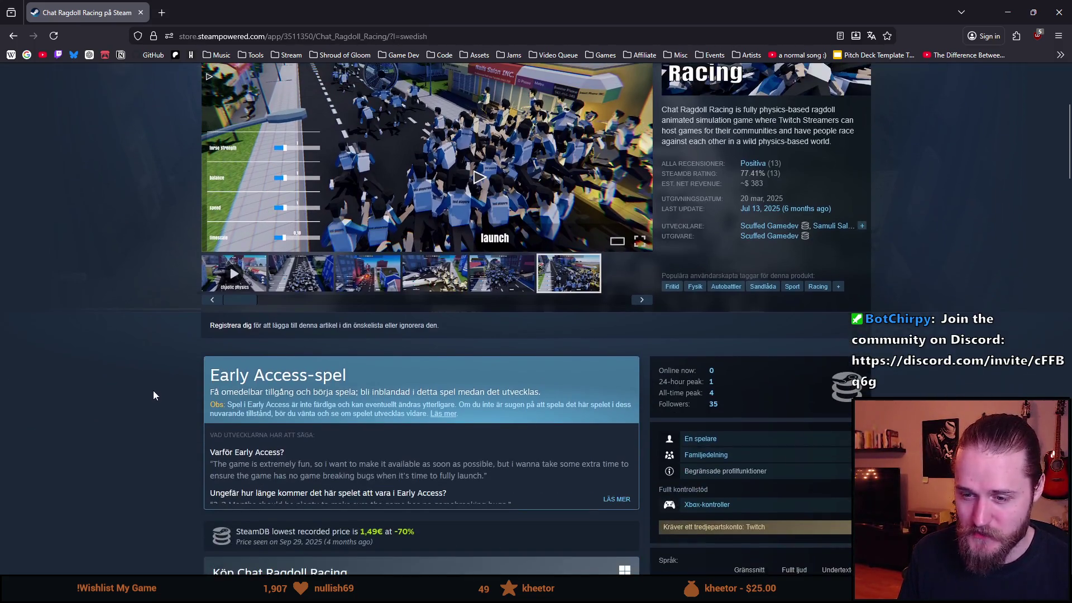
scroll(144, 385, "up", 5)
Select the store page's web address in the address bar
left_click(402, 37)
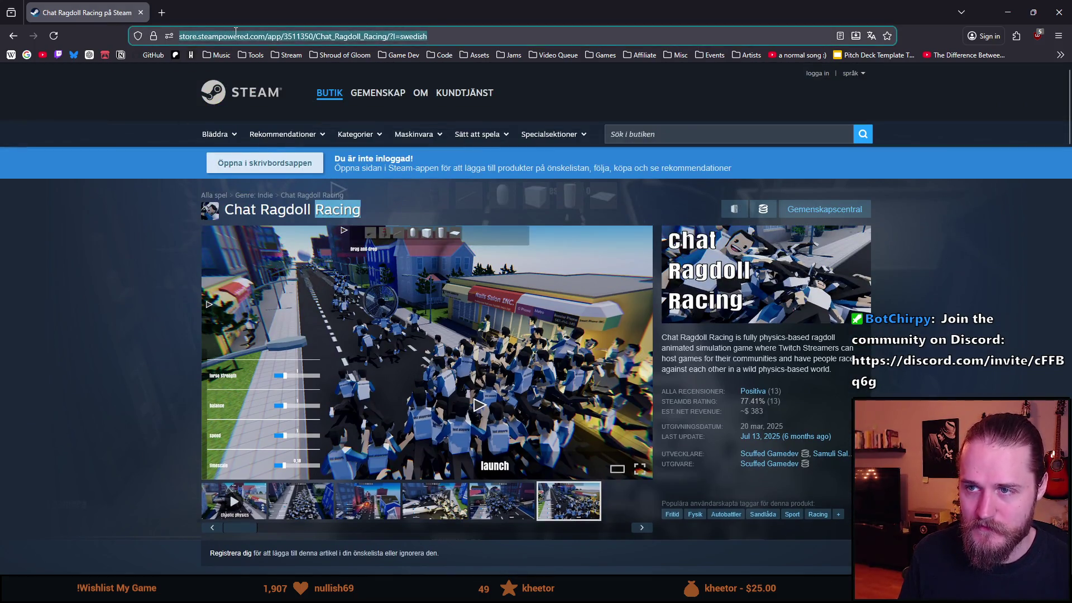
right_click(414, 38)
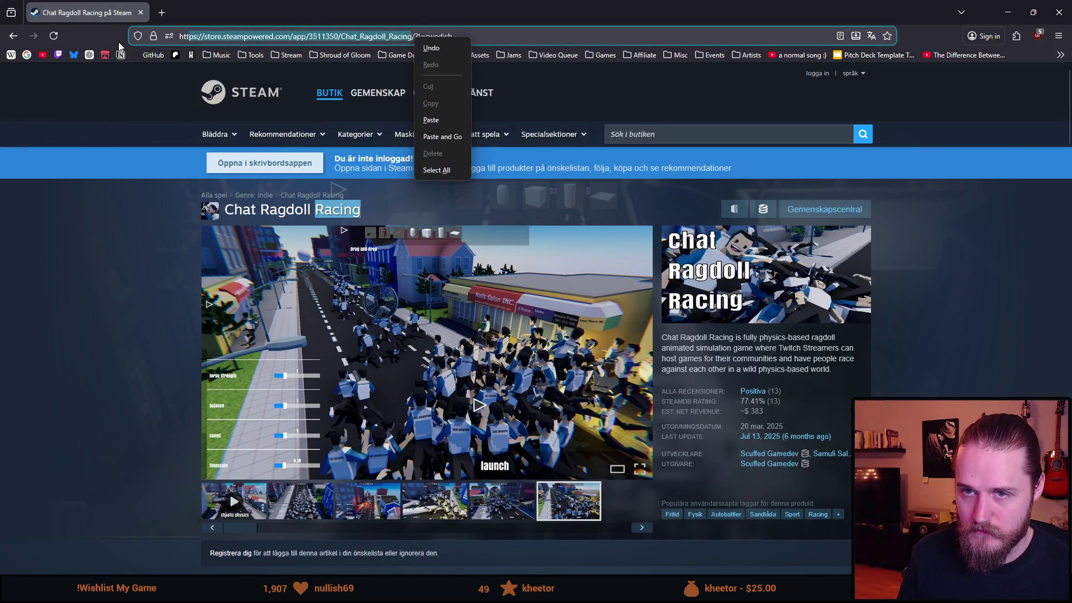
left_click_drag(179, 37, 412, 36)
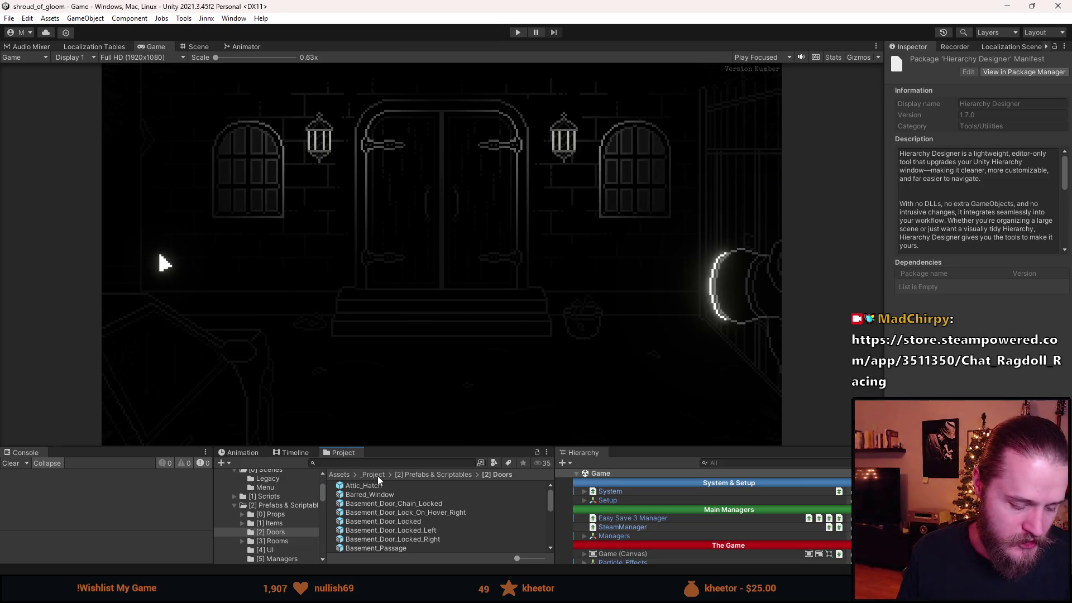
Switch to Aseprite and load the Props.png sprite sheet from recent files
key("alt+Tab")
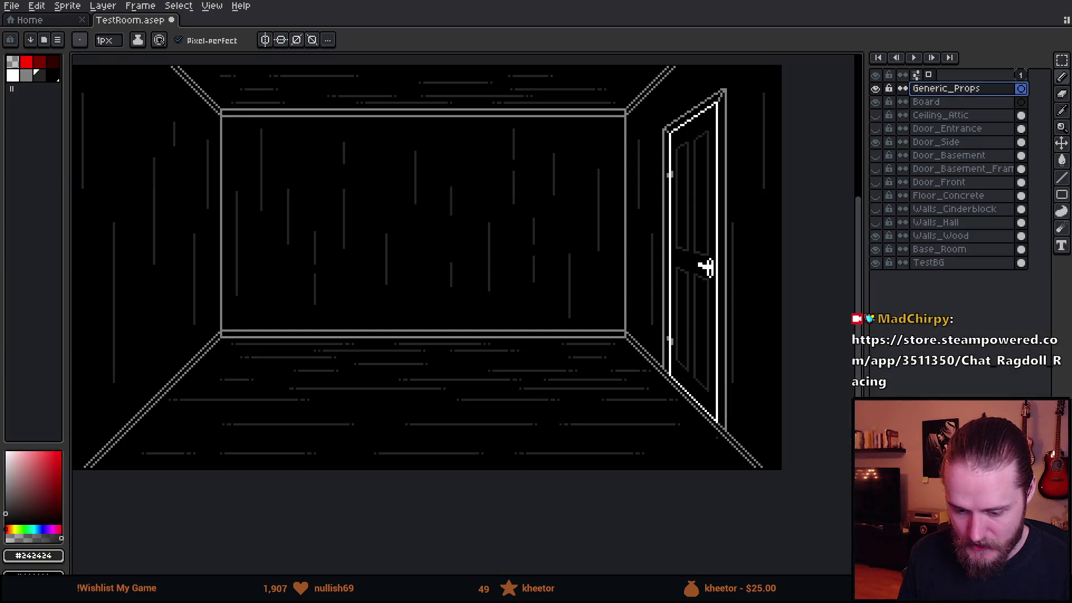
left_click(29, 19)
scroll(87, 181, "up", 2)
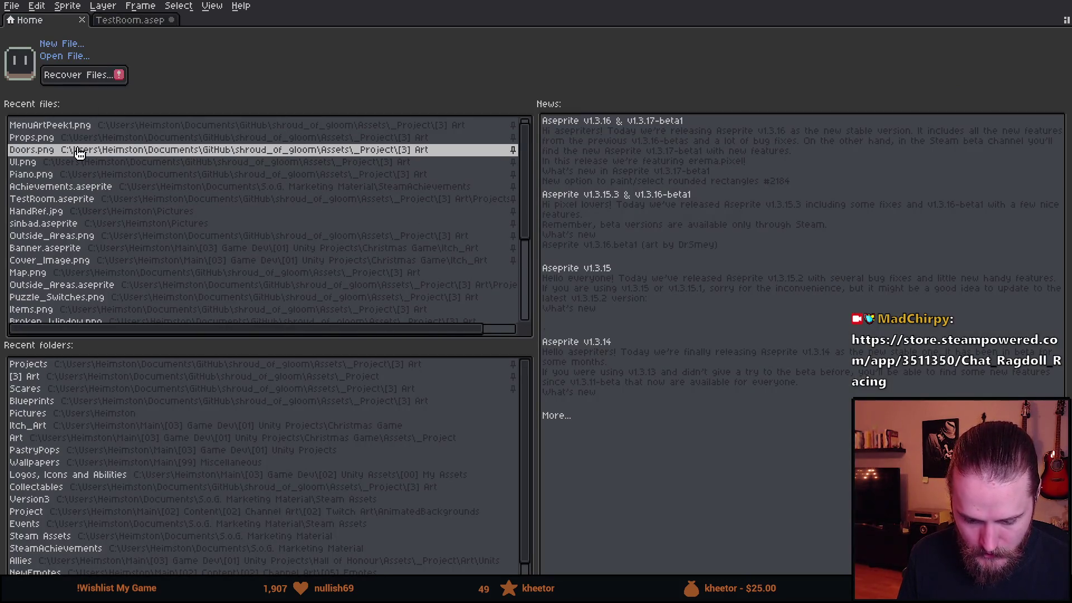
left_click(72, 139)
scroll(663, 262, "up", 1)
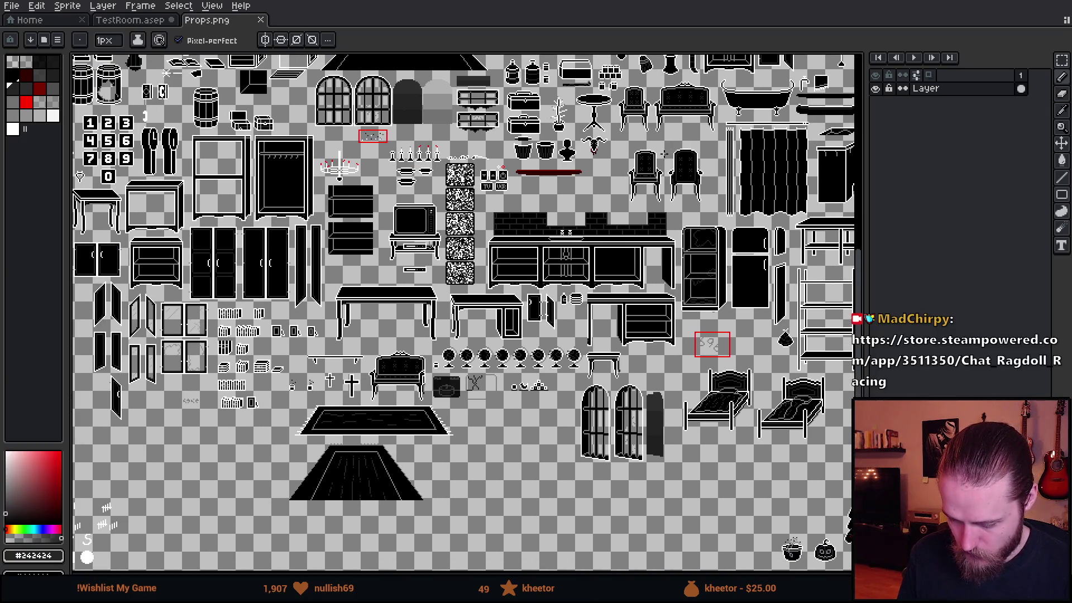
scroll(663, 261, "up", 1)
scroll(663, 261, "up", 1)
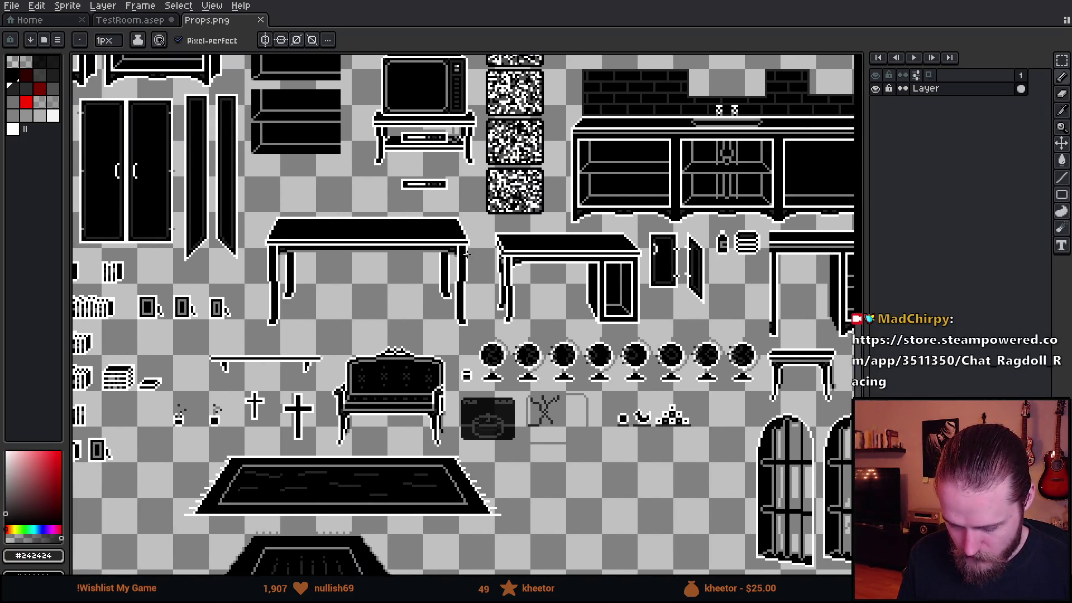
mouse_move(463, 248)
left_mouse_down()
mouse_move(678, 323)
mouse_move(496, 243)
left_mouse_up()
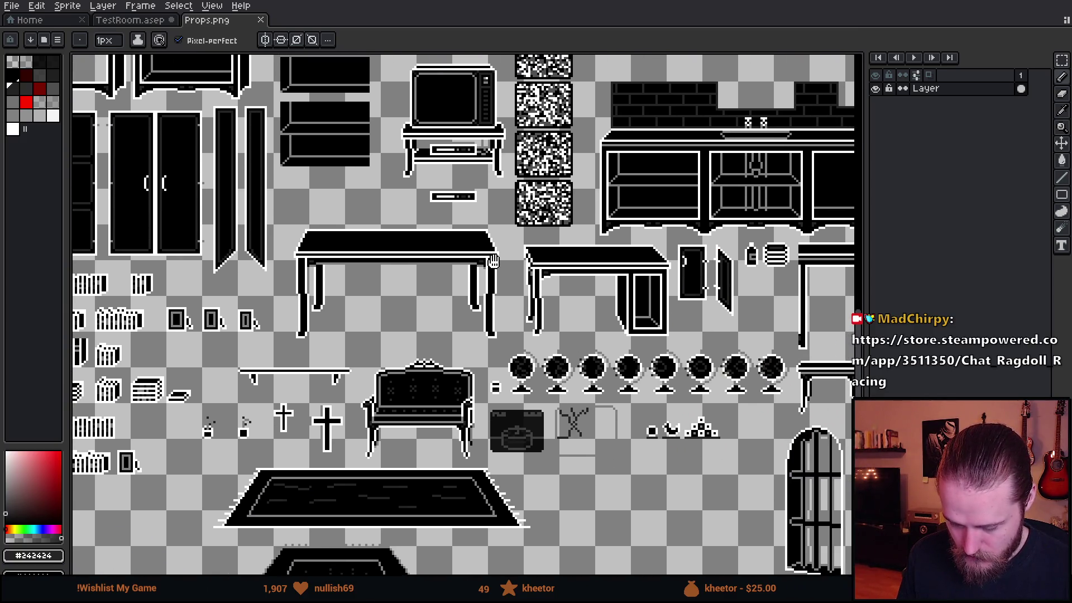
scroll(496, 243, "down", 3)
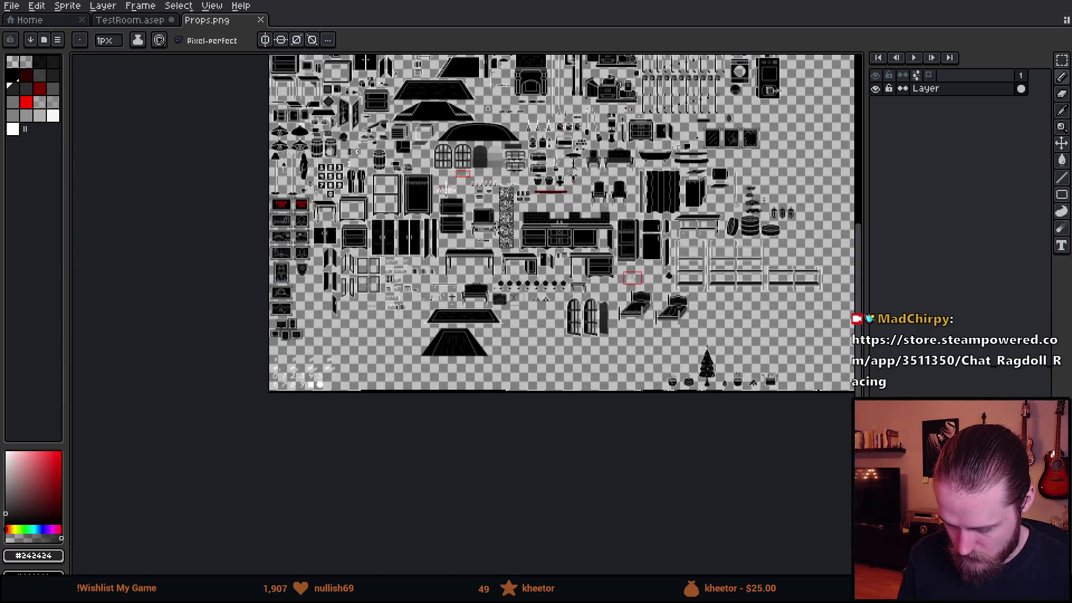
scroll(445, 249, "up", 4)
scroll(358, 232, "up", 1)
Marquee-select the table on the props sheet and return to TestRoom.asep
key("m")
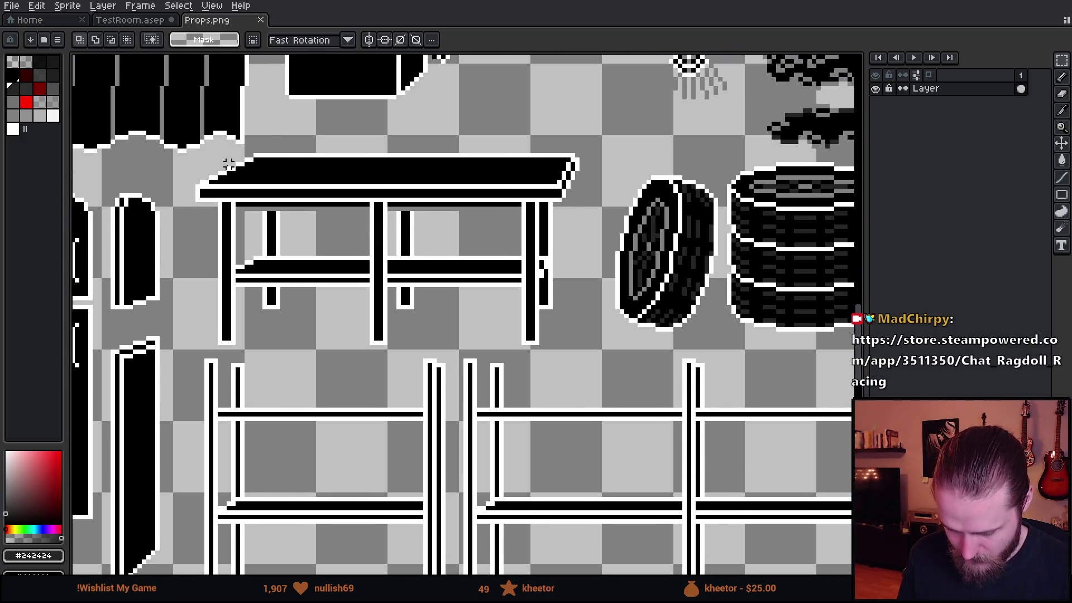
left_click_drag(201, 149, 587, 352)
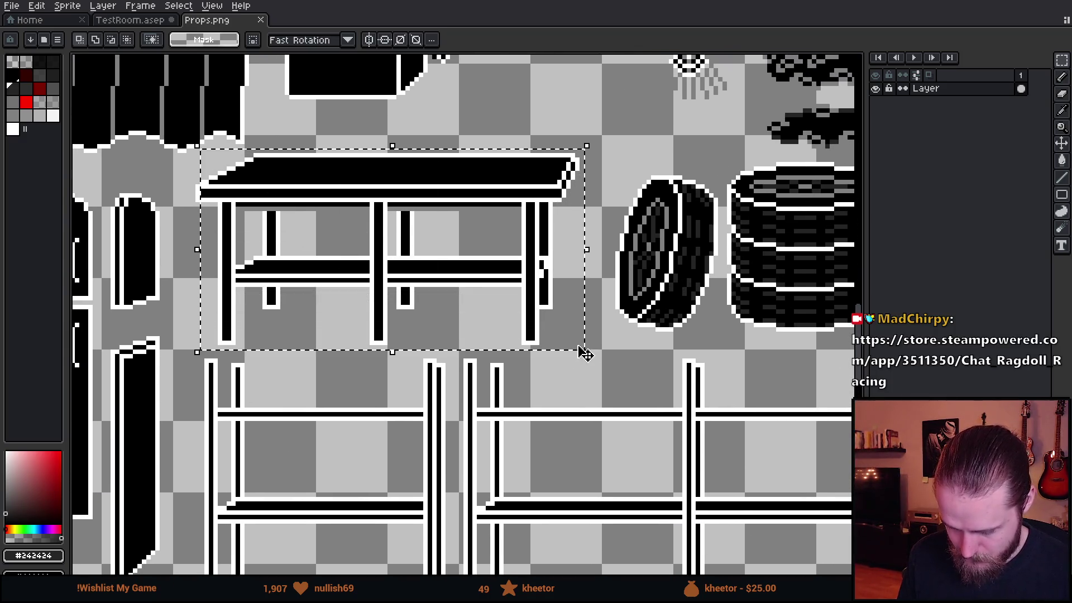
left_click(135, 20)
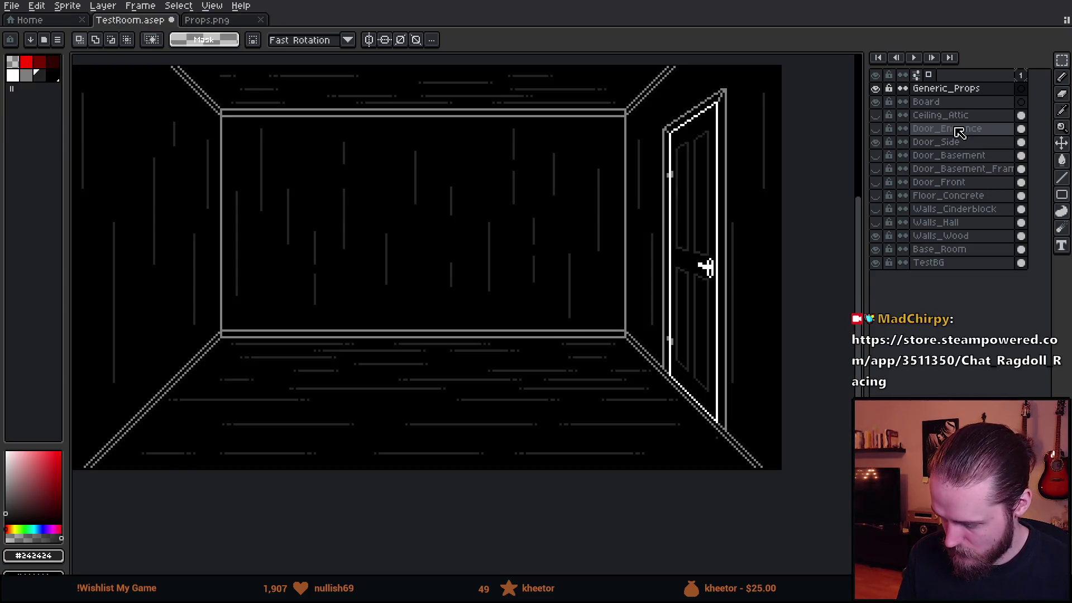
Rename the Generic_Props layer to Garage_Props
double_click(955, 92)
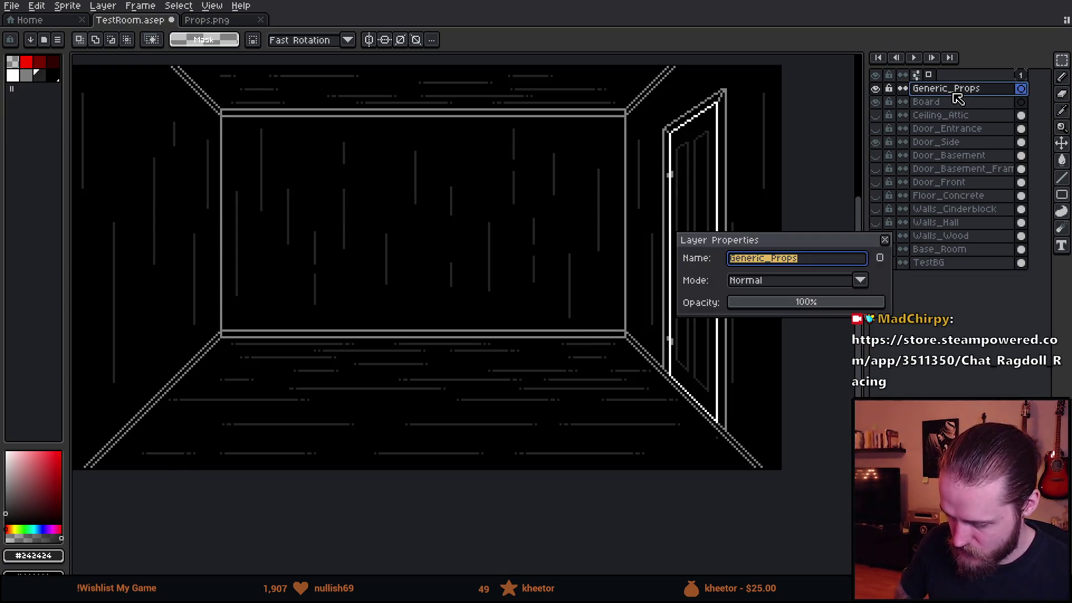
key("End")
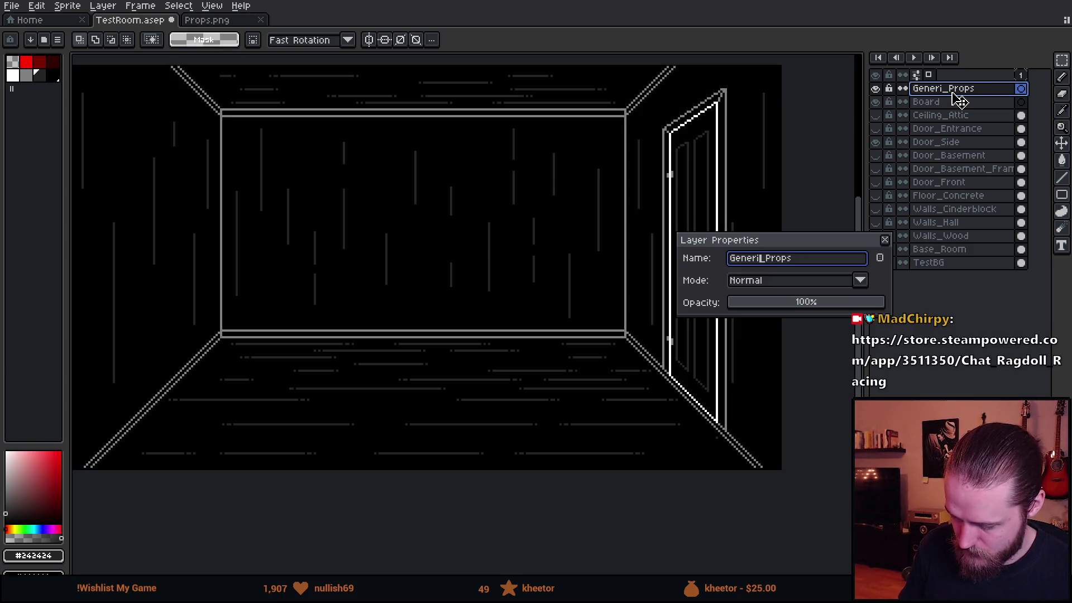
type("arage")
key("Return")
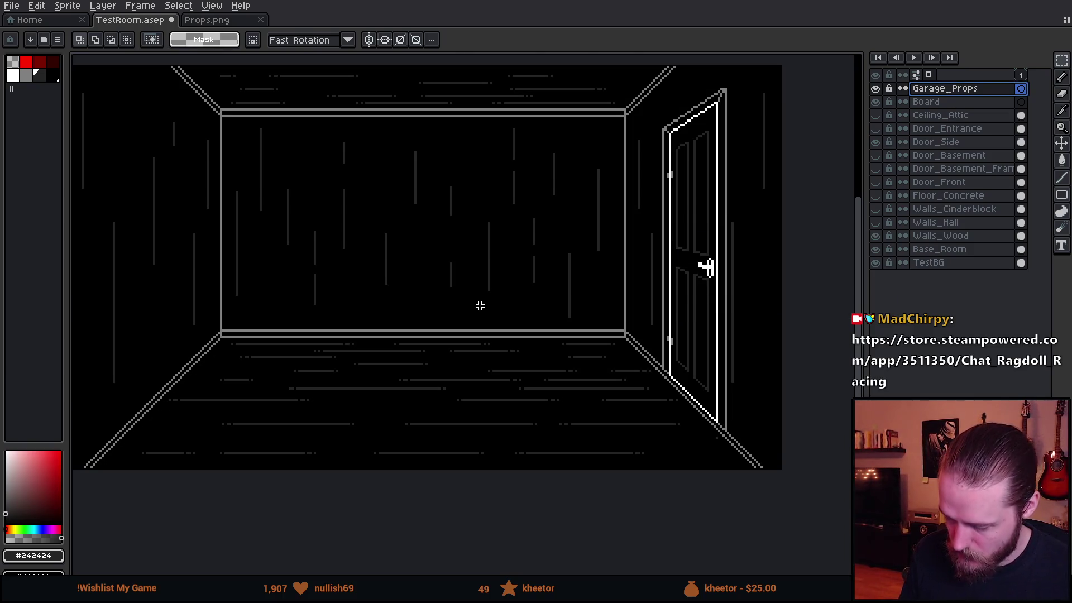
Paste the table and position it on the floor just left of the door
key("ctrl+v")
scroll(495, 331, "up", 3)
left_click_drag(319, 359, 462, 359)
scroll(462, 359, "down", 2)
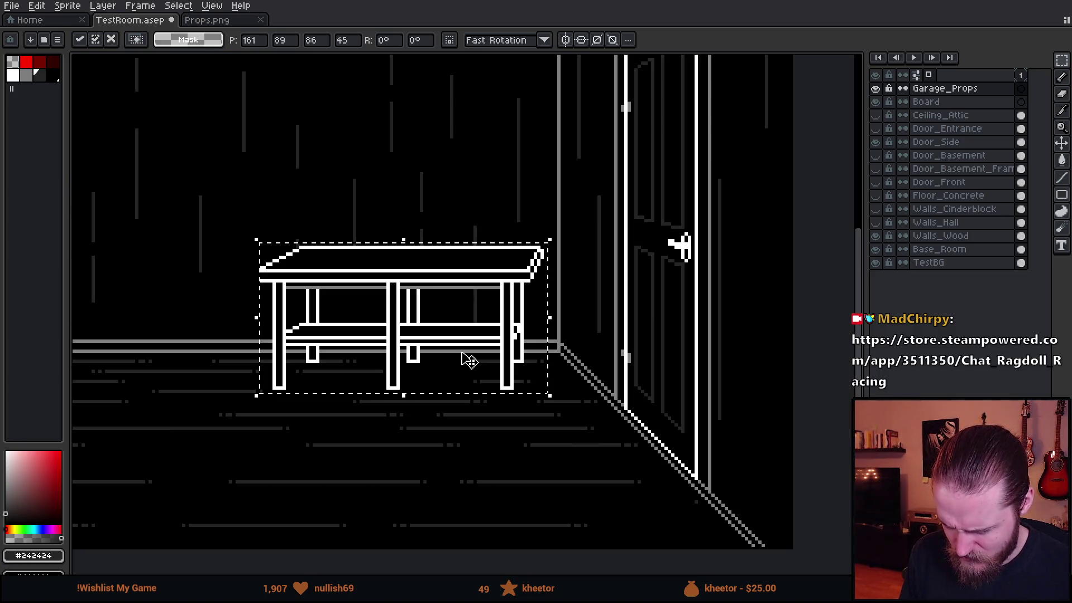
left_click_drag(470, 361, 525, 342)
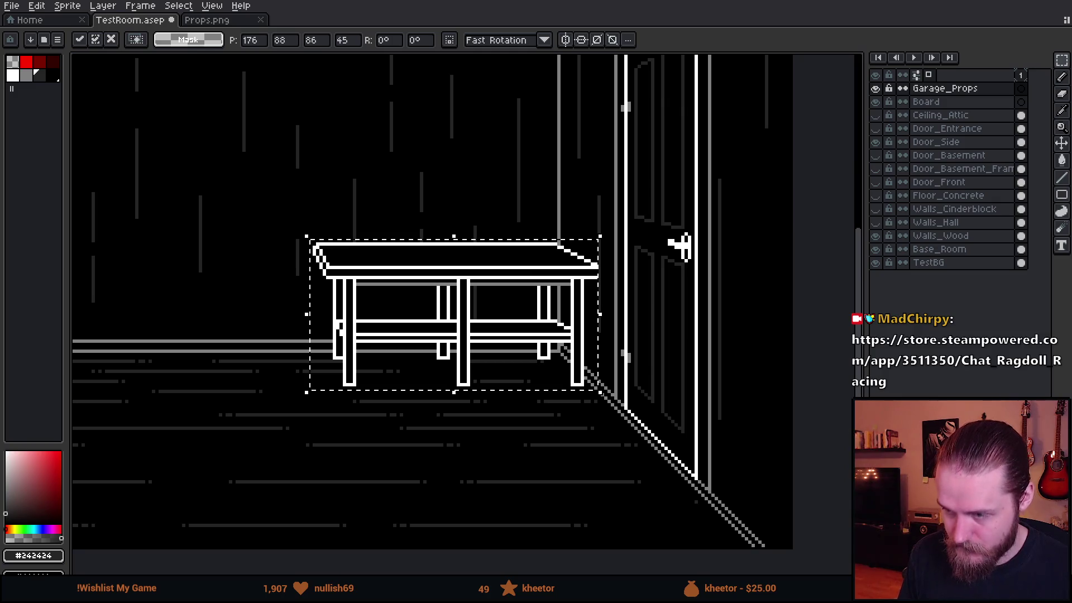
left_click(211, 241)
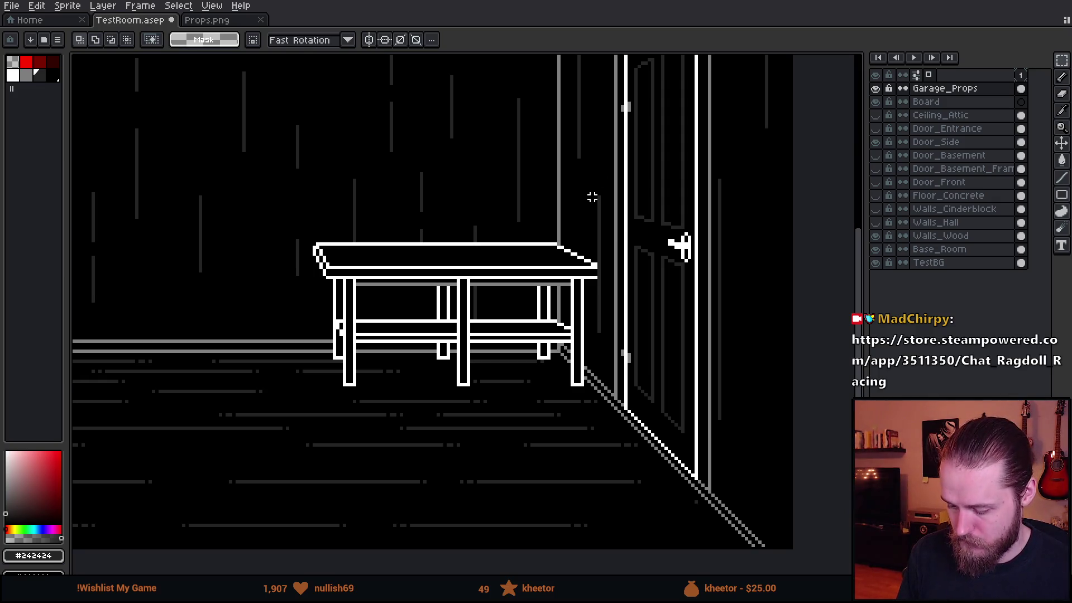
scroll(553, 164, "down", 1)
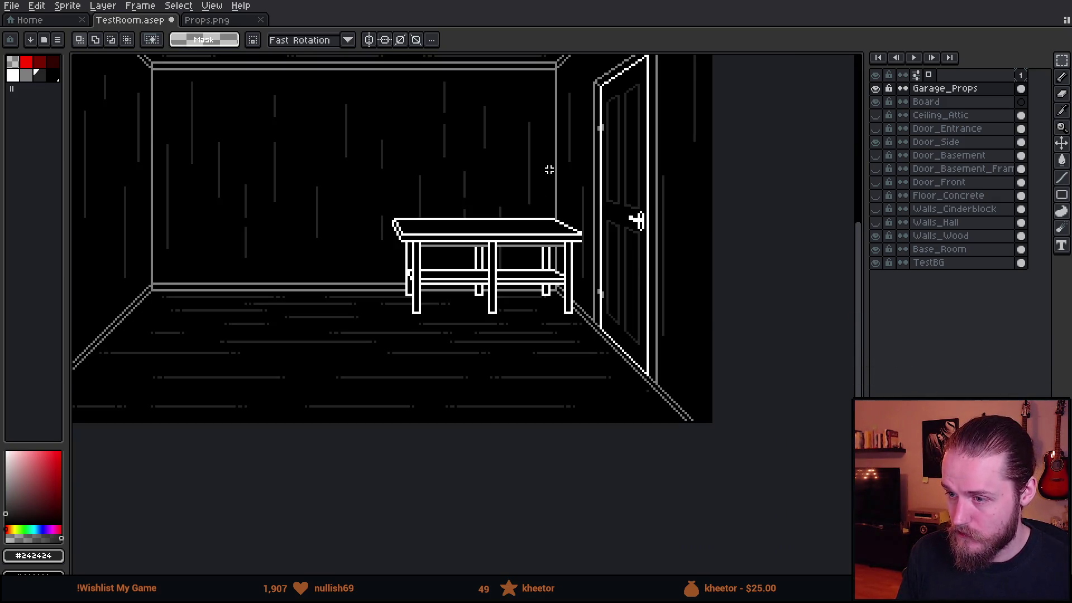
scroll(549, 169, "down", 1)
scroll(503, 189, "up", 1)
left_click_drag(395, 129, 417, 159)
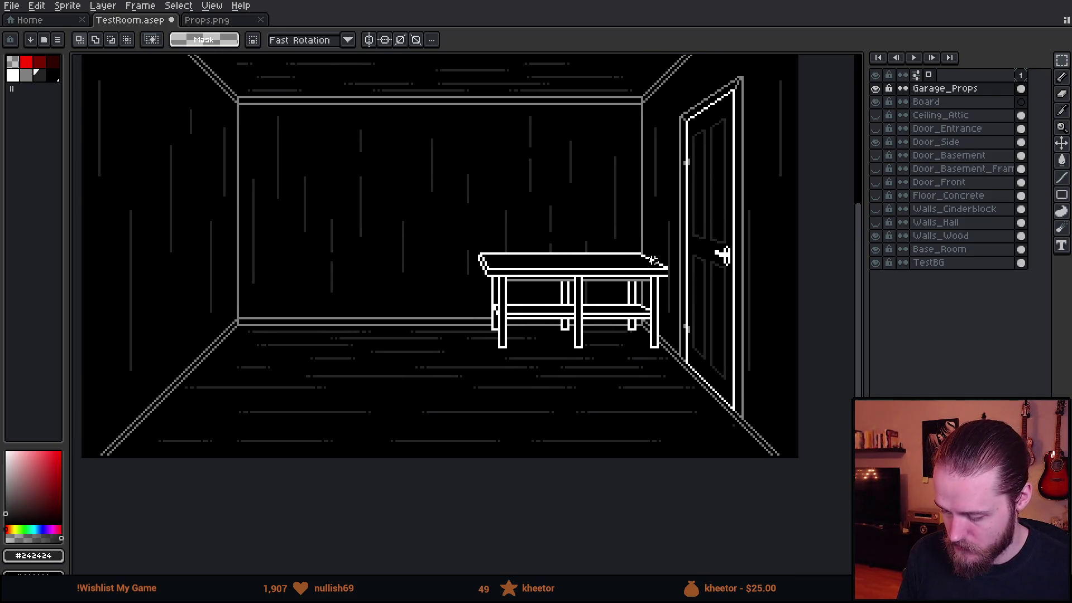
scroll(644, 306, "up", 1)
scroll(642, 327, "up", 1)
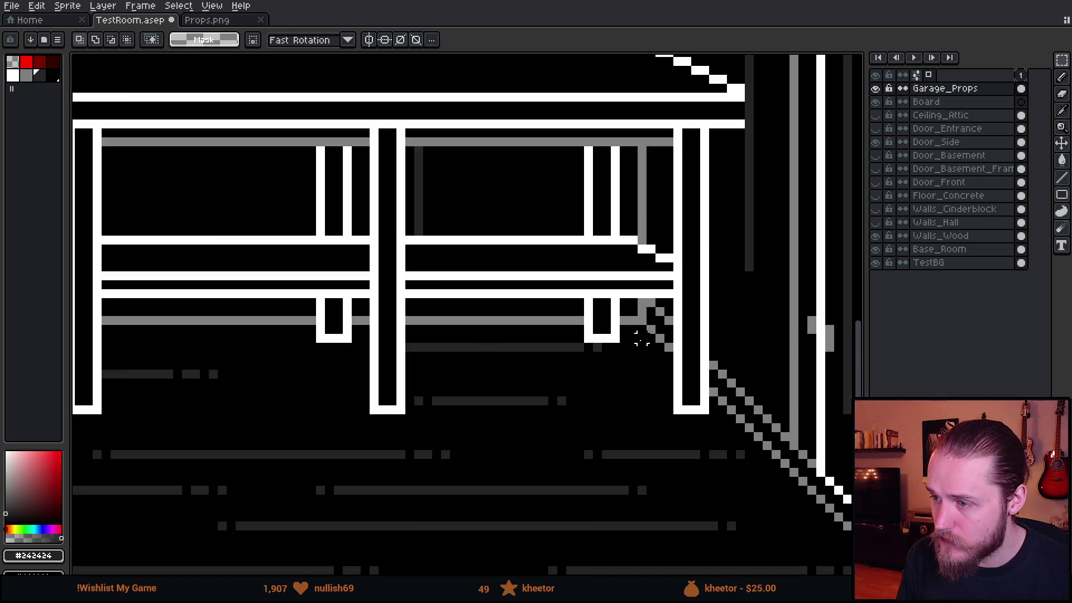
scroll(642, 336, "down", 1)
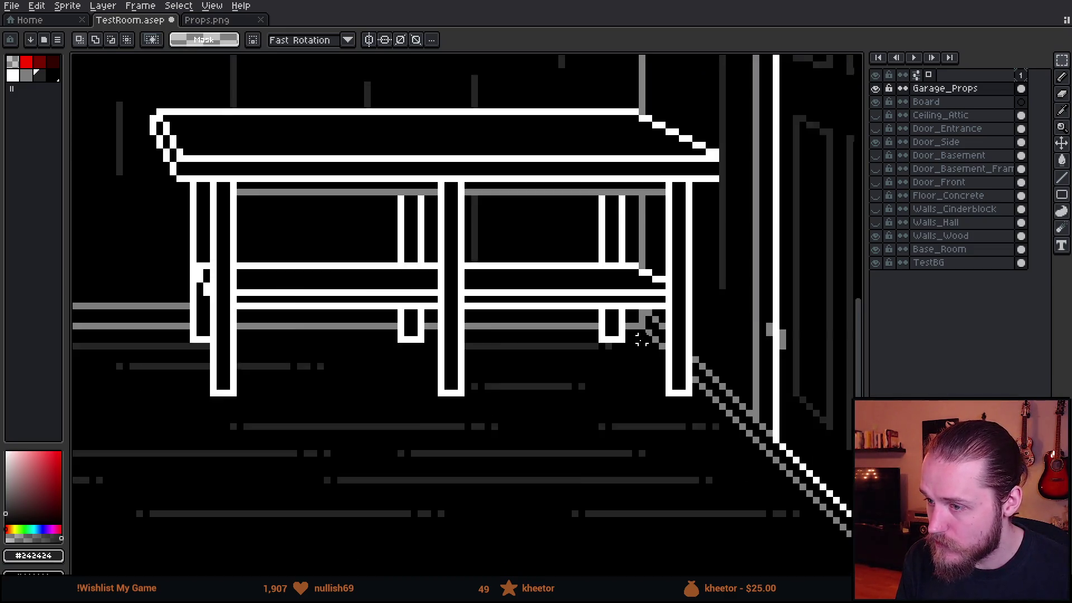
scroll(641, 334, "down", 1)
scroll(642, 332, "down", 1)
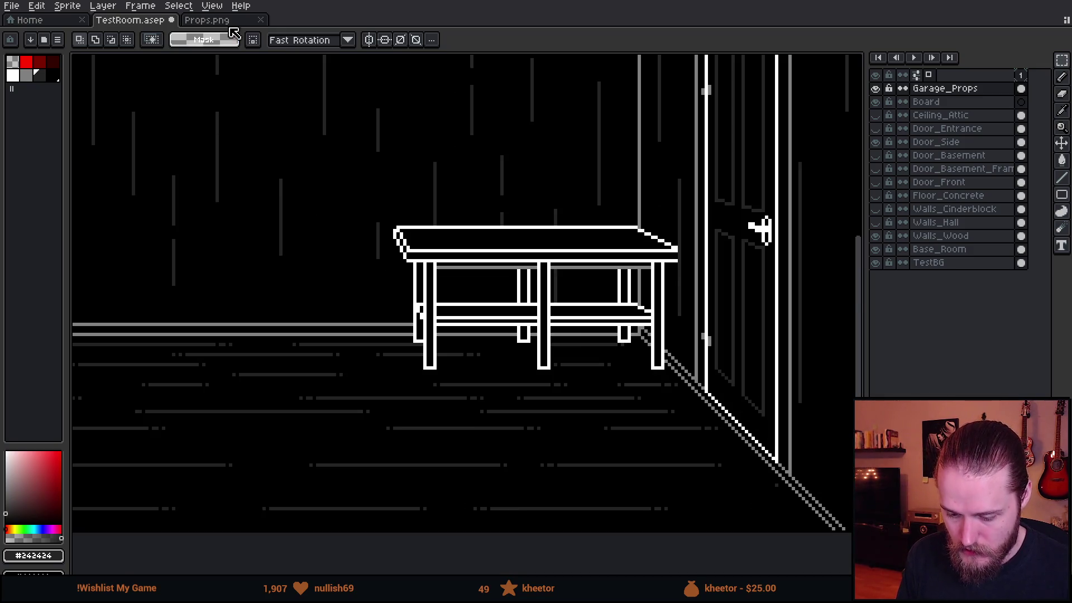
Copy the stacked tires from Props.png and place them left of the table
left_click(209, 19)
mouse_move(720, 160)
left_mouse_down()
mouse_move(480, 153)
mouse_move(650, 323)
left_mouse_up()
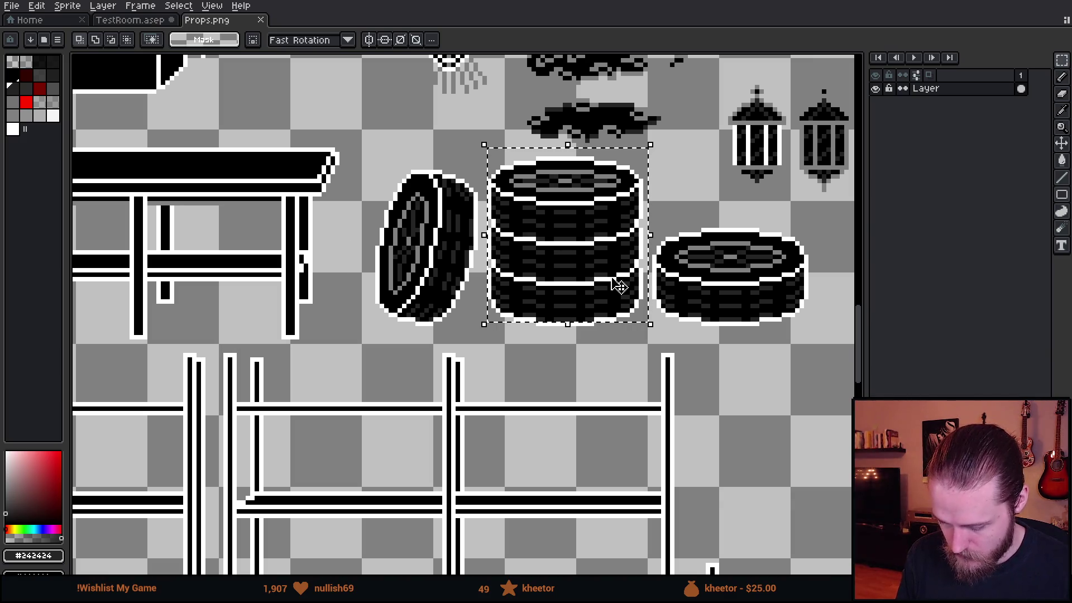
left_click_drag(528, 285, 631, 353, "shift")
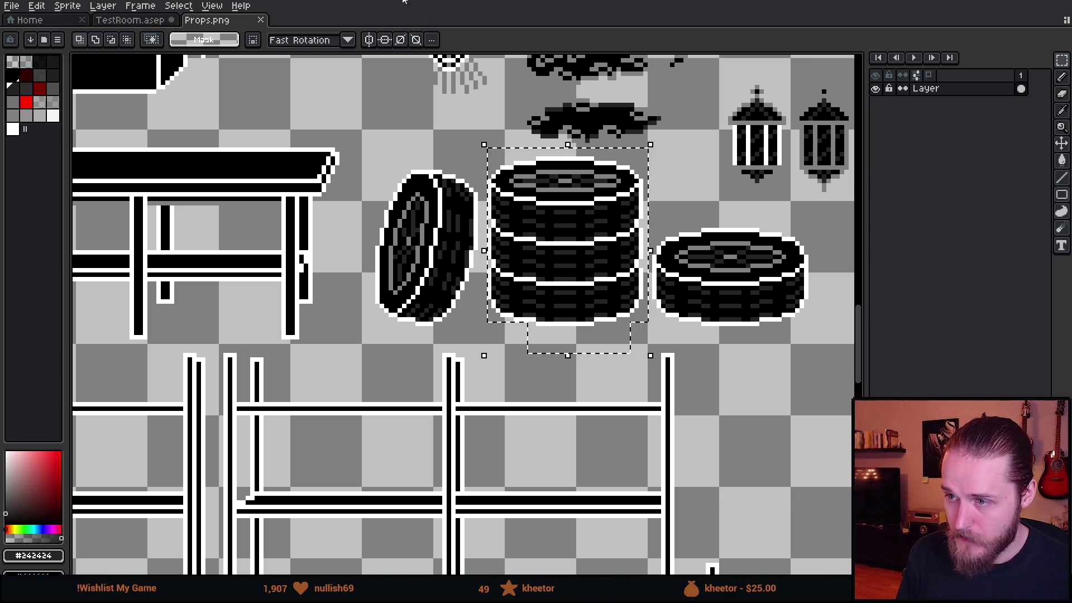
left_click(134, 20)
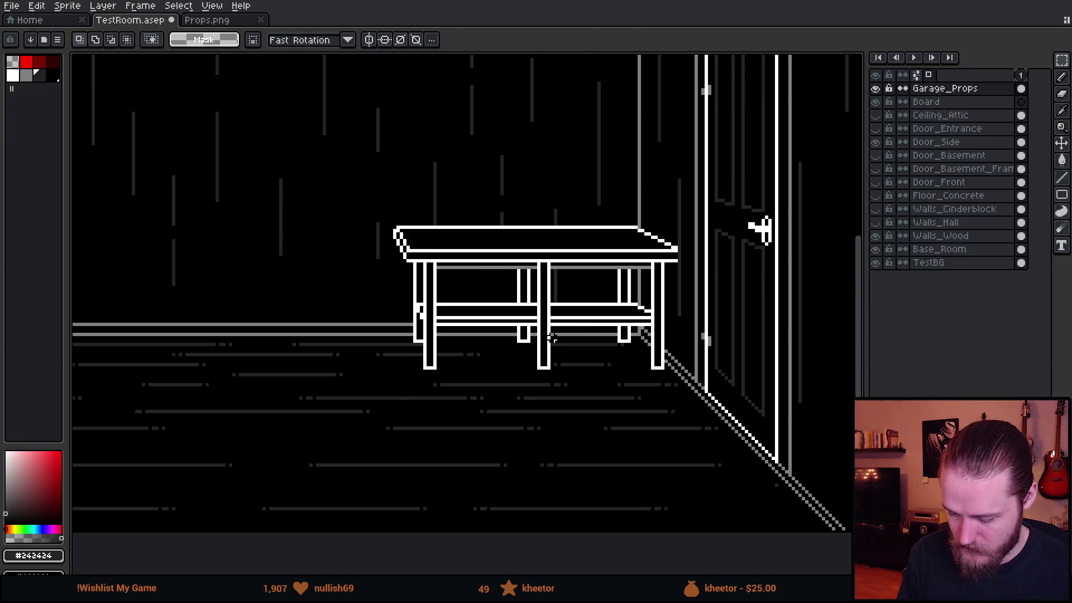
key("ctrl+v")
left_click_drag(475, 317, 282, 323)
left_click(305, 217)
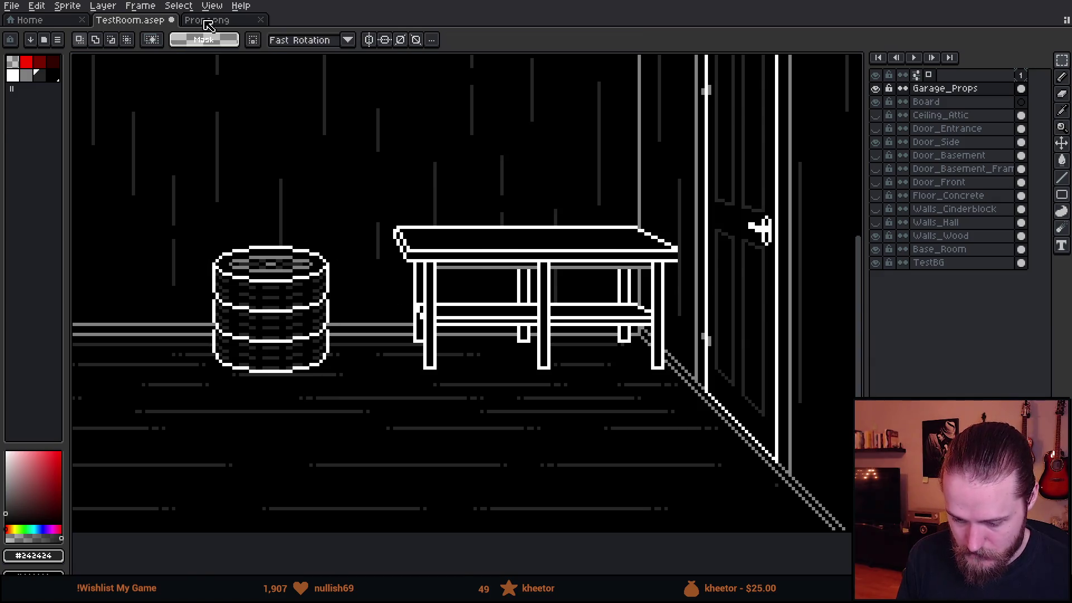
Copy the single tire, mirror it horizontally and lean it against the stack
left_click(207, 20)
left_click_drag(363, 155, 490, 342)
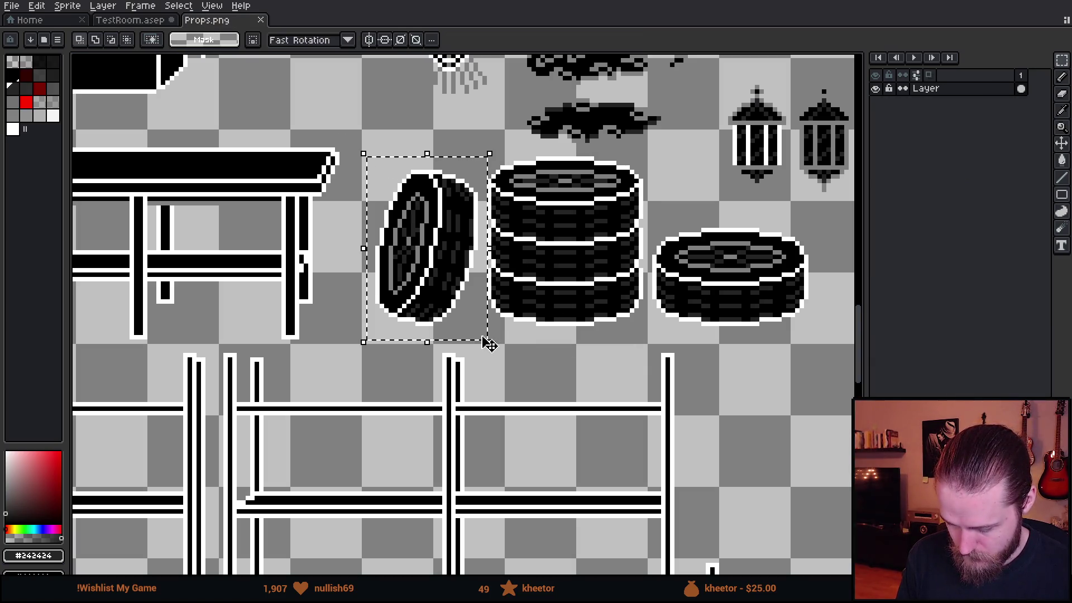
key("ctrl+c")
left_click(130, 19)
key("ctrl+v")
key("shift+h")
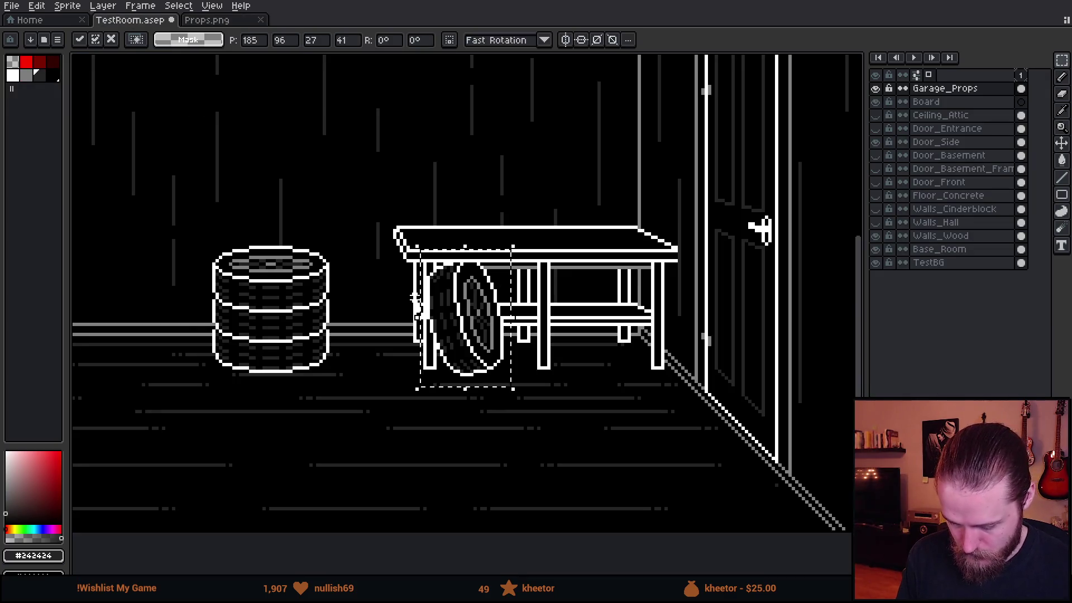
left_click_drag(416, 301, 366, 325)
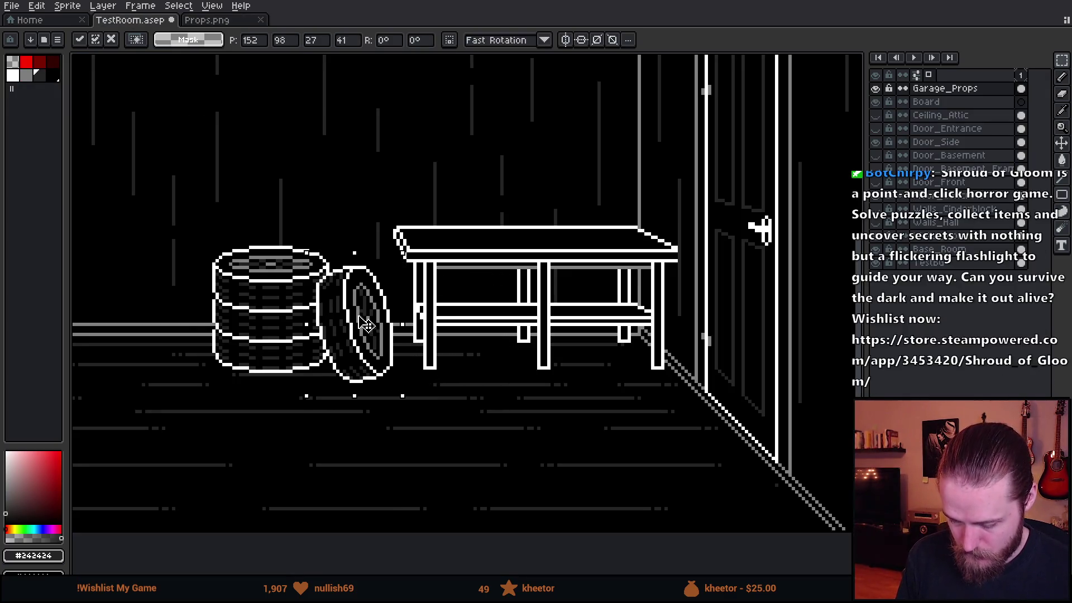
left_click_drag(363, 327, 354, 330)
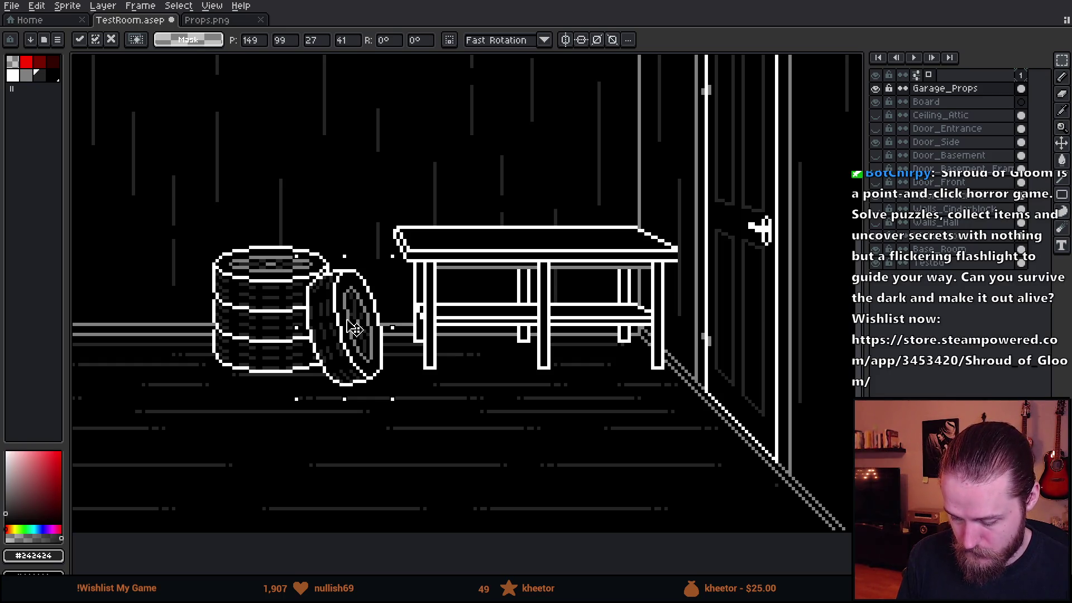
key("Return")
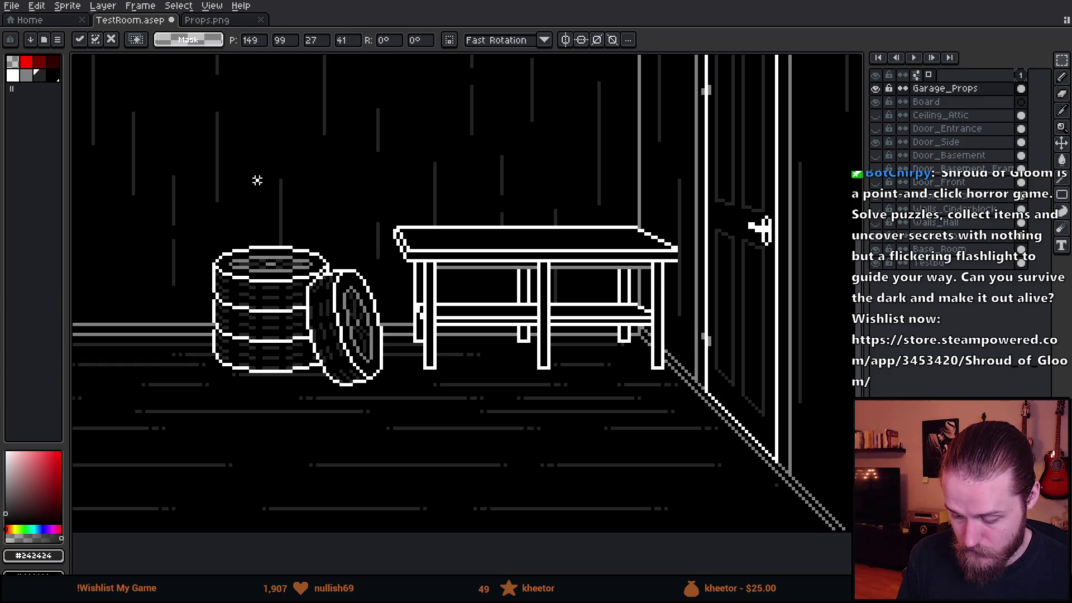
Select both tire pieces together and fine-tune their position
left_click_drag(194, 211, 385, 416)
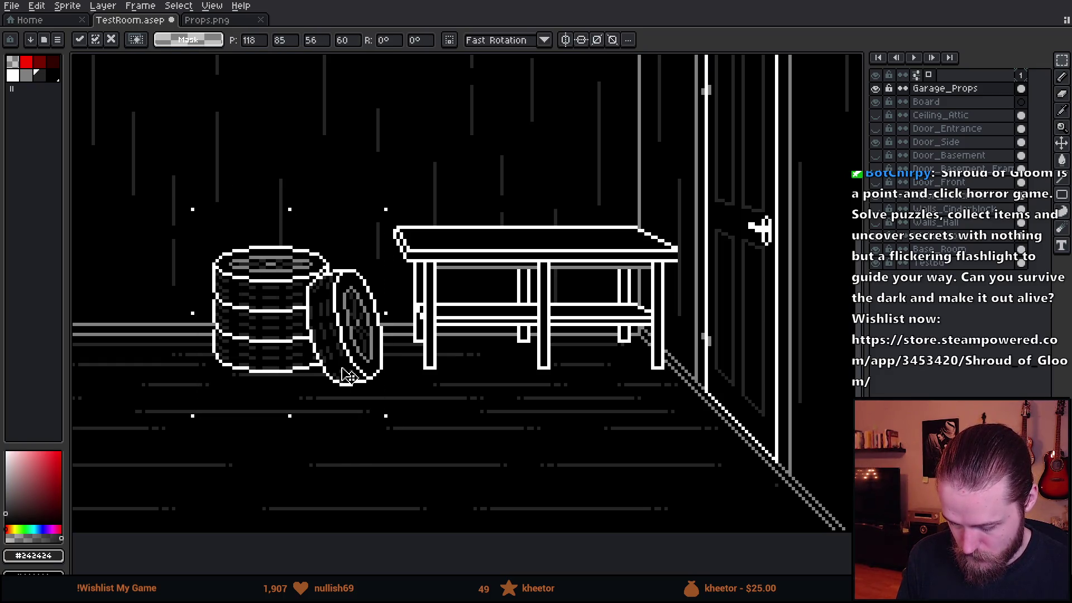
left_click_drag(346, 375, 344, 369)
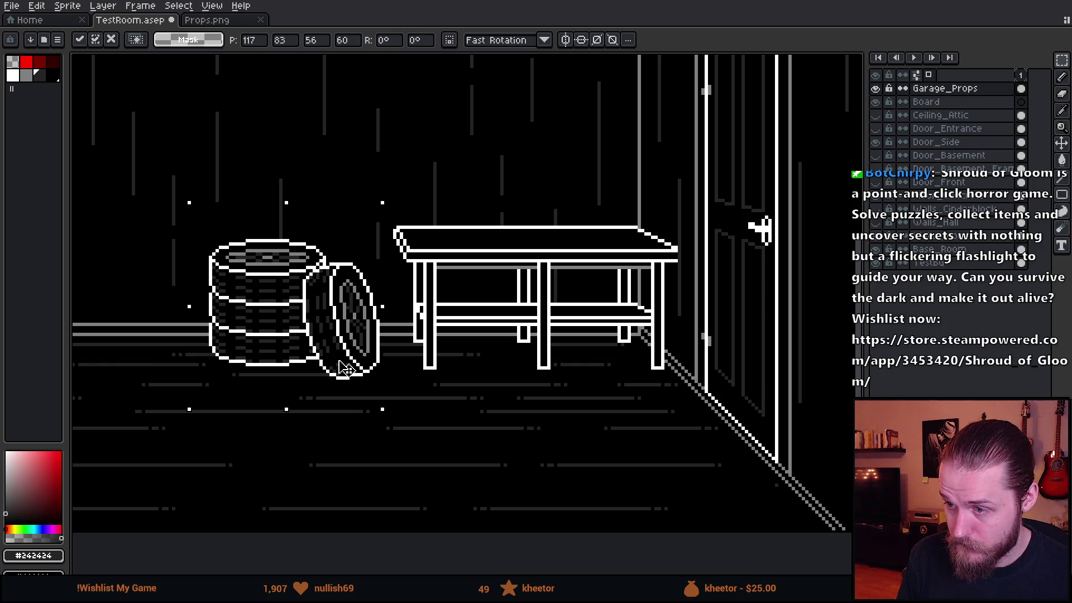
left_click_drag(342, 368, 353, 379)
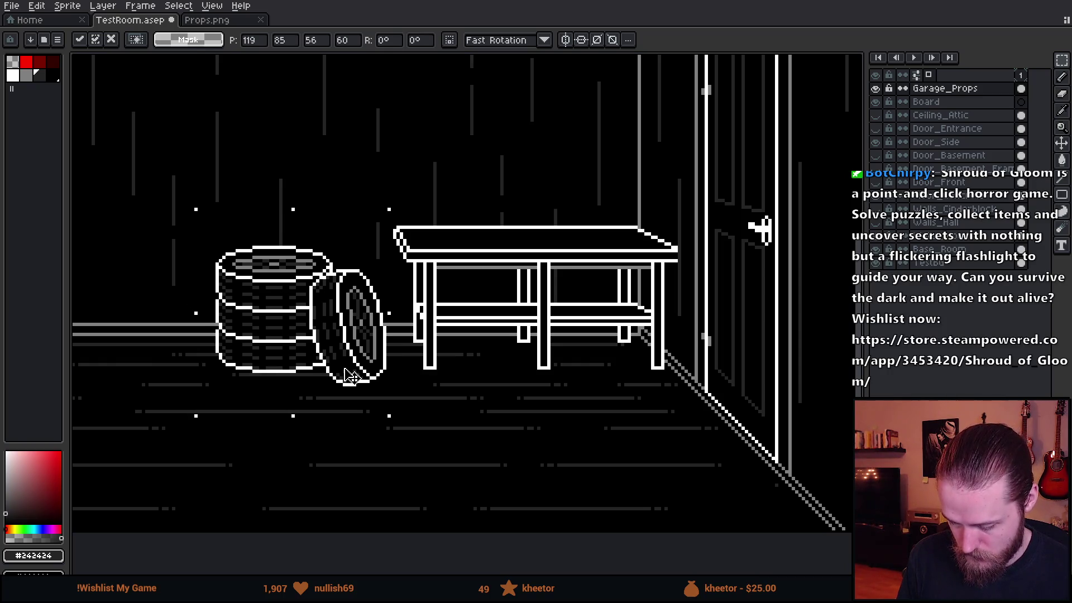
key("Return")
scroll(482, 329, "down", 3)
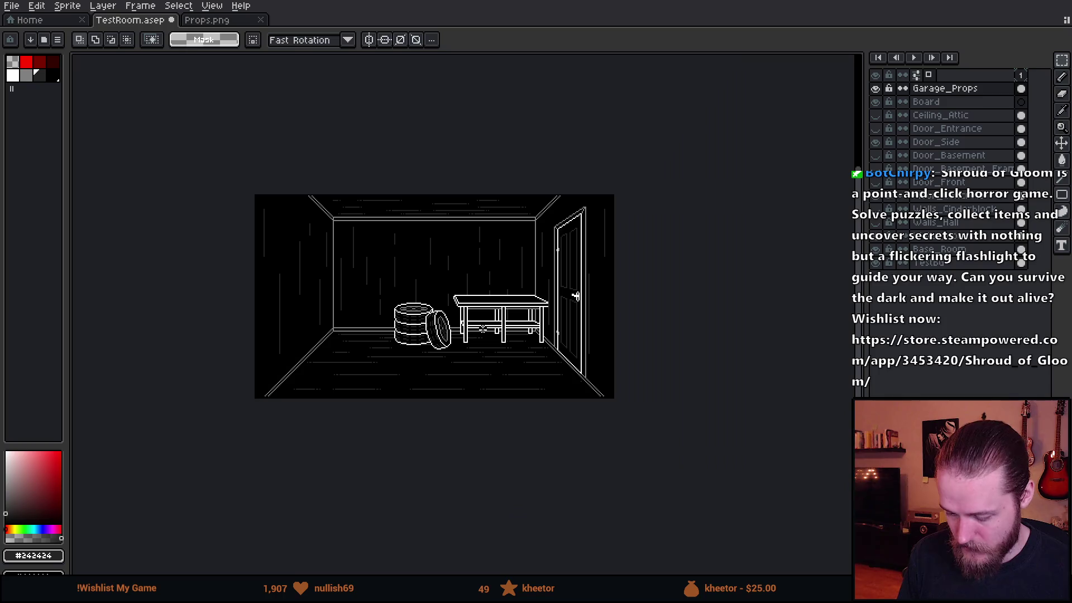
scroll(489, 295, "up", 1)
scroll(452, 215, "up", 1)
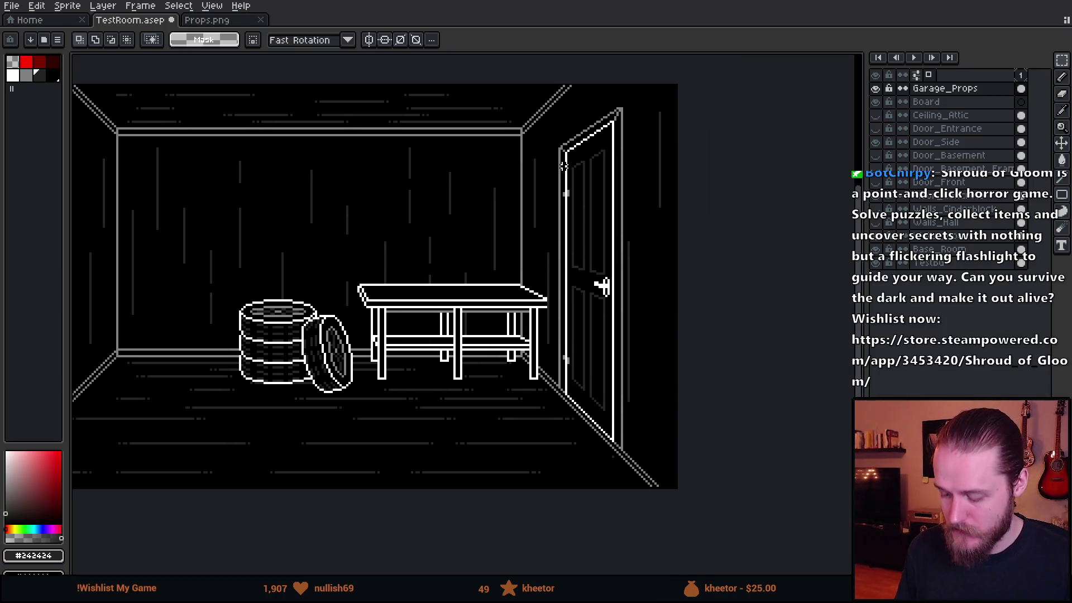
scroll(544, 218, "up", 1)
scroll(544, 218, "up", 1)
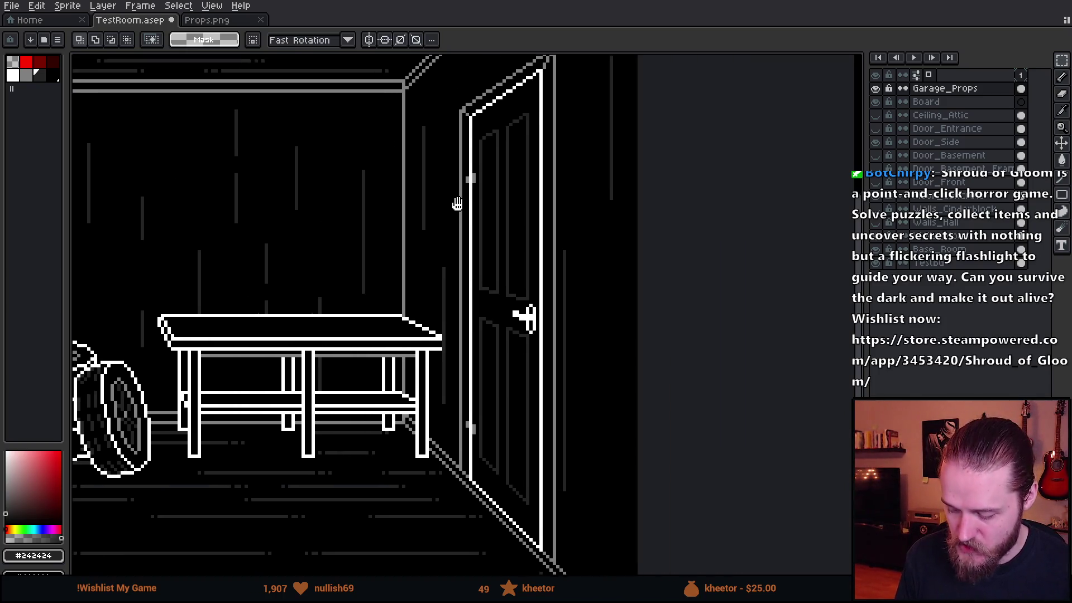
Drag the Board layer above Garage_Props in the Layers panel
mouse_move(470, 142)
left_mouse_down()
mouse_move(459, 183)
mouse_move(466, 276)
mouse_move(496, 252)
left_mouse_up()
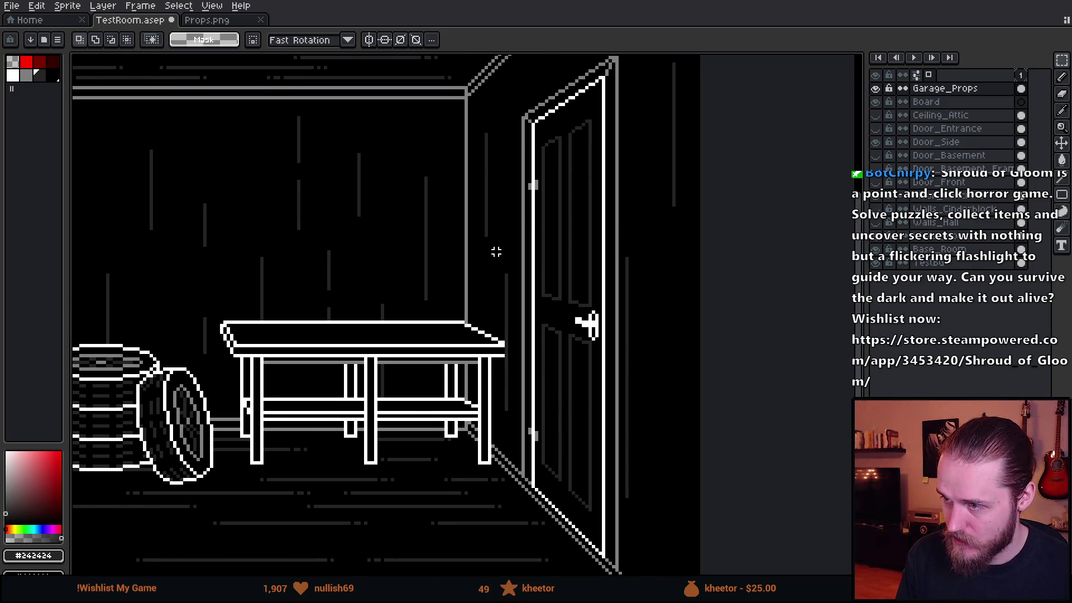
scroll(497, 252, "down", 1)
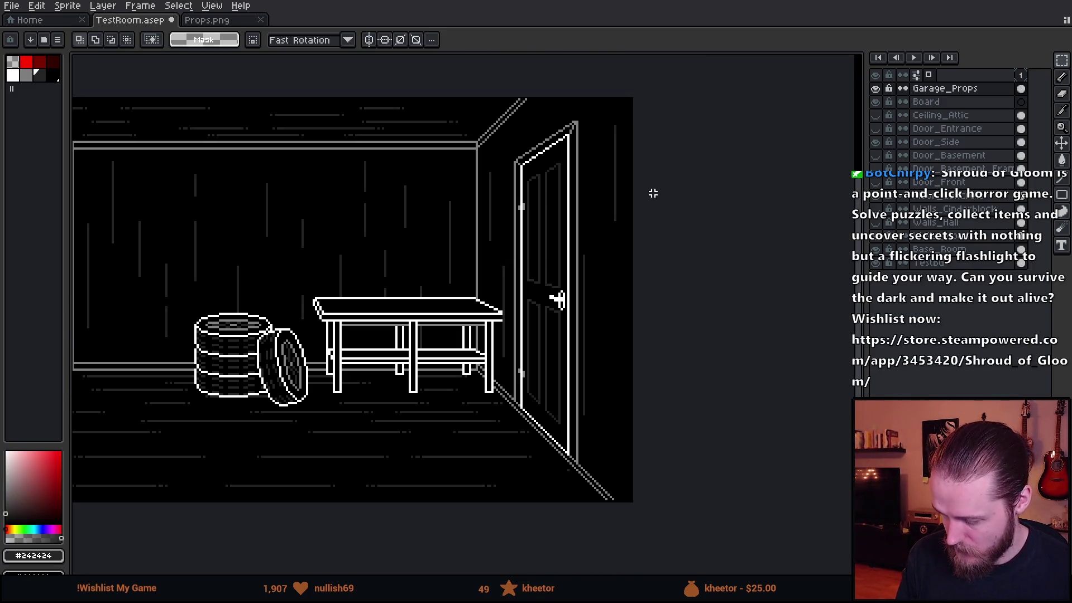
left_click(953, 103)
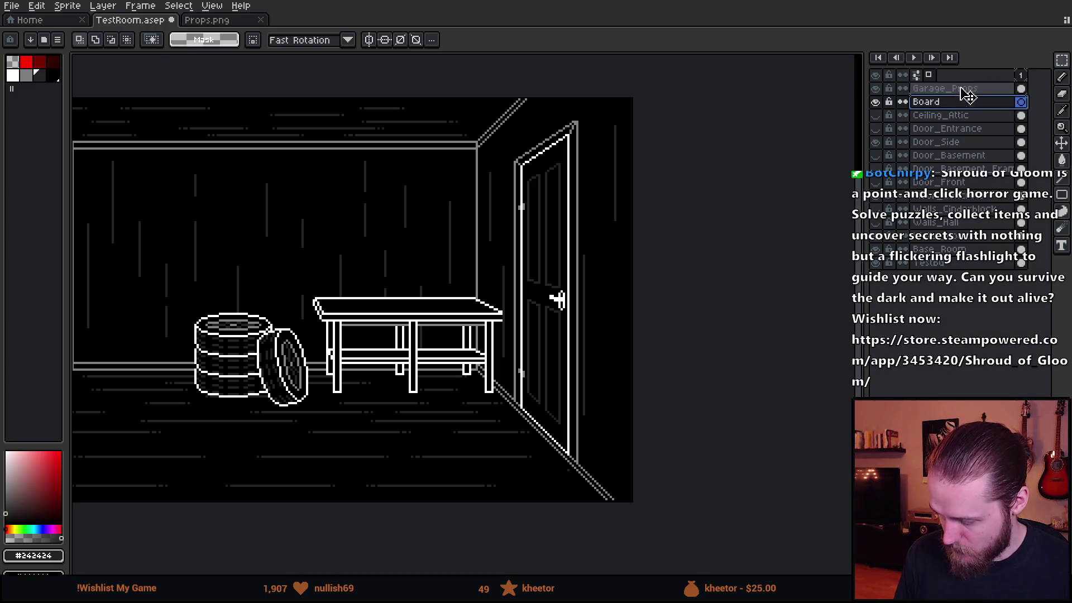
left_click_drag(967, 93, 964, 90)
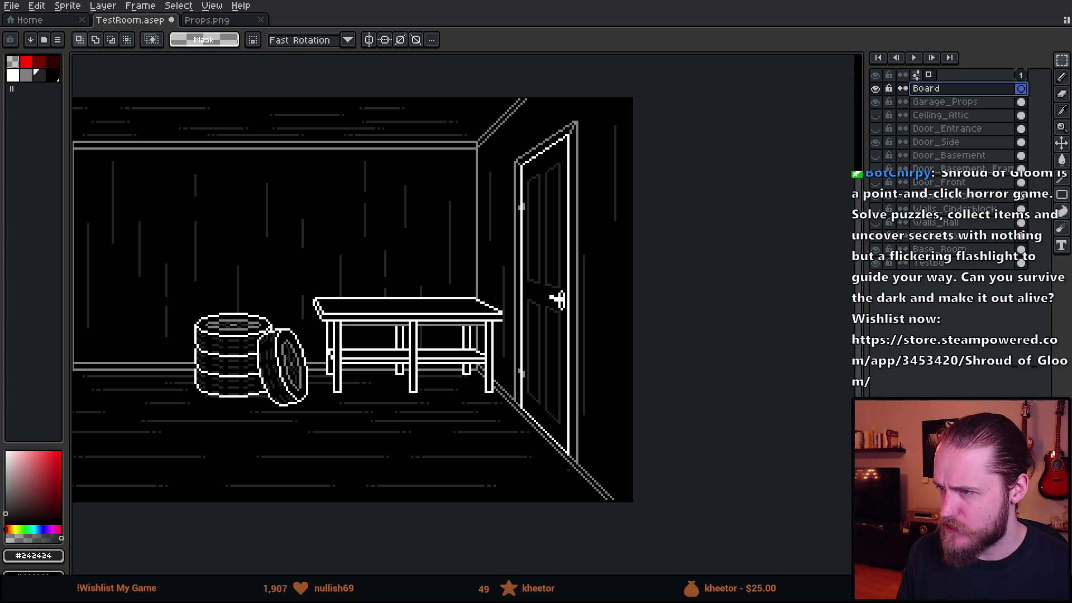
With the pencil (B) in red, lay a test stroke over the door and undo it
left_click(568, 232, "ctrl")
key("b")
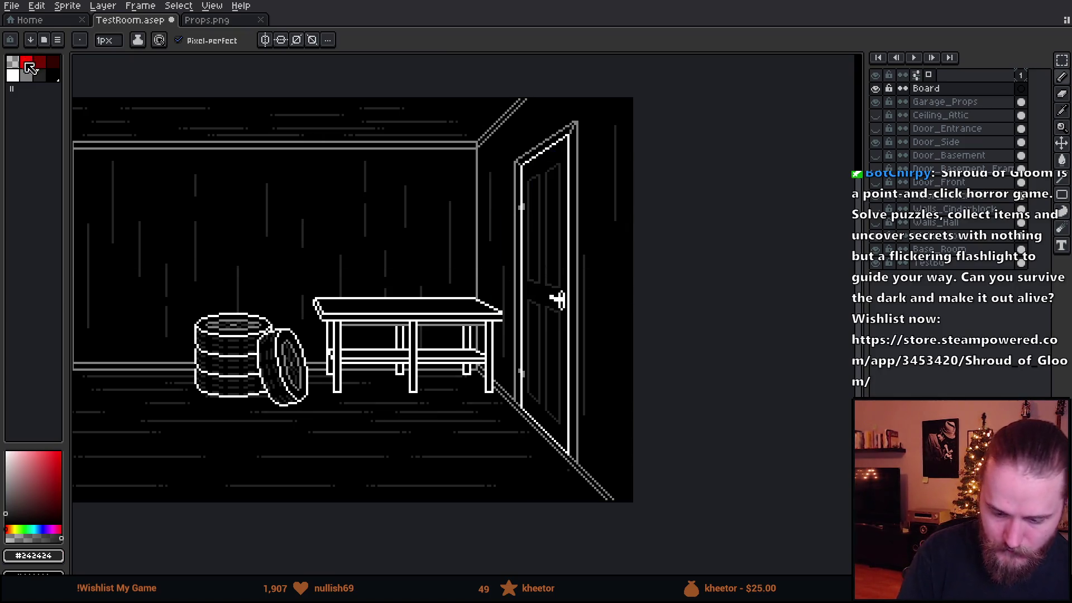
left_click_drag(502, 196, 600, 338)
key("ctrl+z")
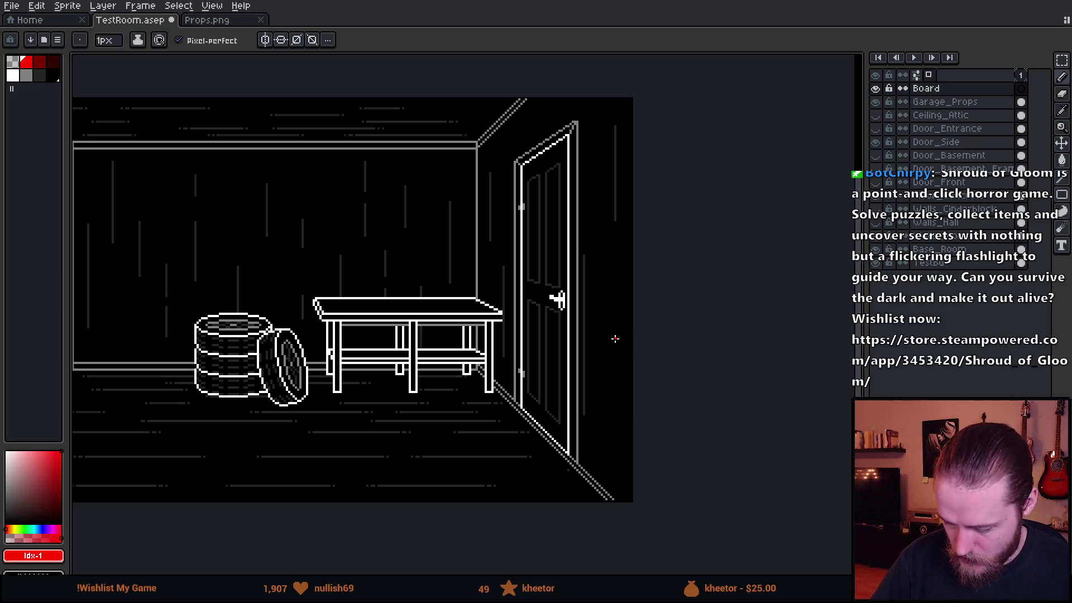
Sketch two red arm outlines reaching across the door and close them off
mouse_move(511, 239)
left_mouse_down()
mouse_move(600, 221)
mouse_move(539, 269)
mouse_move(507, 275)
mouse_move(586, 385)
mouse_move(506, 292)
left_mouse_up()
mouse_move(632, 387)
left_mouse_down()
mouse_move(740, 333)
mouse_move(698, 351)
mouse_move(714, 340)
left_mouse_up()
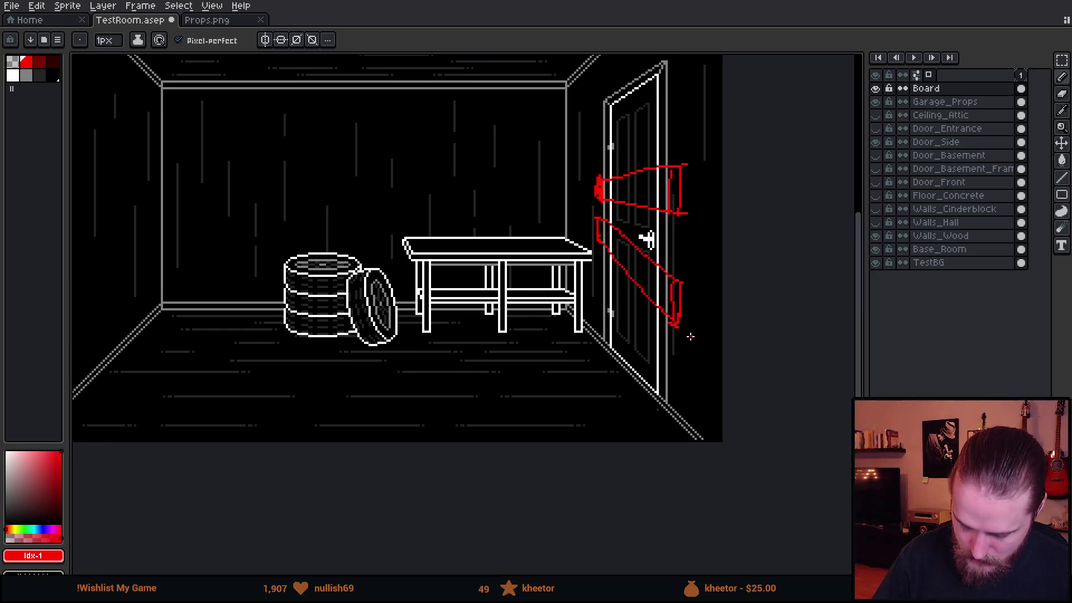
key("m")
left_click_drag(567, 143, 718, 346)
mouse_move(690, 301)
left_mouse_down()
mouse_move(553, 340)
mouse_move(538, 294)
left_mouse_up()
left_click_drag(575, 120, 706, 428)
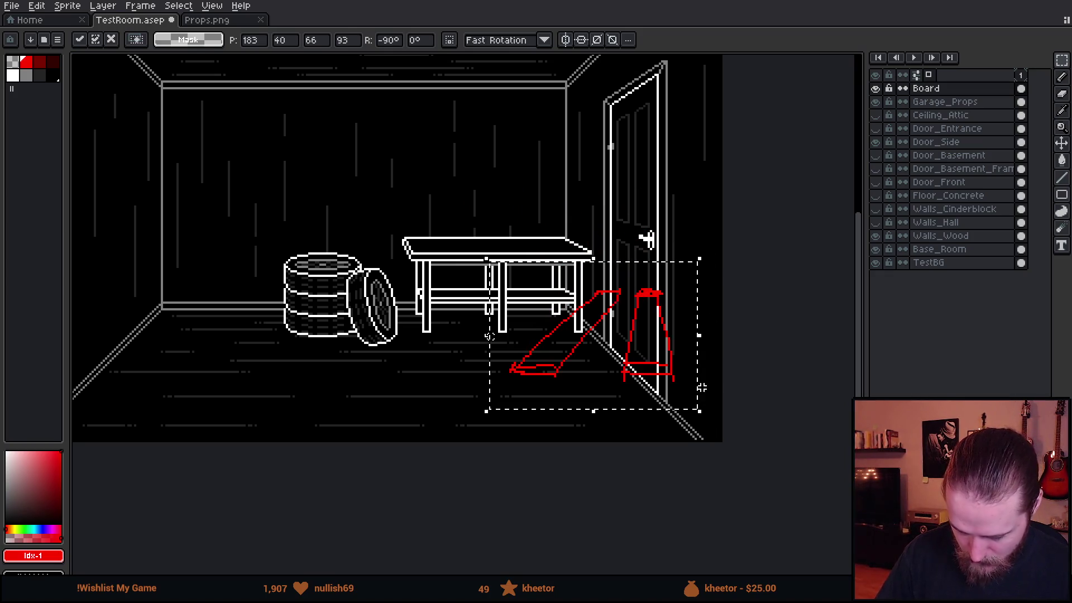
key("shift+v")
mouse_move(695, 356)
left_mouse_down()
mouse_move(644, 414)
mouse_move(640, 442)
left_mouse_up()
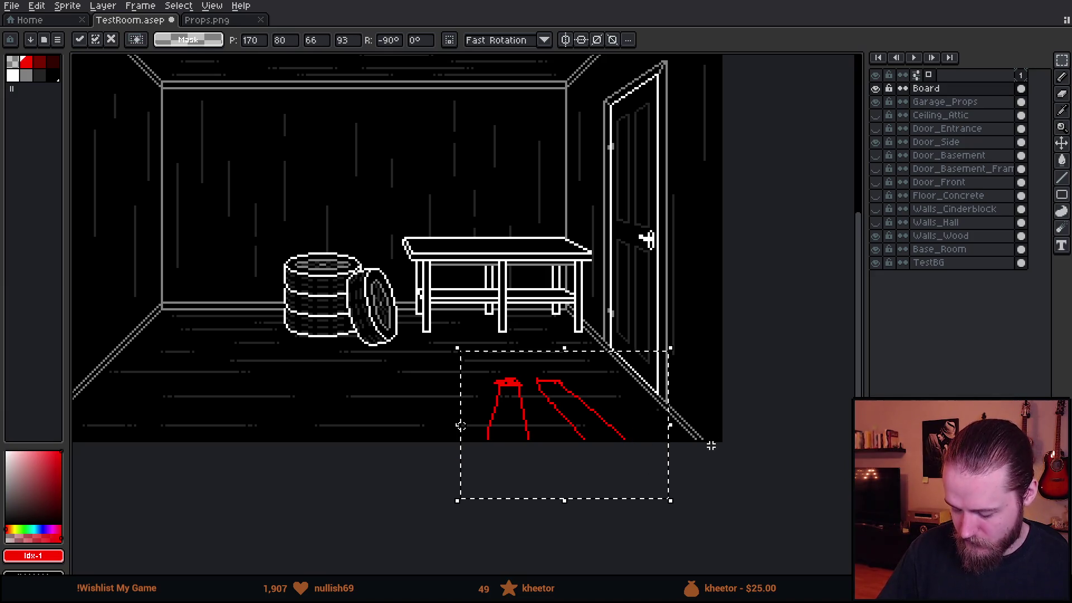
left_click_drag(616, 419, 610, 383)
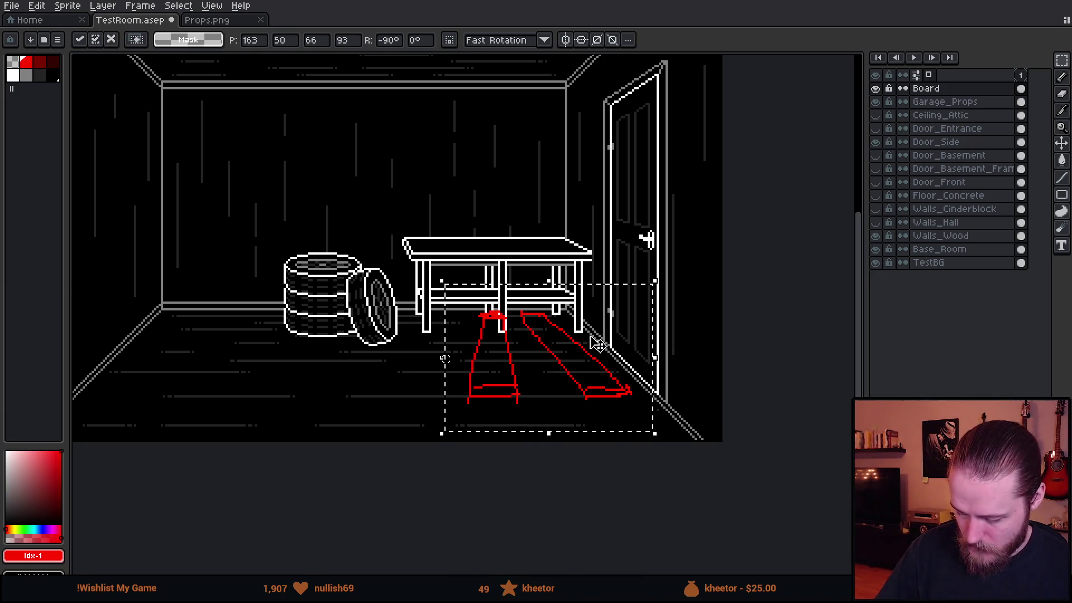
key("Escape")
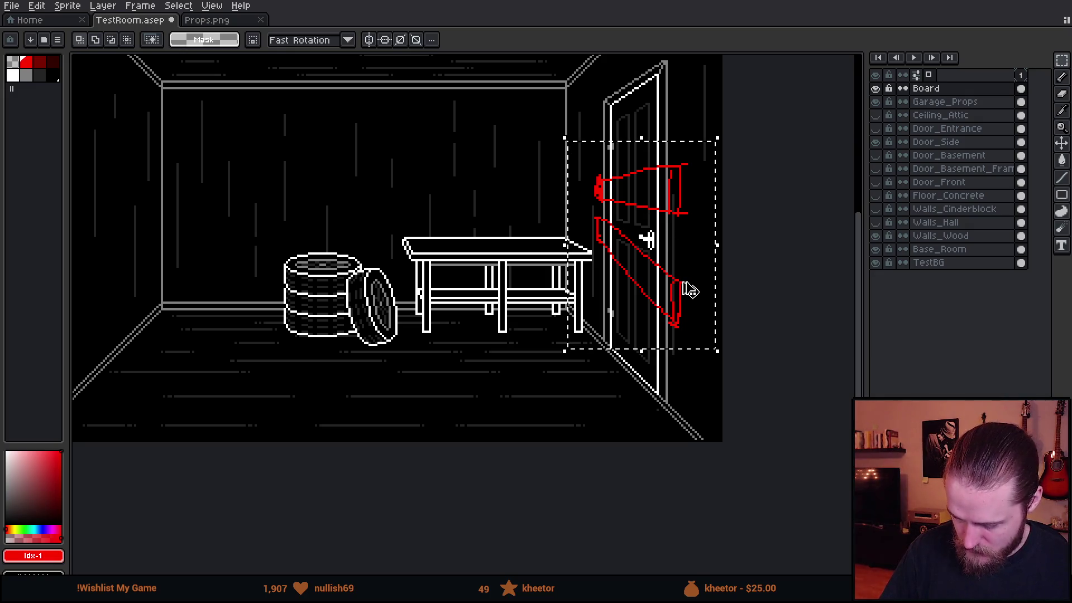
key("ctrl+d")
key("ctrl+shift+d")
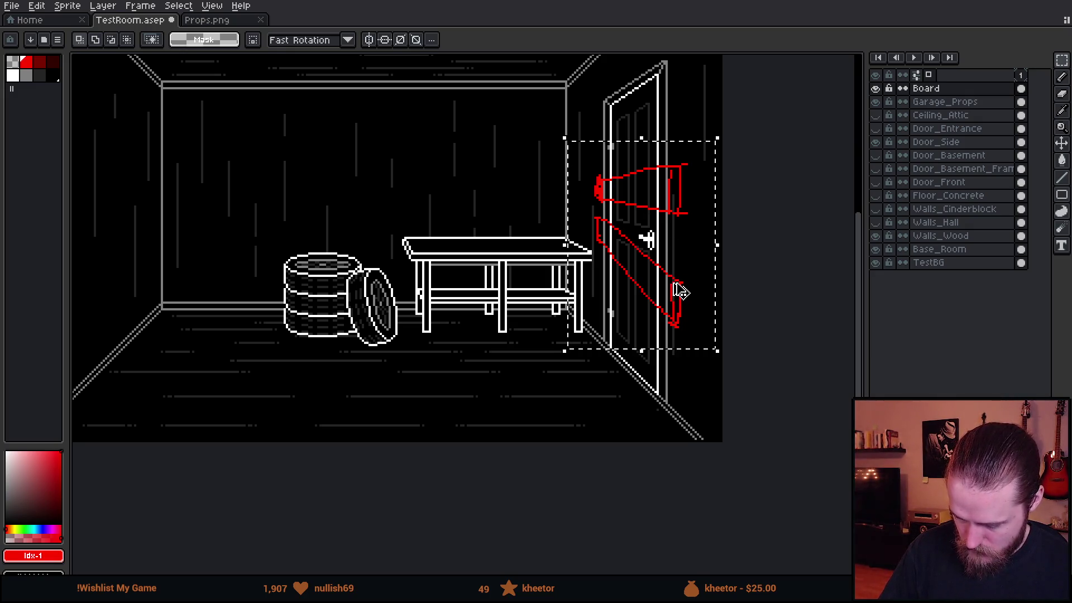
left_click_drag(725, 121, 810, 360)
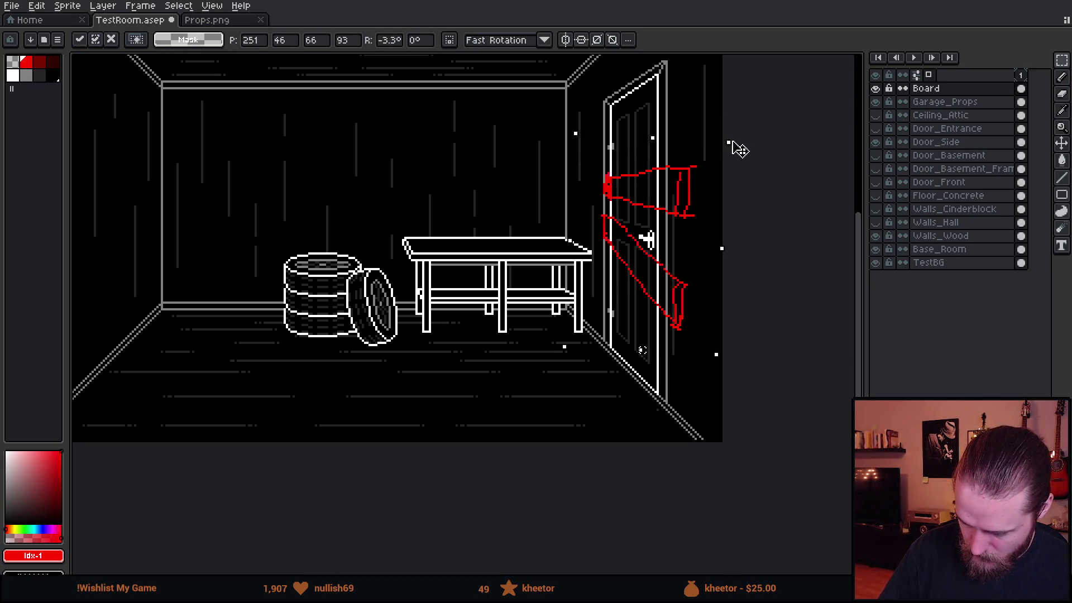
left_click_drag(809, 360, 627, 379)
key("shift+h")
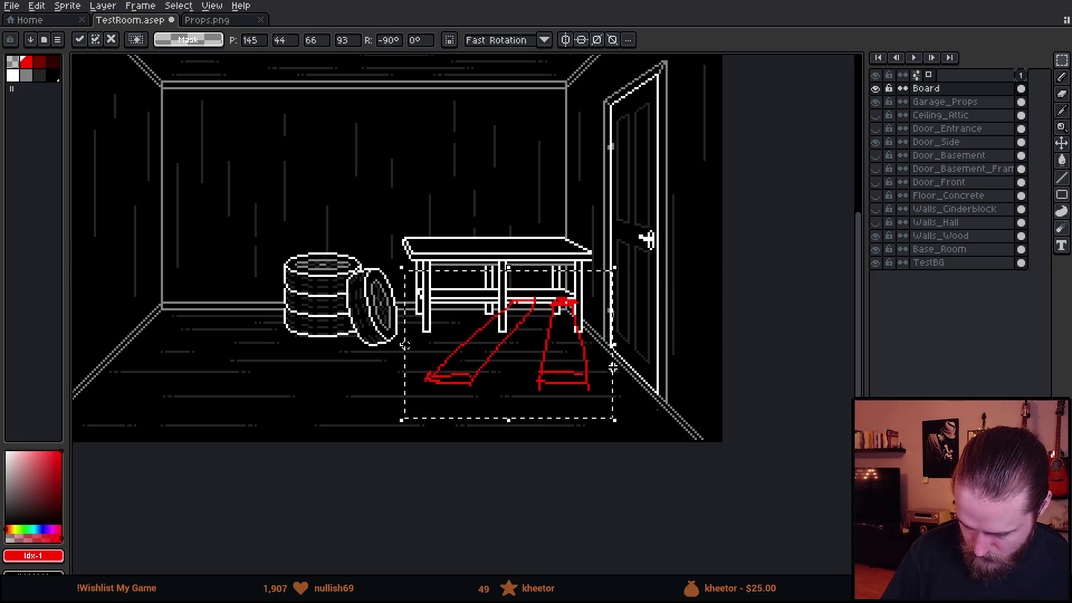
key("shift+v")
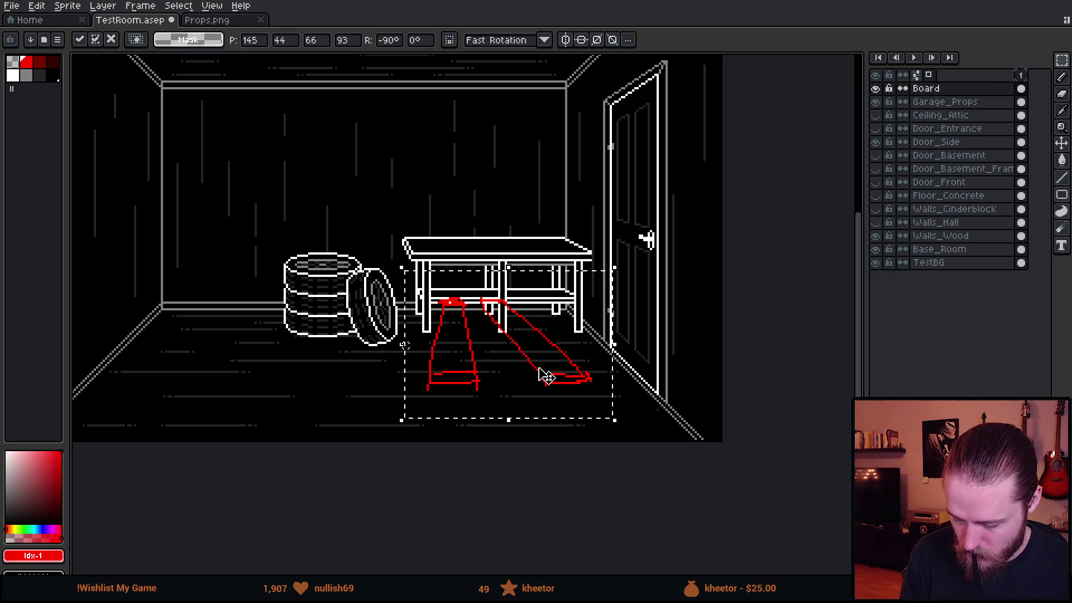
mouse_move(546, 376)
left_mouse_down()
mouse_move(609, 439)
mouse_move(654, 453)
left_mouse_up()
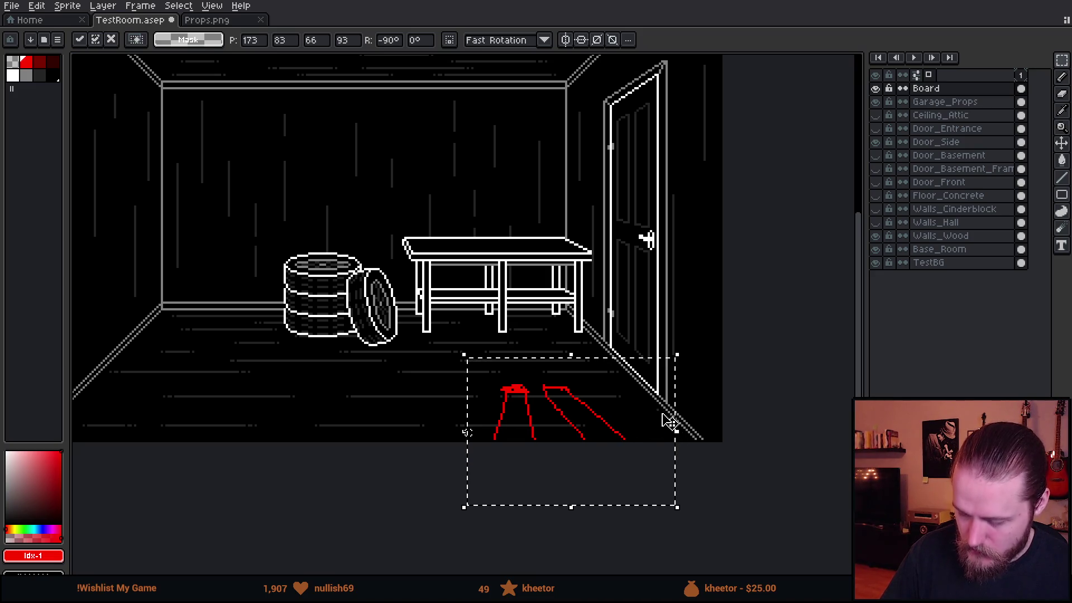
left_click_drag(691, 388, 737, 426)
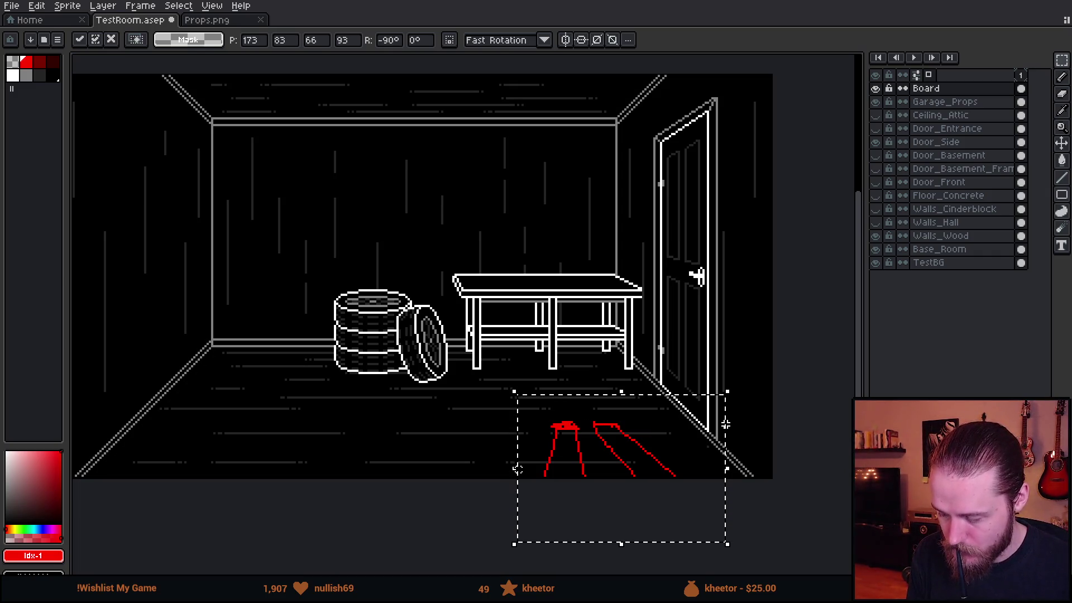
key("Return")
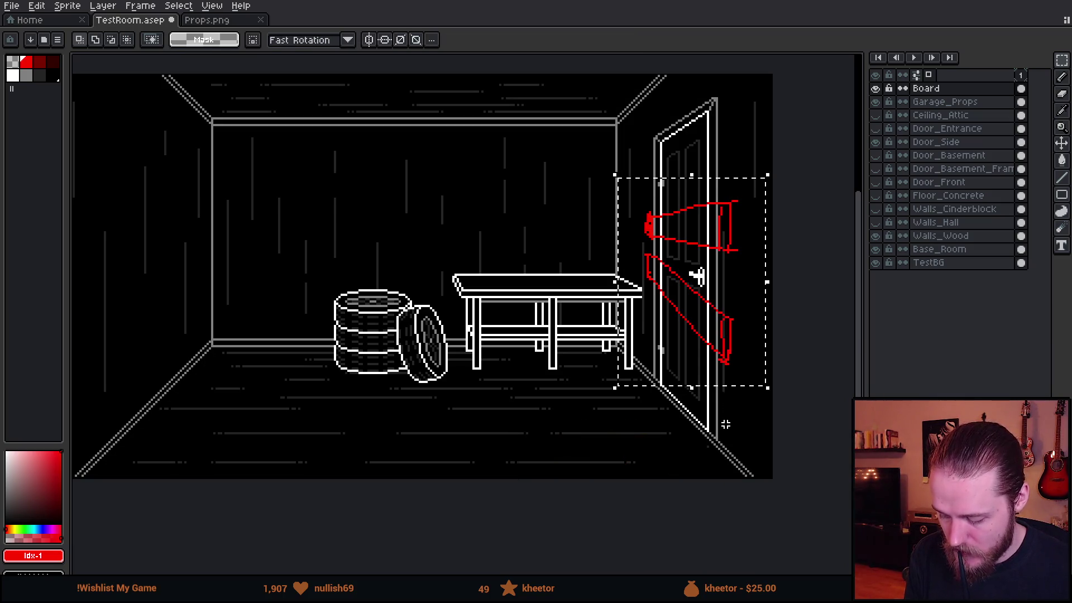
left_click_drag(714, 396, 634, 390)
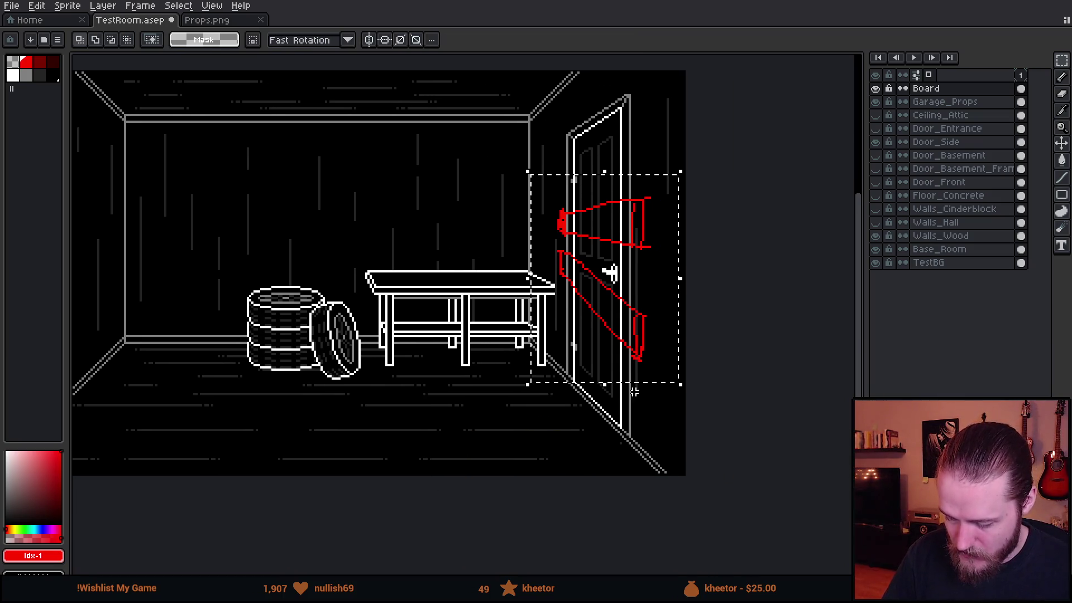
key("ctrl+d")
key("ctrl+z")
key("ctrl+z")
key("ctrl+z")
key("ctrl+z")
key("ctrl+z")
key("ctrl+z")
key("ctrl+z")
key("ctrl+z")
key("ctrl+z")
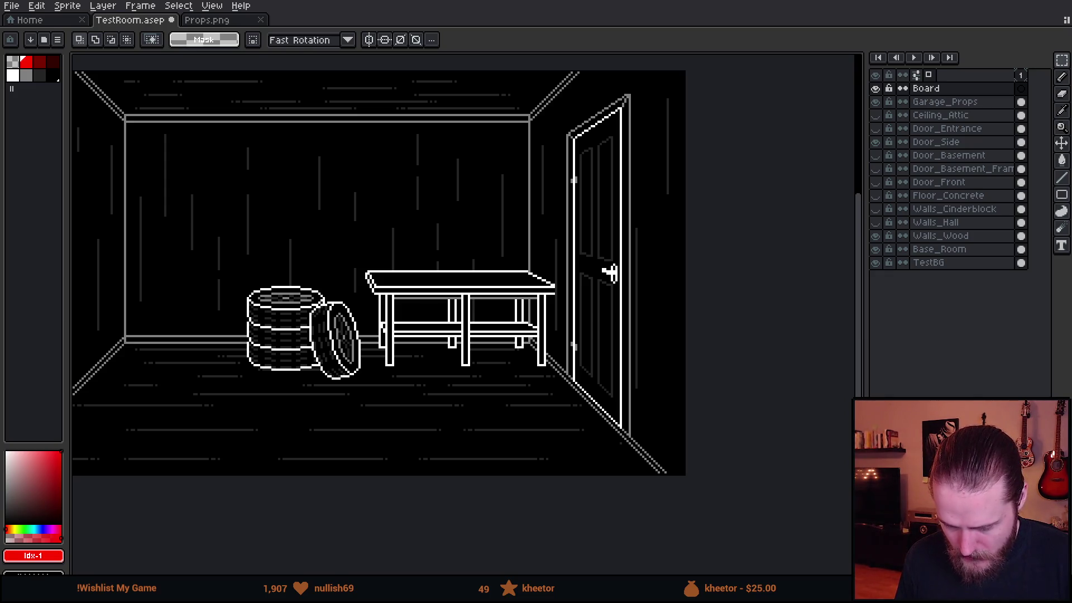
scroll(586, 234, "up", 1)
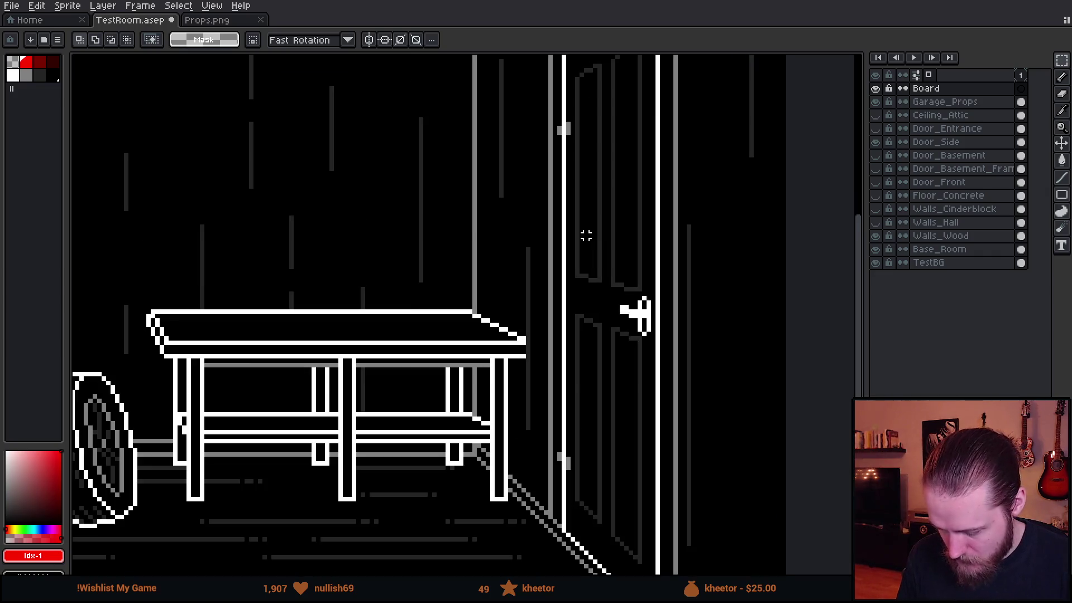
Draw the red arm's lower and upper lines and close its open left end
key("b")
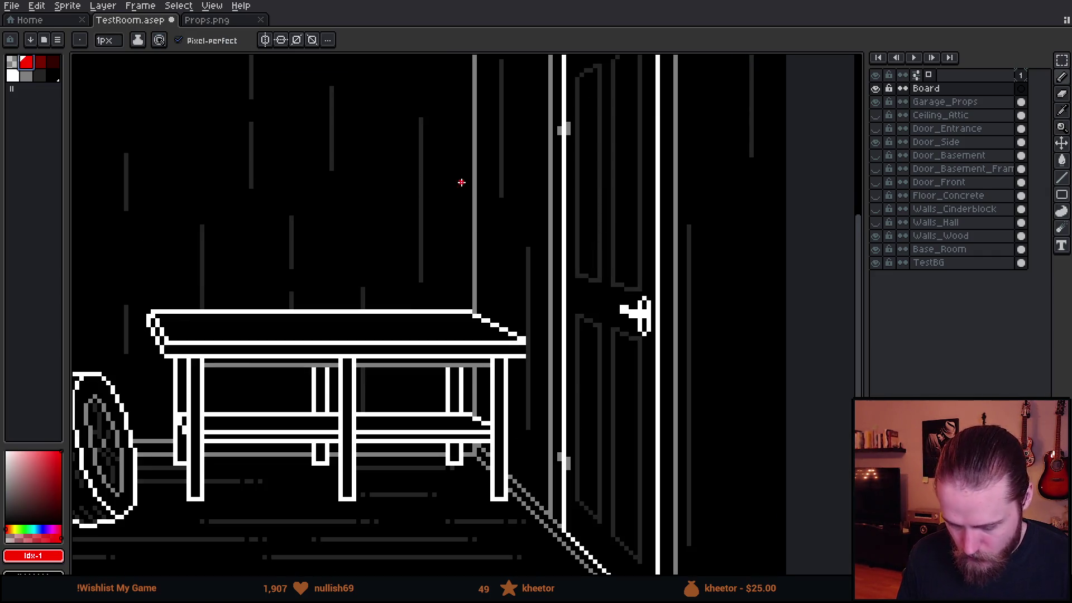
scroll(416, 240, "right", 2)
scroll(427, 240, "down", 1)
left_click_drag(429, 247, 549, 258)
left_click_drag(426, 223, 555, 209)
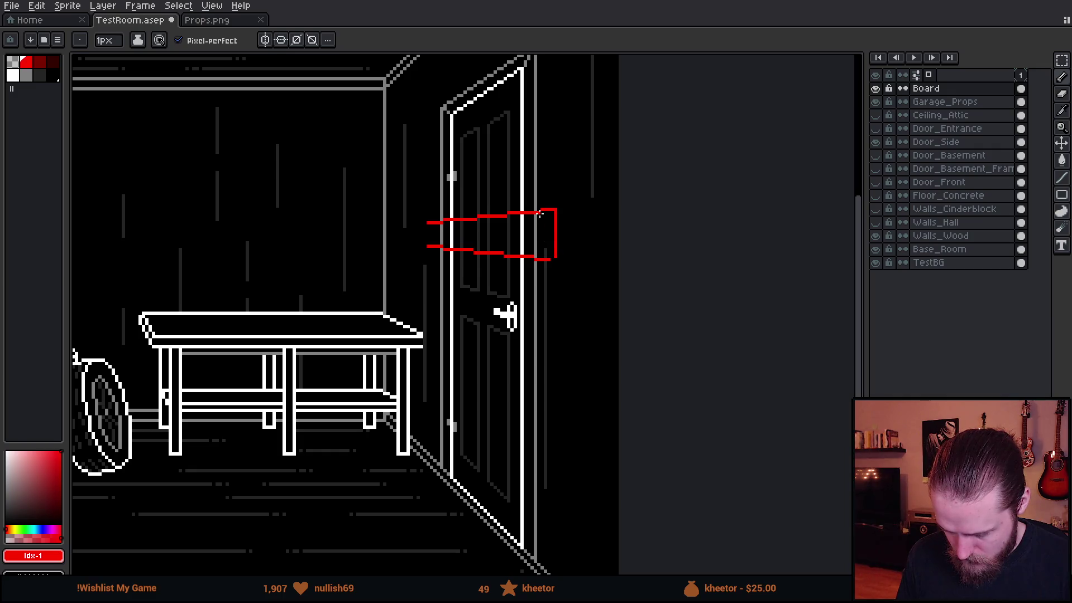
scroll(543, 260, "down", 3)
scroll(417, 208, "up", 4)
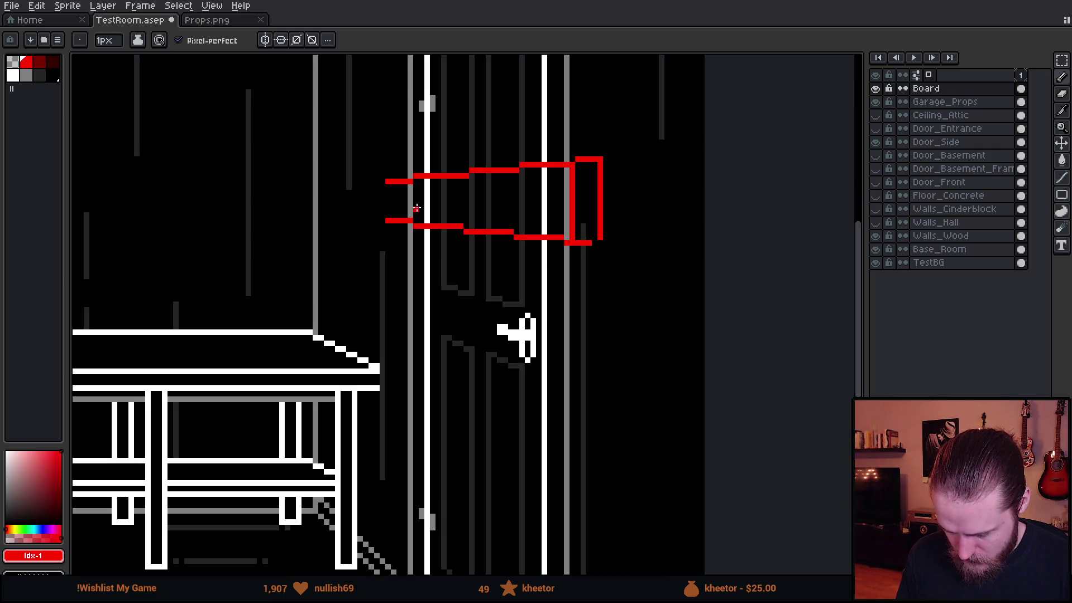
left_click_drag(385, 182, 384, 223)
scroll(393, 244, "down", 2)
scroll(419, 276, "down", 1)
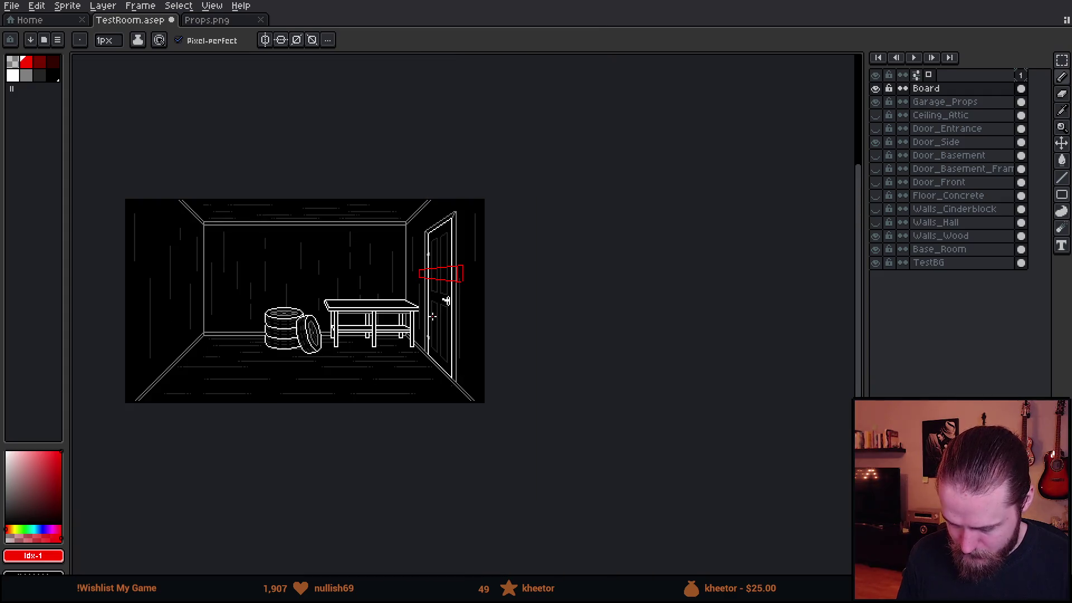
scroll(438, 301, "up", 3)
key("m")
Copy the red arm downward as a second arm and rotate it toward the door
left_click_drag(347, 112, 620, 305)
left_click_drag(542, 222, 534, 340, "ctrl")
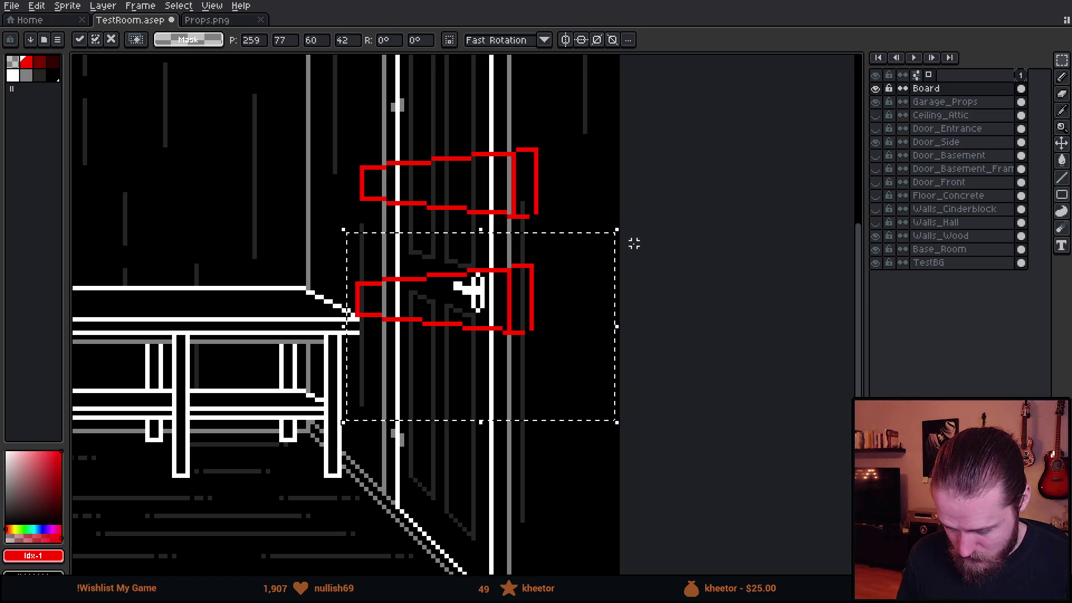
left_click_drag(634, 243, 562, 318)
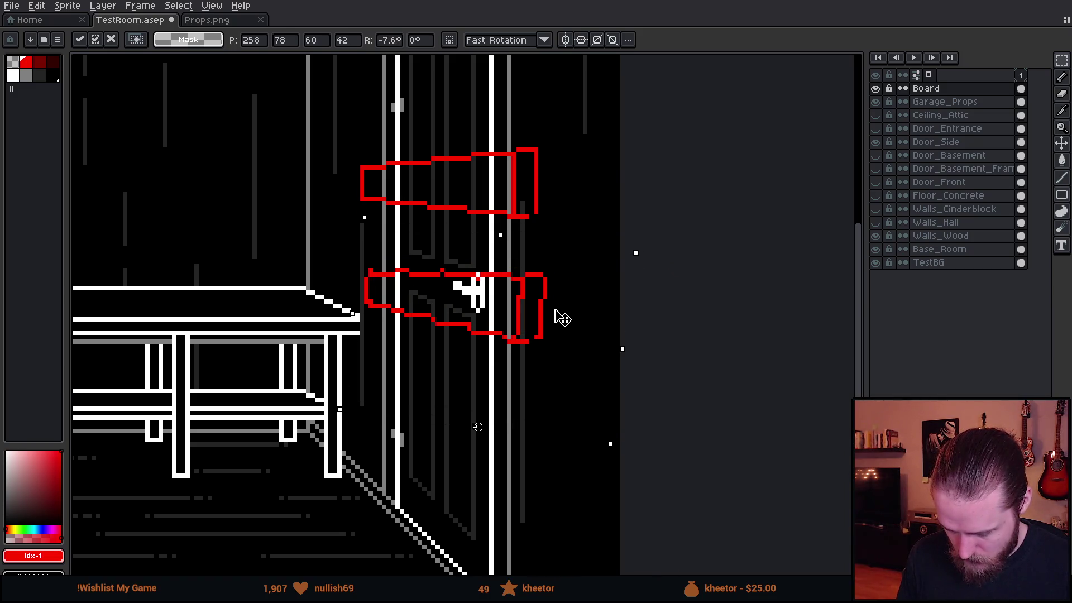
mouse_move(647, 238)
left_mouse_down()
mouse_move(560, 339)
mouse_move(561, 372)
left_mouse_up()
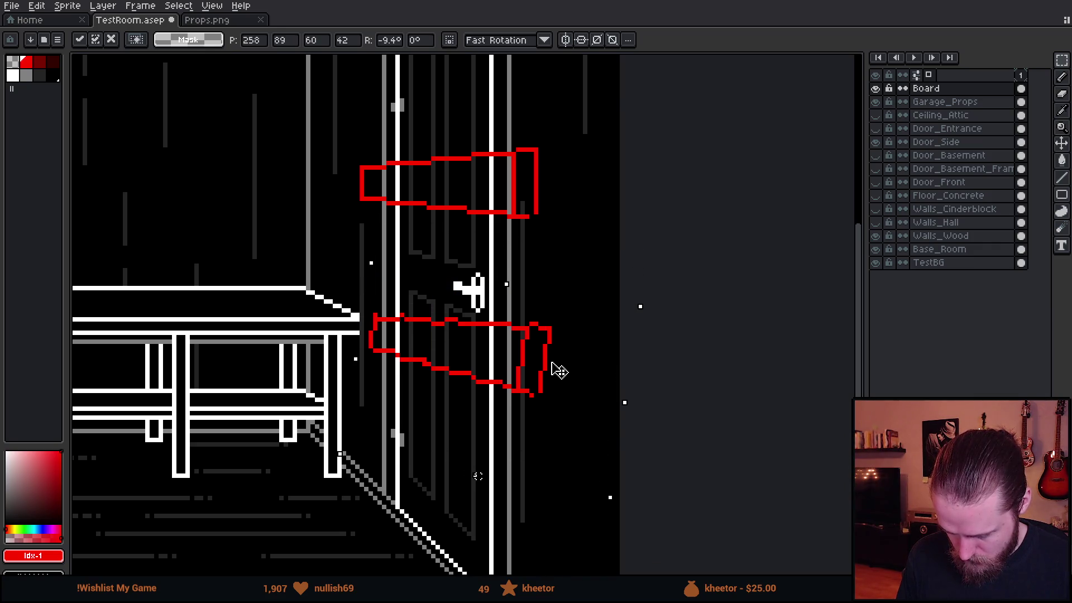
key("Return")
scroll(606, 224, "down", 2)
scroll(607, 226, "down", 2)
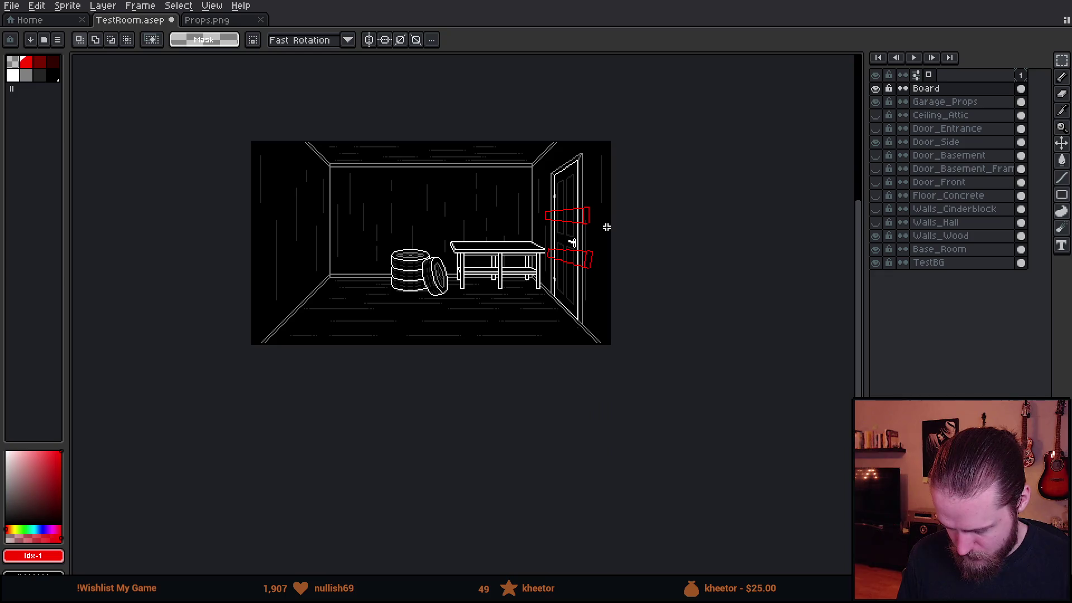
scroll(607, 226, "up", 4)
Rotate the lower arm further, then discard it and undo the red outlines off the door
left_click_drag(424, 261, 678, 456)
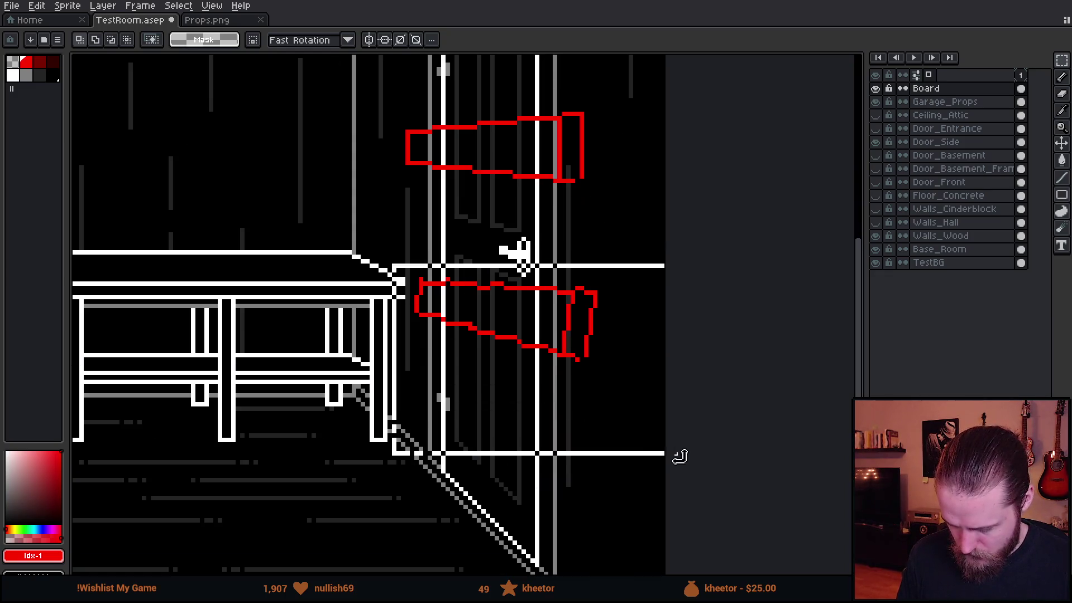
mouse_move(683, 257)
left_mouse_down()
mouse_move(648, 337)
mouse_move(603, 335)
left_mouse_up()
key("Return")
scroll(662, 201, "down", 5)
scroll(657, 211, "up", 1)
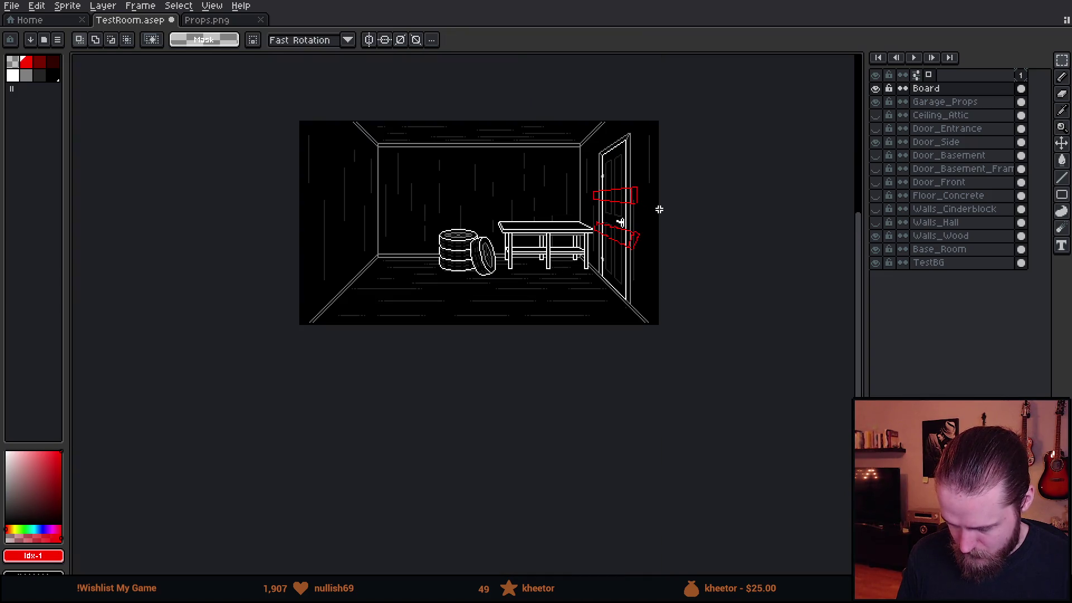
scroll(654, 208, "up", 1)
scroll(642, 202, "up", 1)
left_click_drag(443, 271, 700, 467)
left_click_drag(705, 277, 609, 205)
key("Delete")
key("ctrl+z")
key("ctrl+z")
key("ctrl+z")
key("ctrl+z")
key("ctrl+z")
key("ctrl+z")
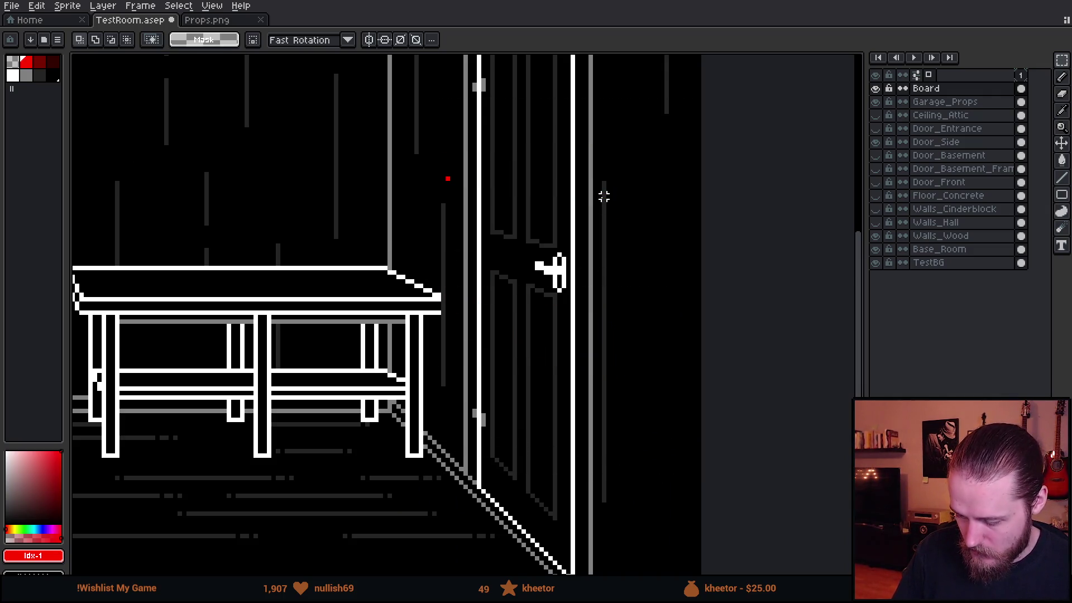
Draw the upper red arm as a slanted closed outline across the door
left_click_drag(610, 268, 582, 304)
key("b")
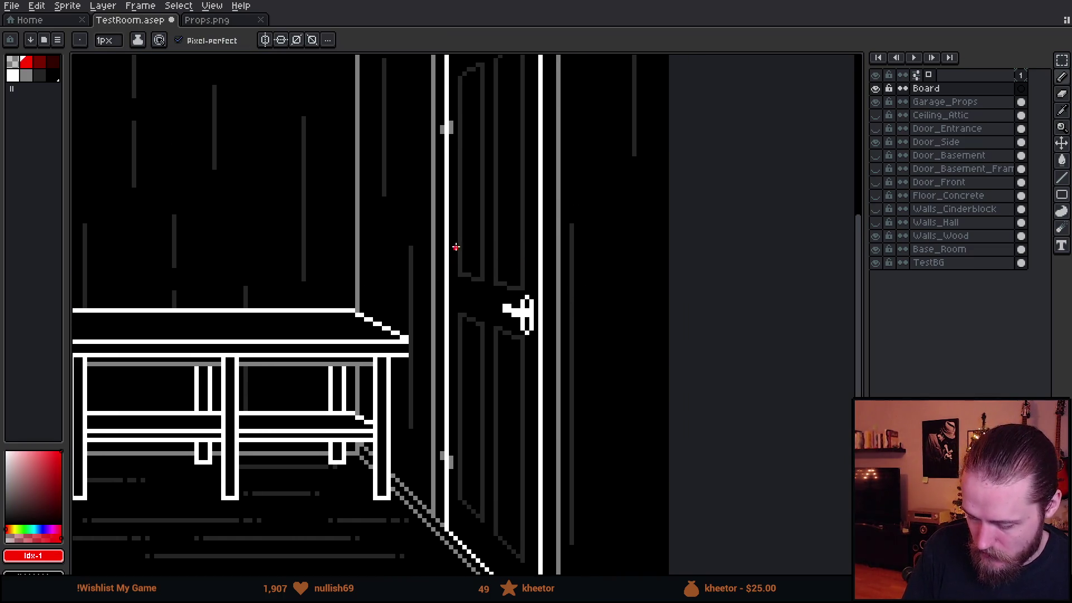
mouse_move(424, 256)
left_mouse_down()
mouse_move(579, 187)
mouse_move(589, 178)
mouse_move(586, 110)
mouse_move(418, 211)
mouse_move(416, 252)
left_mouse_up()
mouse_move(597, 284)
left_mouse_down()
mouse_move(584, 310)
mouse_move(545, 314)
mouse_move(536, 294)
mouse_move(592, 242)
mouse_move(510, 432)
mouse_move(565, 235)
left_mouse_up()
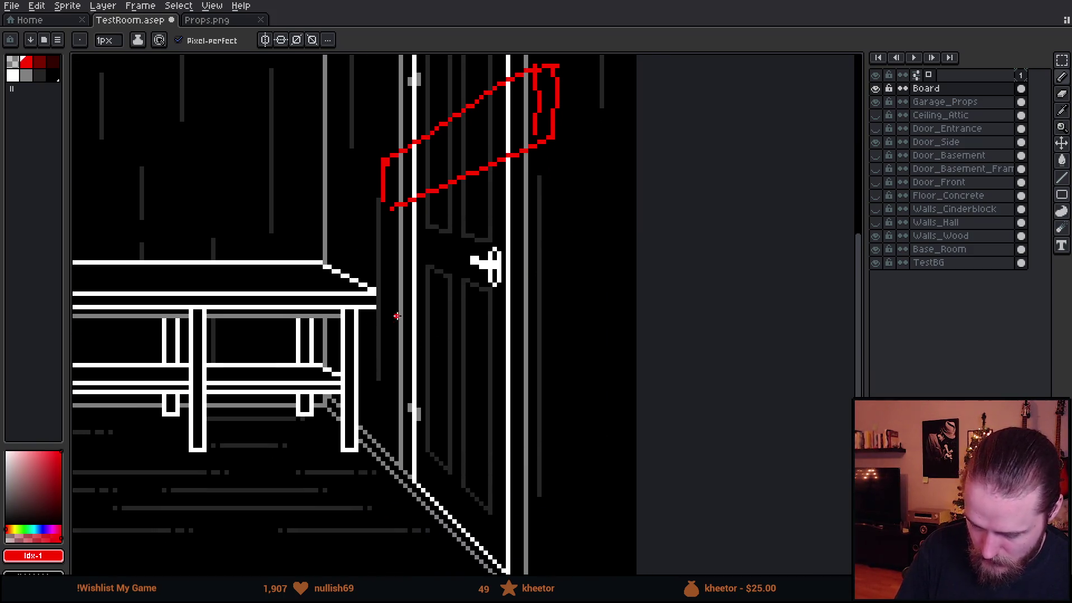
Outline the lower arm across the door handle, then undo its last edges
mouse_move(388, 319)
left_mouse_down()
mouse_move(570, 224)
mouse_move(550, 235)
mouse_move(564, 293)
mouse_move(385, 357)
mouse_move(385, 321)
left_mouse_up()
left_click_drag(599, 239, 598, 313)
scroll(598, 313, "down", 2)
scroll(578, 320, "down", 2)
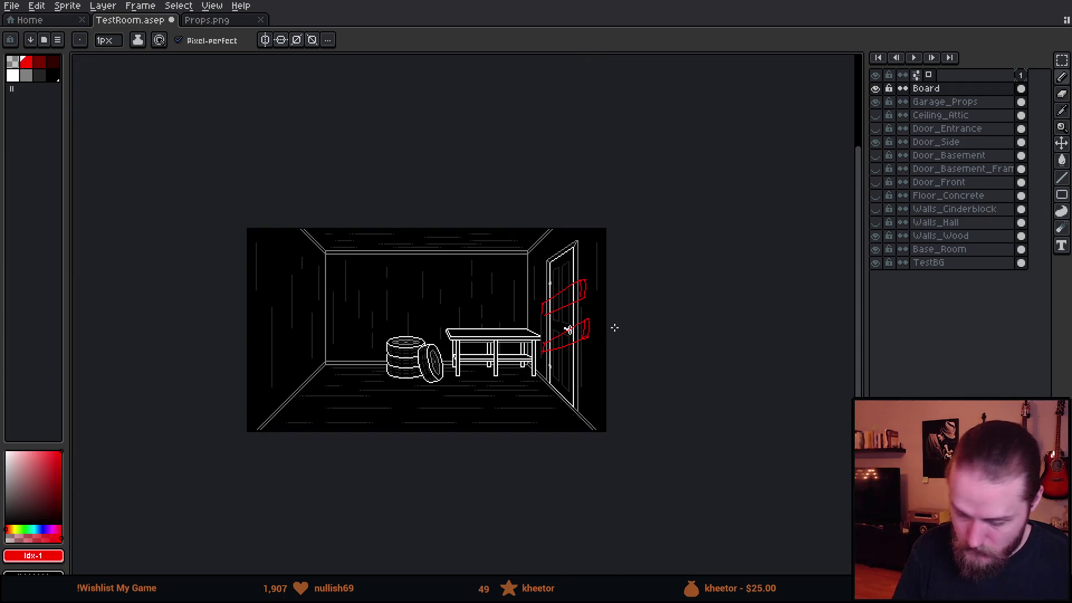
scroll(596, 329, "up", 2)
key("ctrl+z")
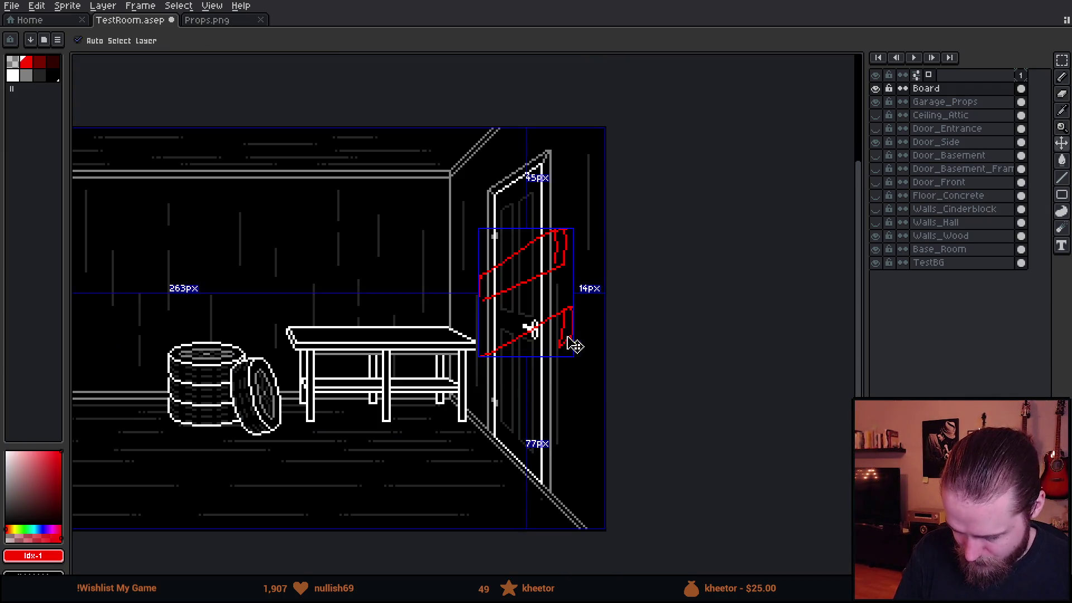
Undo the lower arm and redraw its first edge angling down steeply across the door
key("ctrl+z")
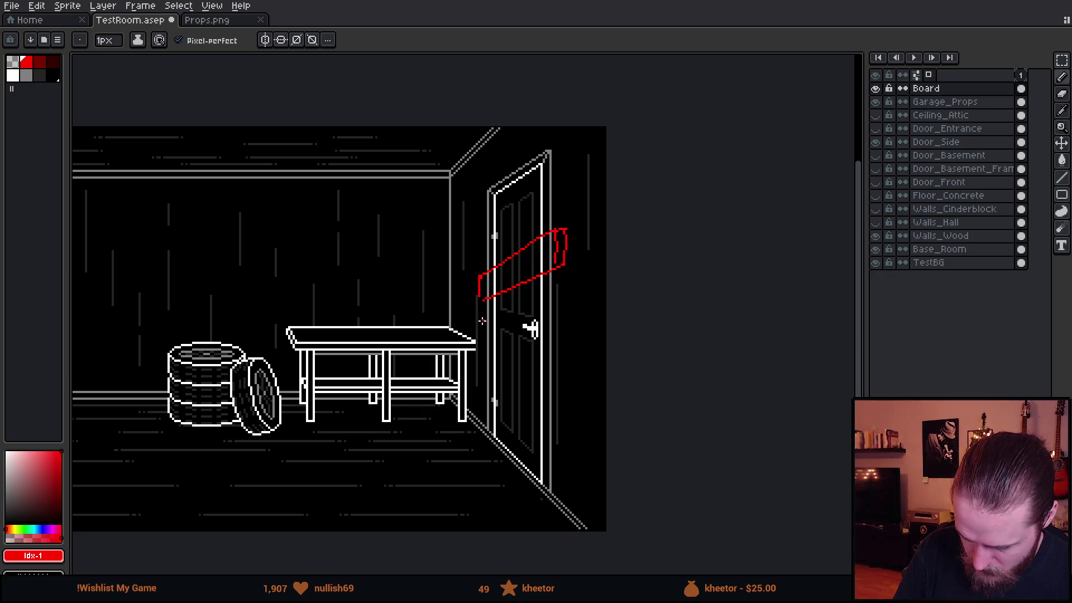
left_click_drag(479, 311, 570, 365)
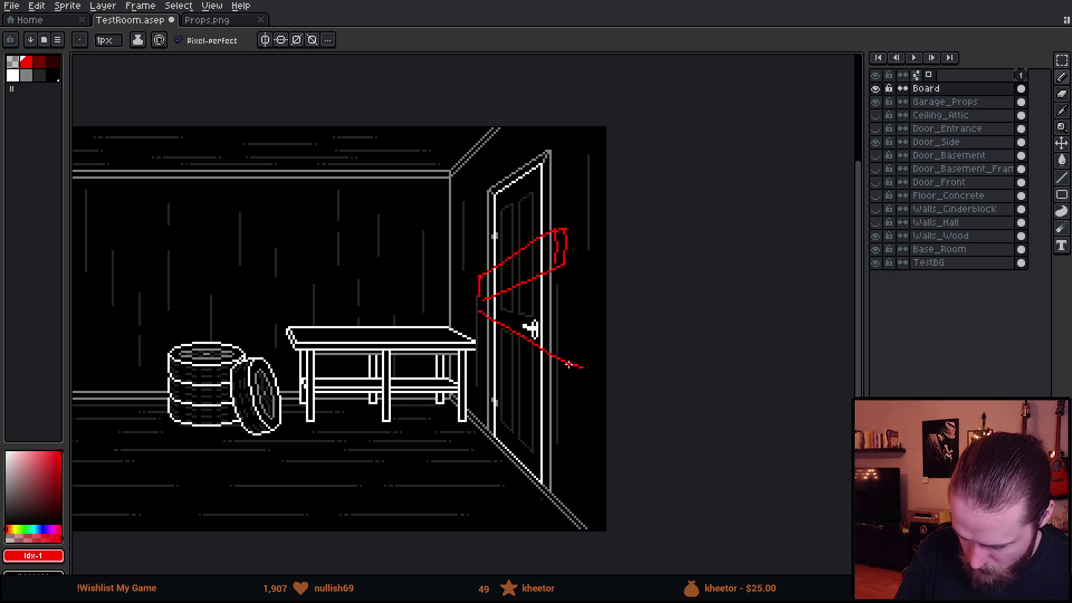
key("ctrl+z")
left_click_drag(480, 310, 569, 401)
left_click_drag(530, 329, 529, 354)
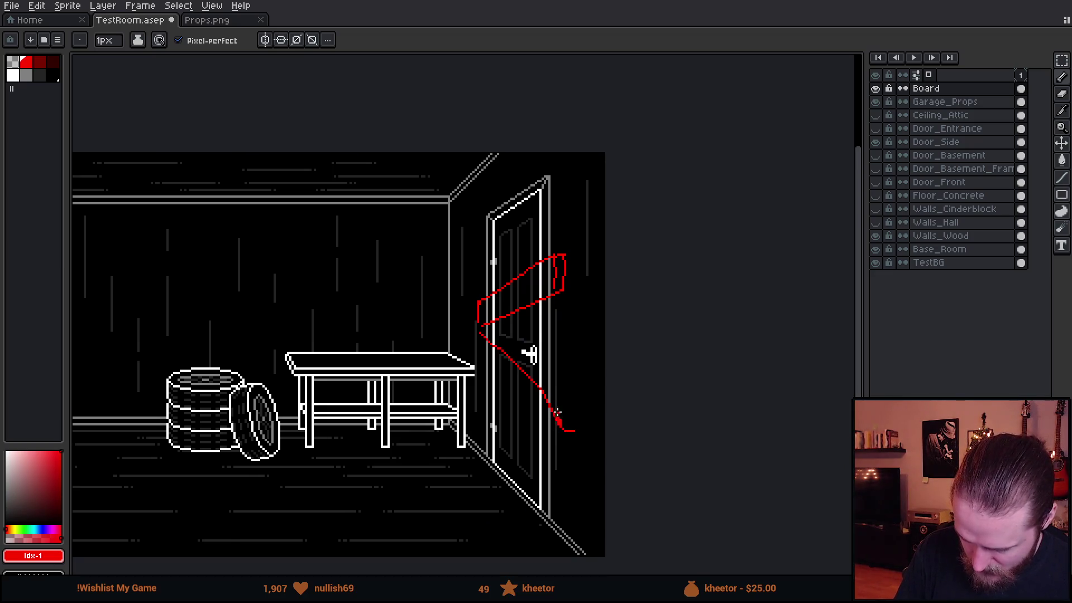
Add the lower arm's parallel edges and a hooked hand below the handle, then review the room
left_click_drag(549, 450, 493, 349)
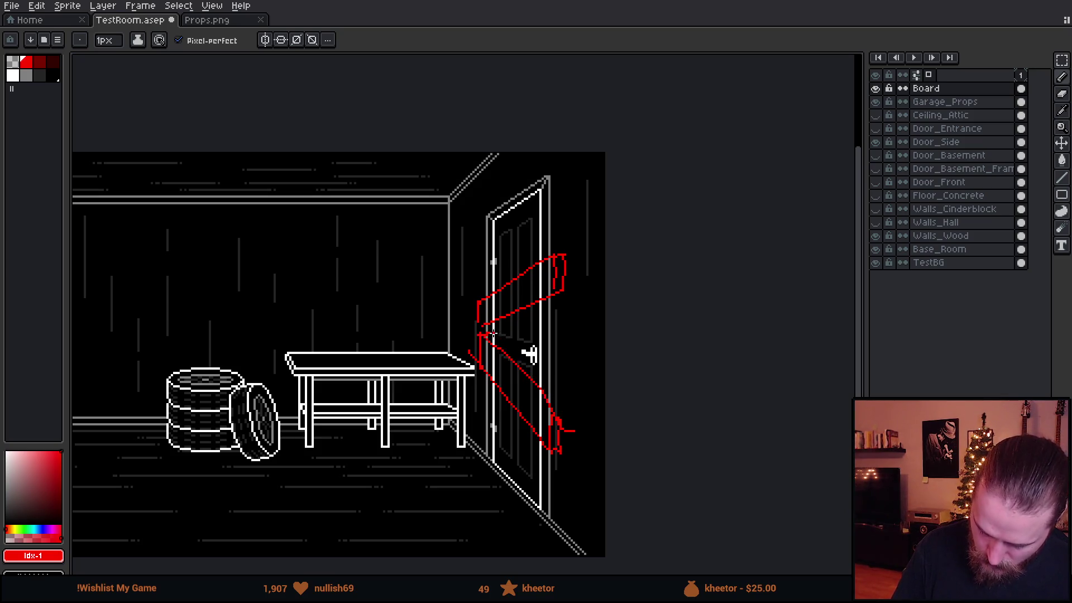
left_click_drag(492, 332, 550, 393)
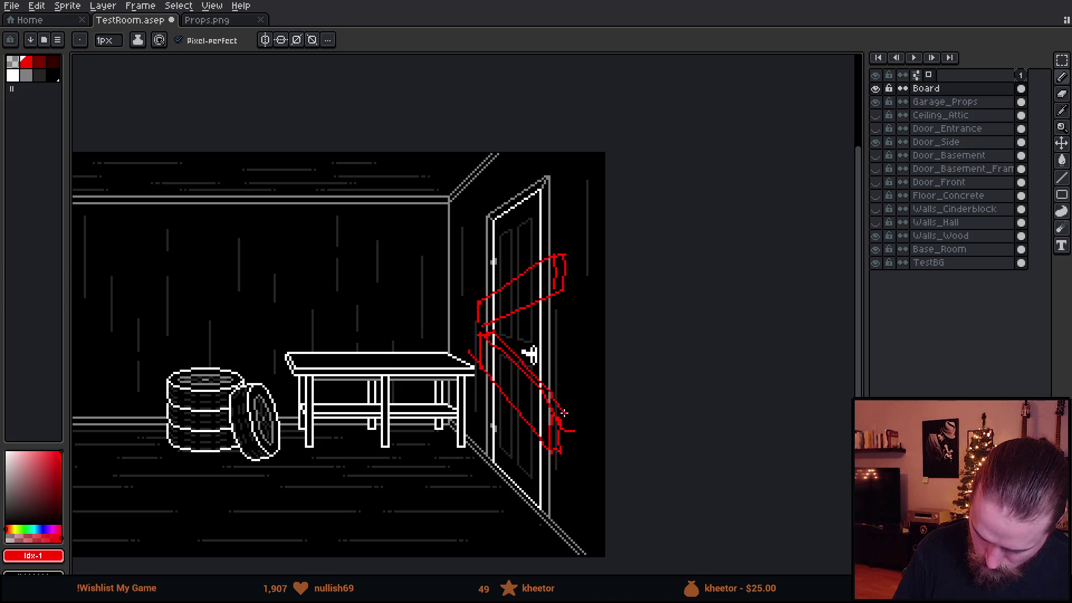
left_click_drag(636, 460, 627, 465)
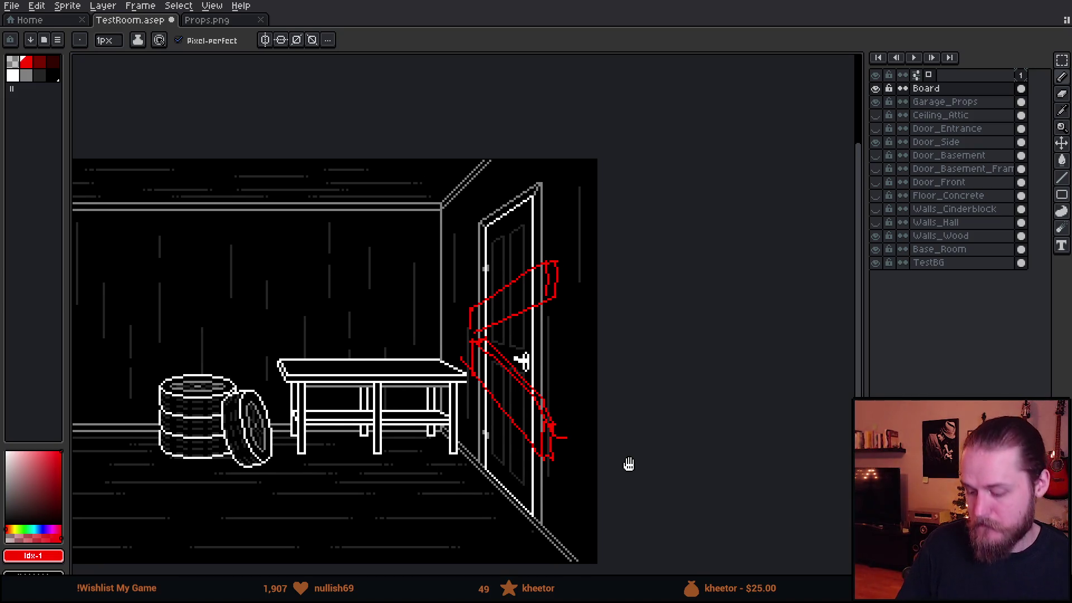
left_click_drag(480, 334, 546, 307)
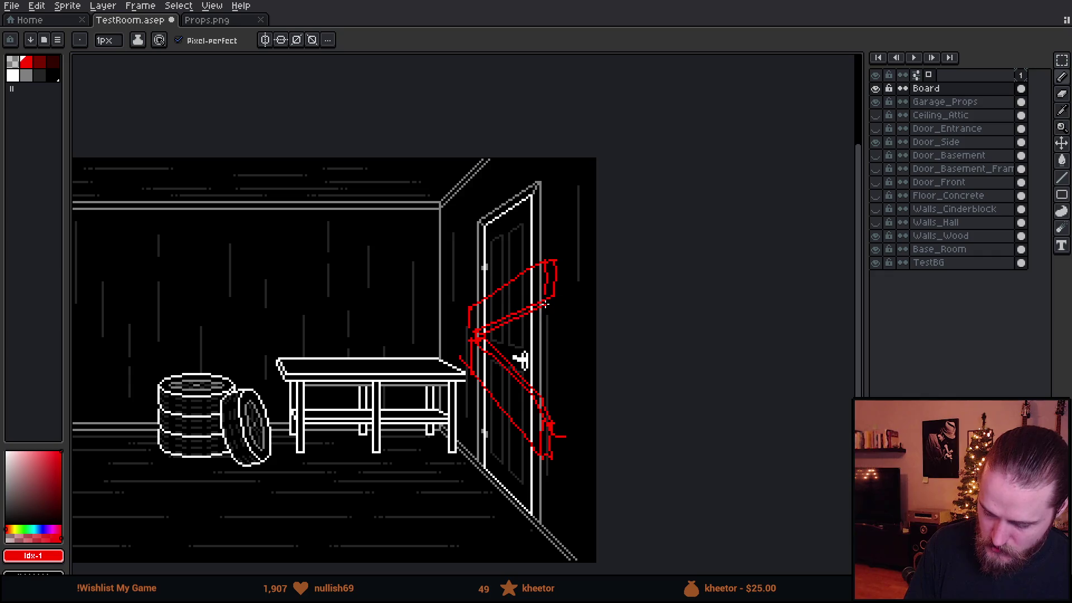
mouse_move(680, 391)
left_mouse_down()
mouse_move(689, 337)
mouse_move(761, 352)
left_mouse_up()
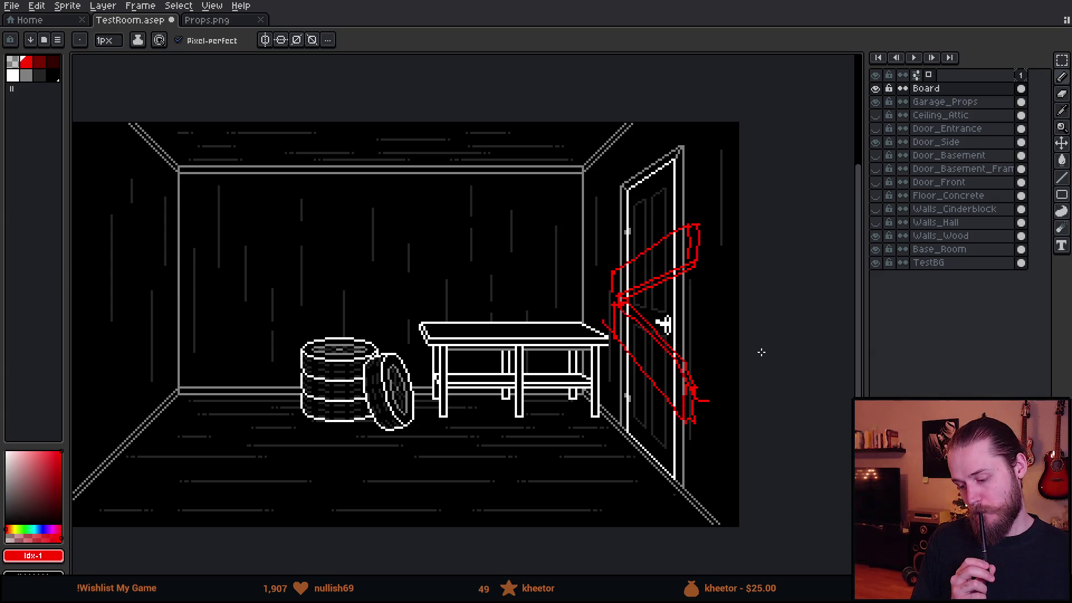
key("m")
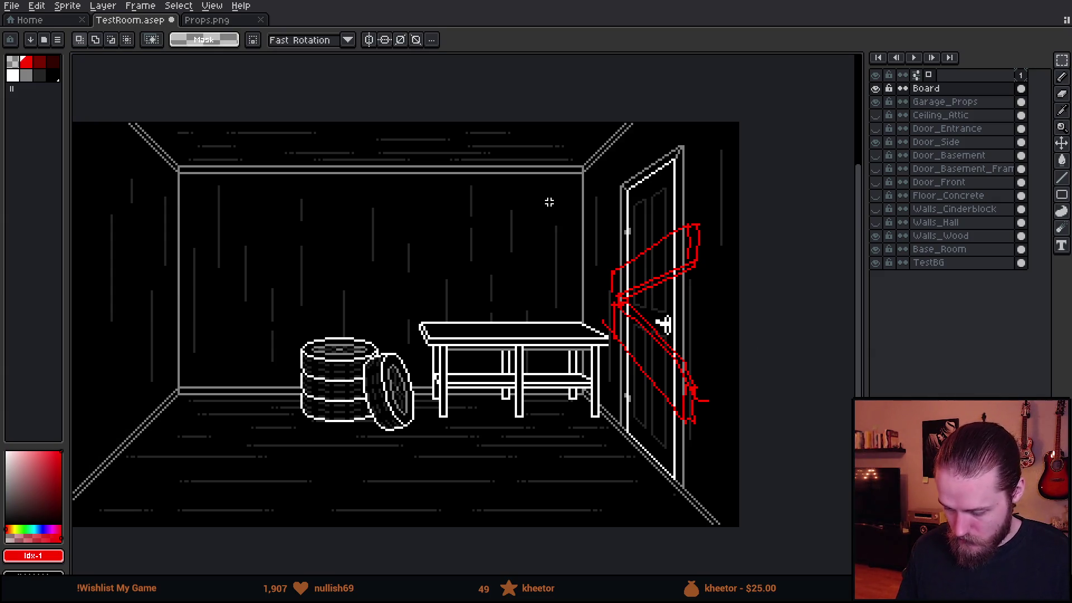
Select the door arm sketches and move them downward as a transform
mouse_move(561, 202)
left_mouse_down()
mouse_move(736, 462)
mouse_move(691, 363)
left_mouse_up()
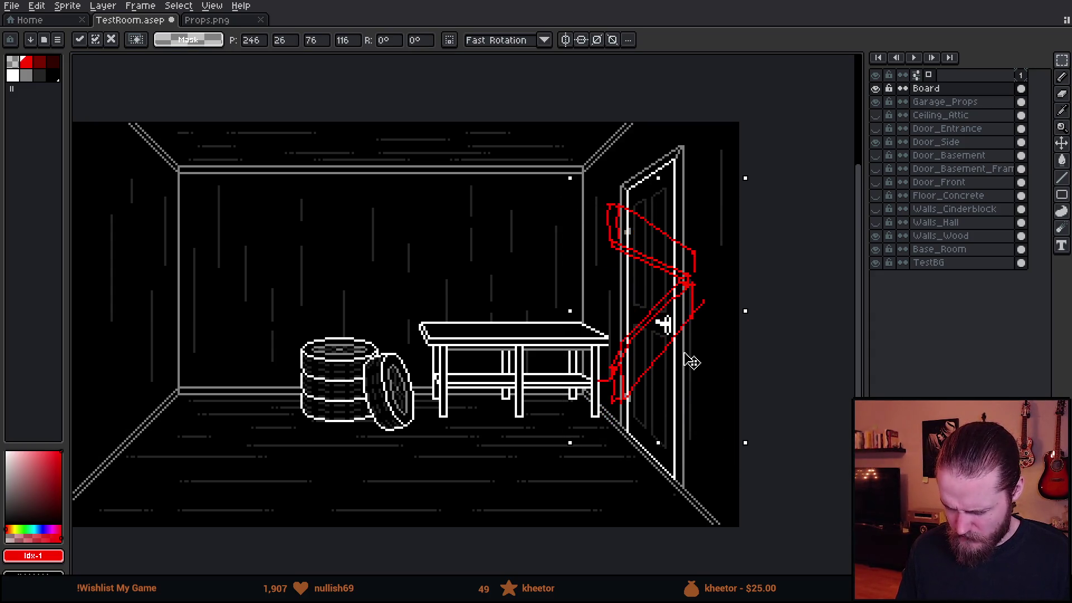
key("ctrl+d")
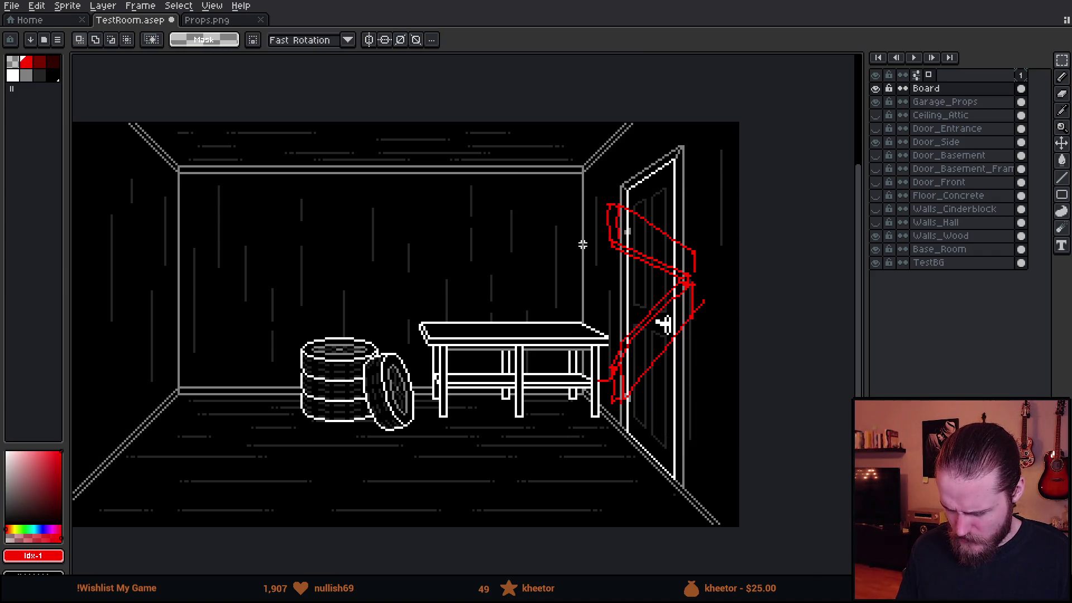
key("ctrl+shift+d")
left_click_drag(658, 162, 702, 327)
key("Return")
scroll(453, 319, "down", 3)
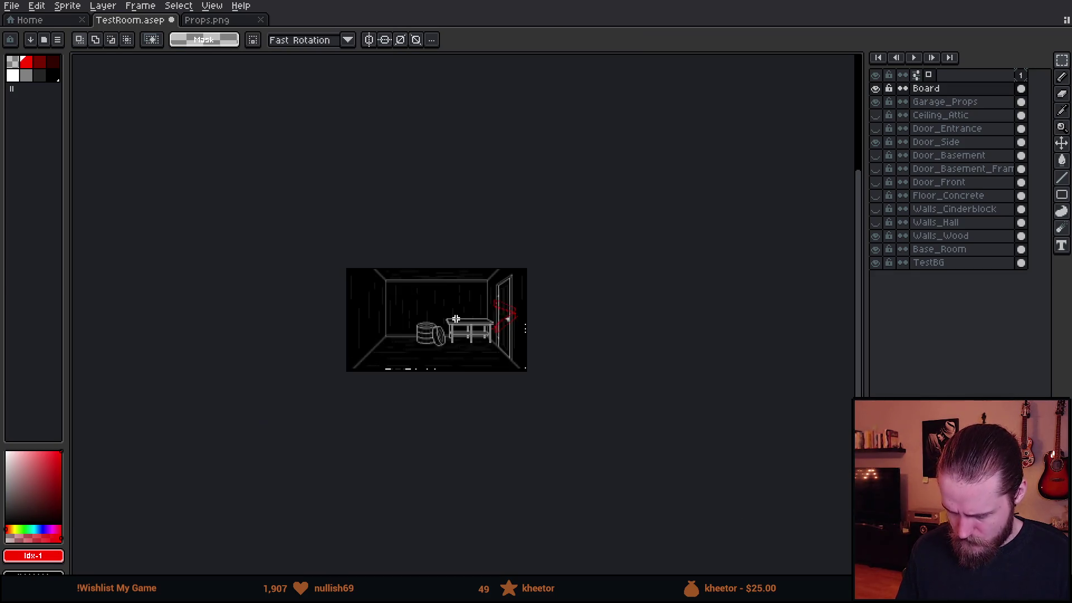
scroll(452, 318, "up", 1)
scroll(456, 320, "up", 2)
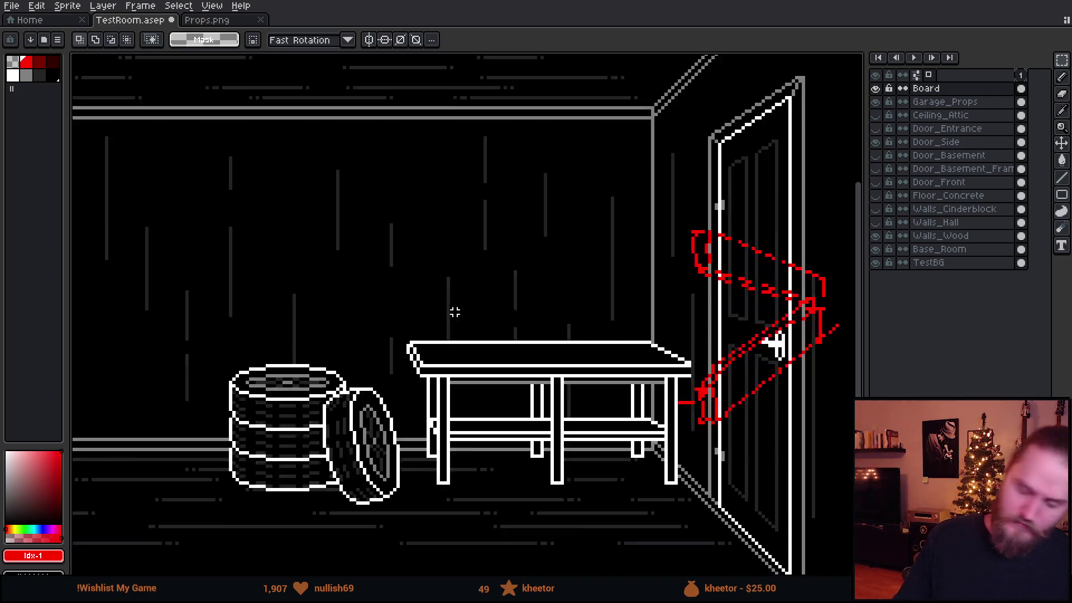
scroll(730, 328, "down", 1)
scroll(697, 359, "up", 1)
Undo the move and restore the strokes, add a new layer above Board and hide the red sketch
key("ctrl+z")
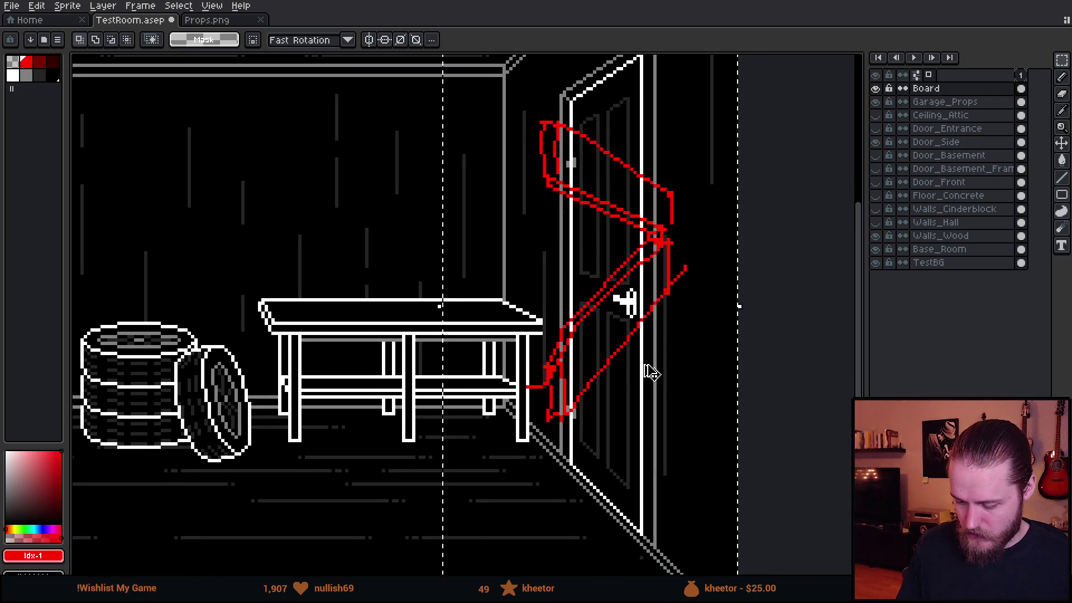
key("ctrl+z")
scroll(536, 352, "down", 1)
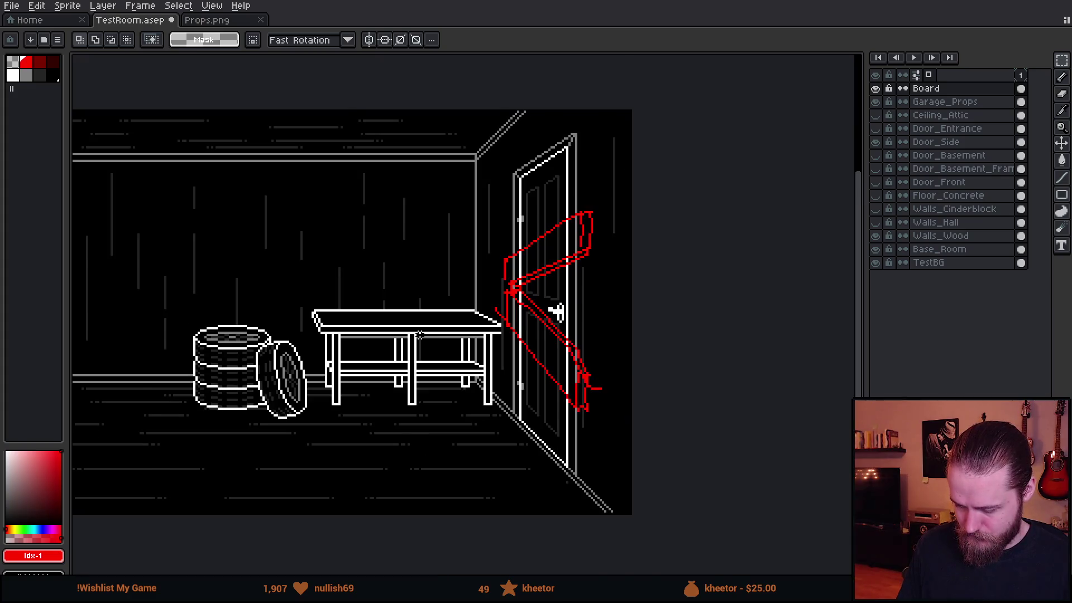
scroll(454, 337, "up", 1)
key("ctrl+z")
key("ctrl+z")
key("ctrl+z")
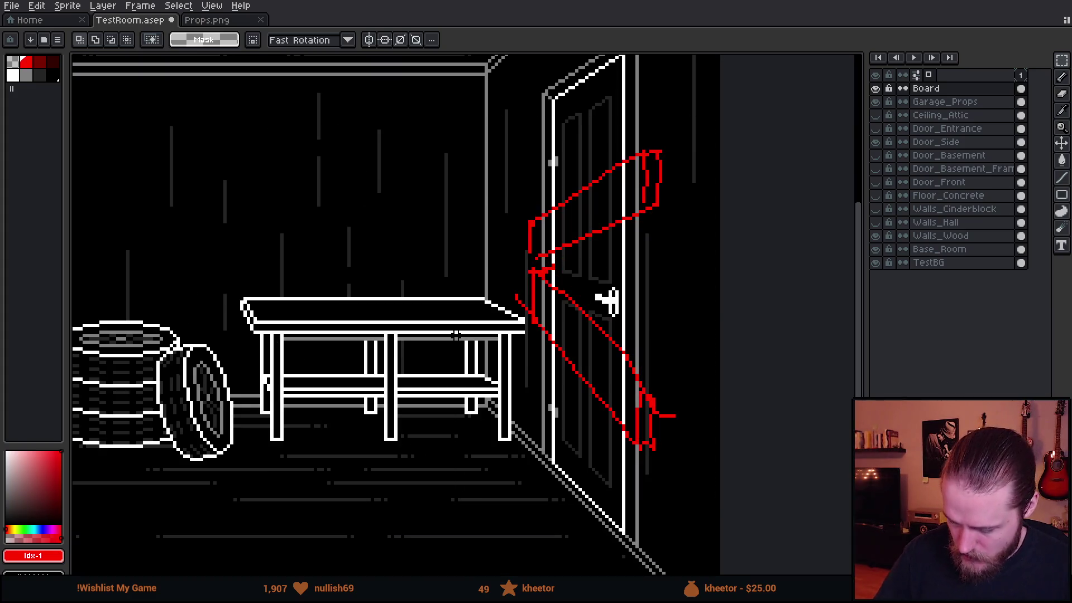
key("ctrl+z")
key("ctrl+z")
key("ctrl+z")
key("ctrl+y")
key("ctrl+y")
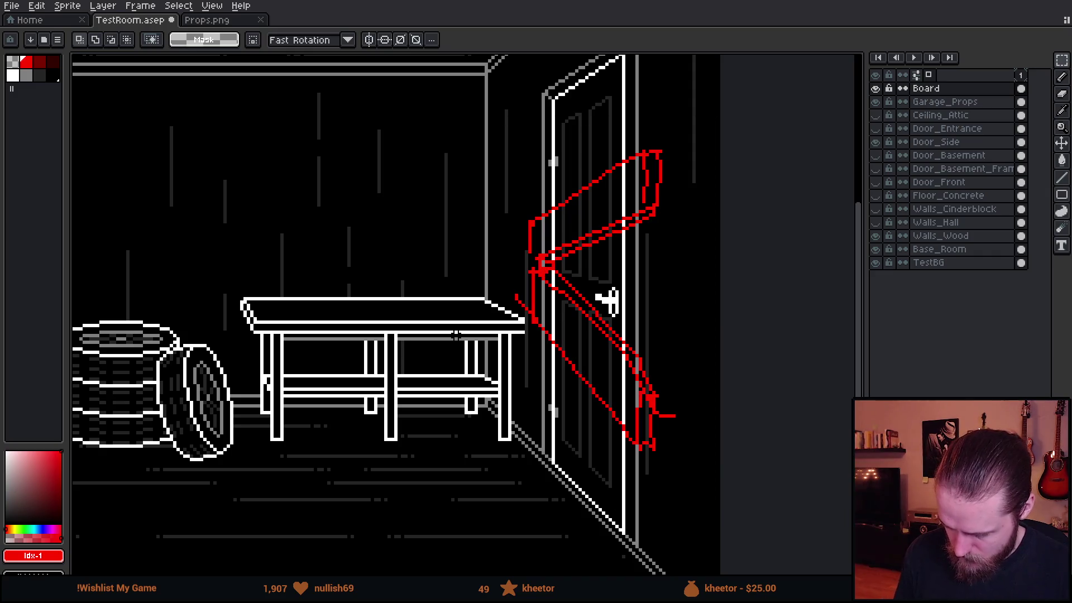
key("shift+n")
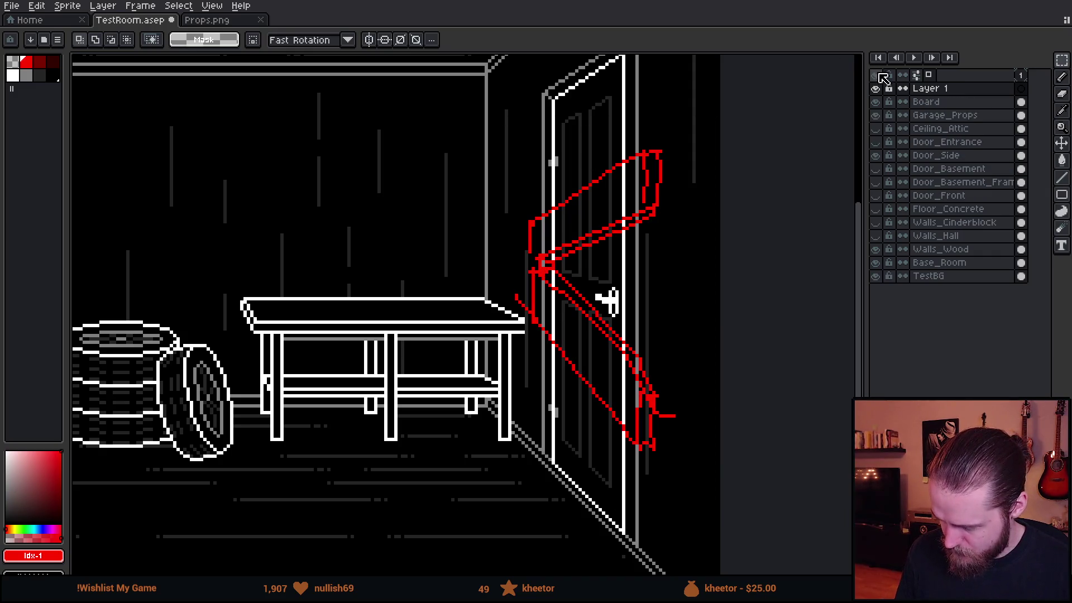
left_click(877, 102)
On Layer 1 in red, outline the upper arm's end and extend both edges up-left toward the door top
left_click(945, 89)
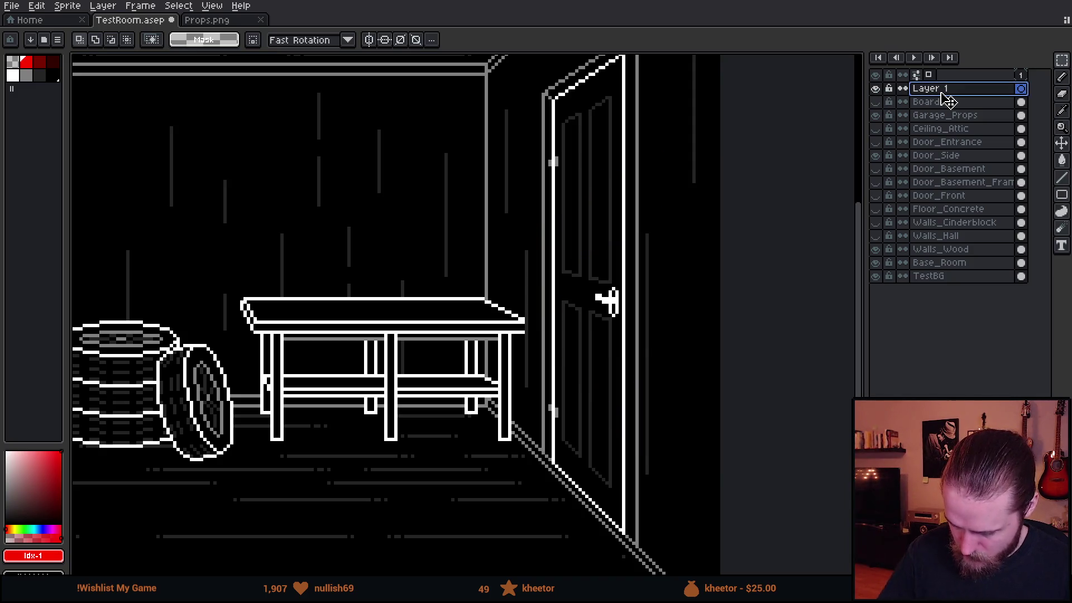
key("b")
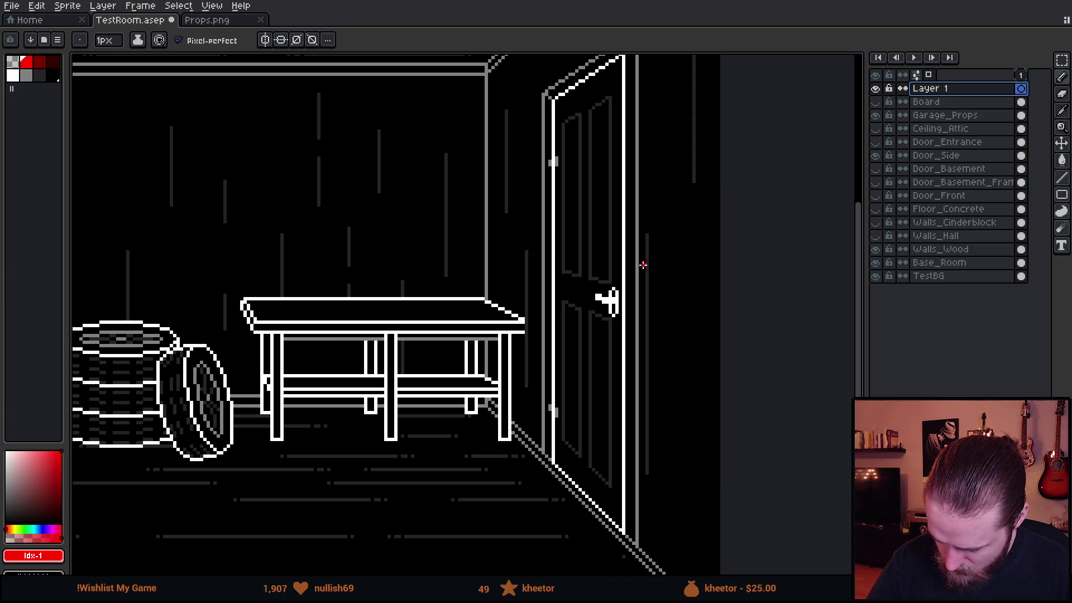
left_click_drag(640, 260, 652, 278)
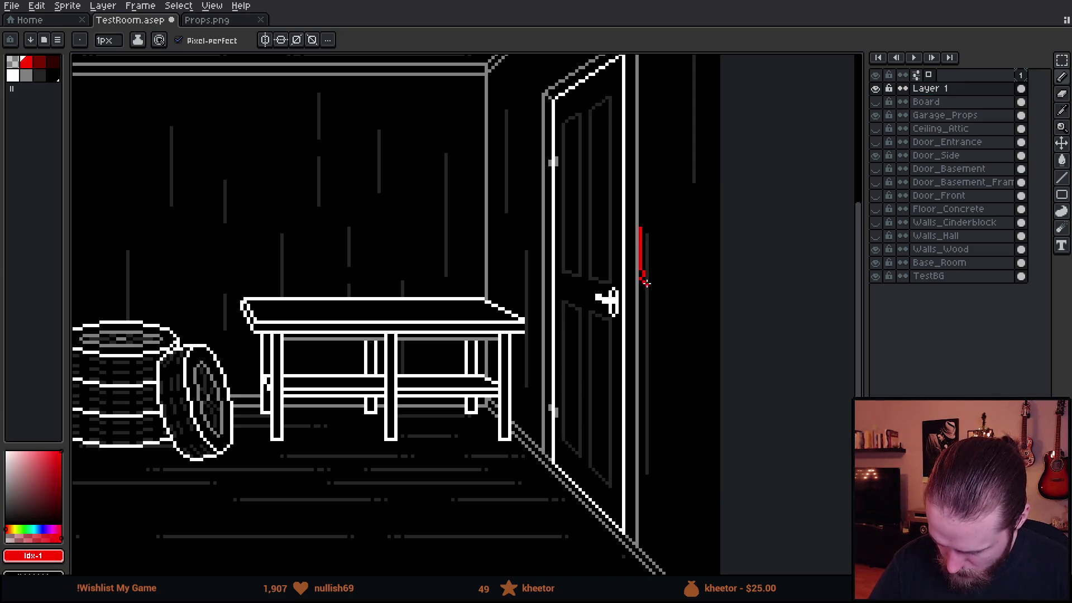
left_click_drag(656, 230, 644, 228)
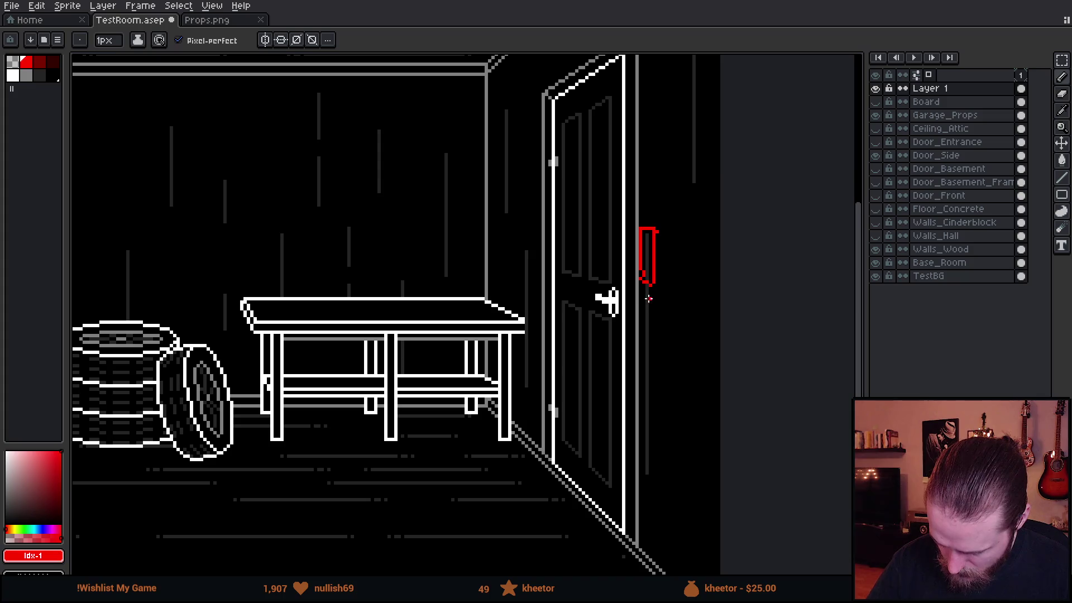
mouse_move(652, 306)
left_mouse_down()
mouse_move(656, 356)
mouse_move(642, 306)
left_mouse_up()
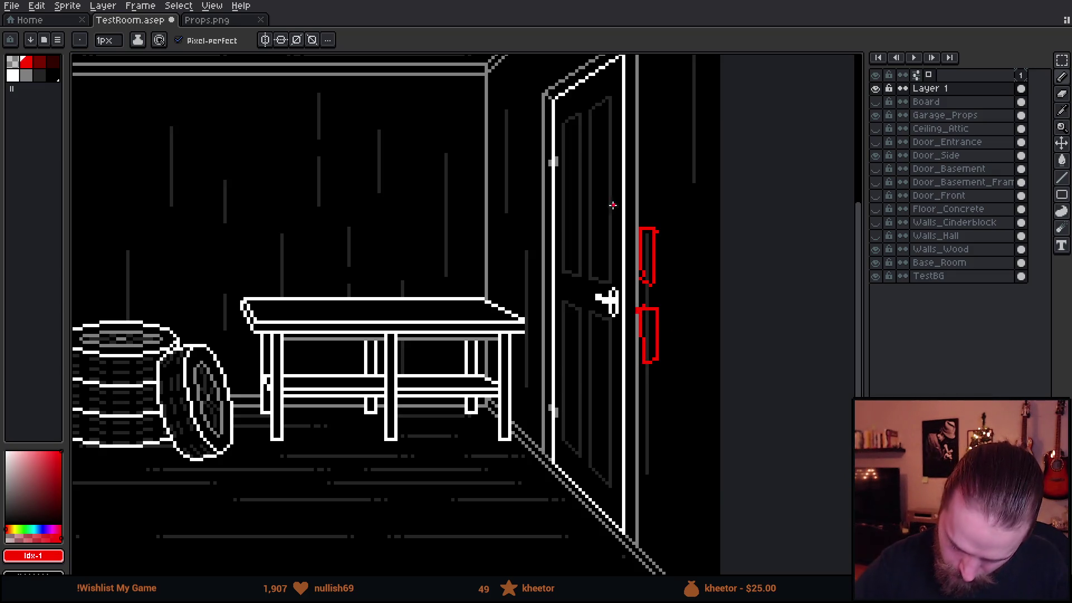
mouse_move(645, 227)
left_mouse_down()
mouse_move(537, 148)
mouse_move(546, 142)
left_mouse_up()
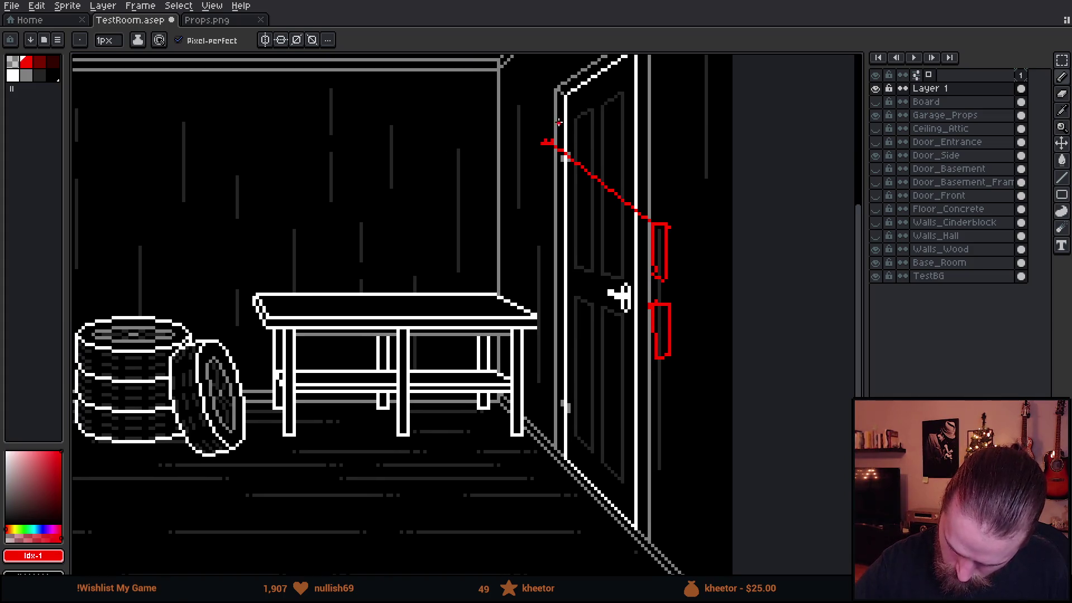
mouse_move(658, 222)
left_mouse_down()
mouse_move(551, 141)
mouse_move(548, 157)
left_mouse_up()
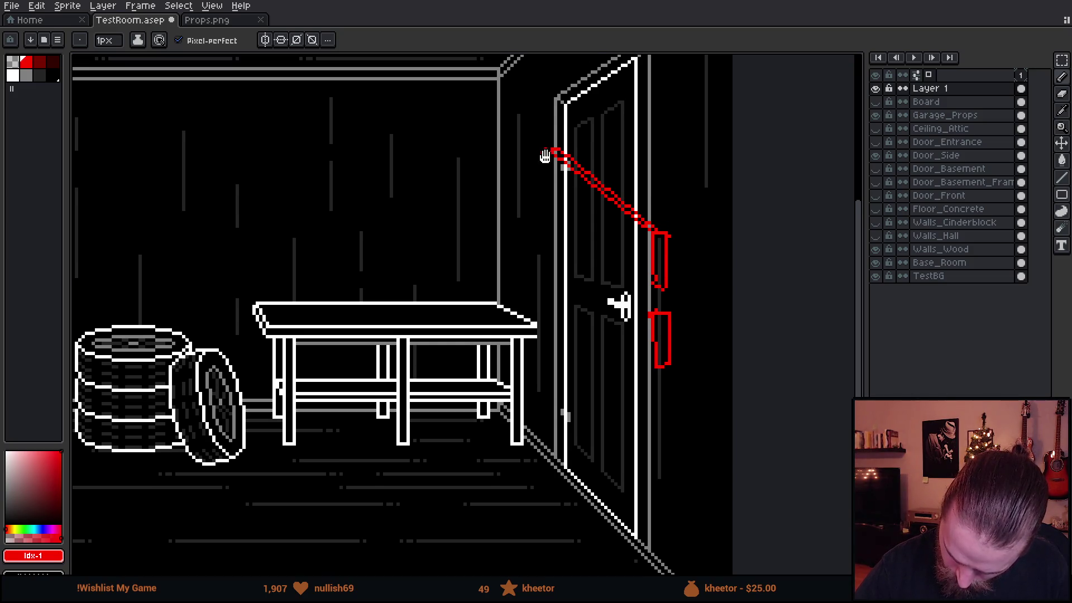
Fix the upper arm's straight lower edge and draw the lower arm reaching the door handle
left_click(650, 289, "shift")
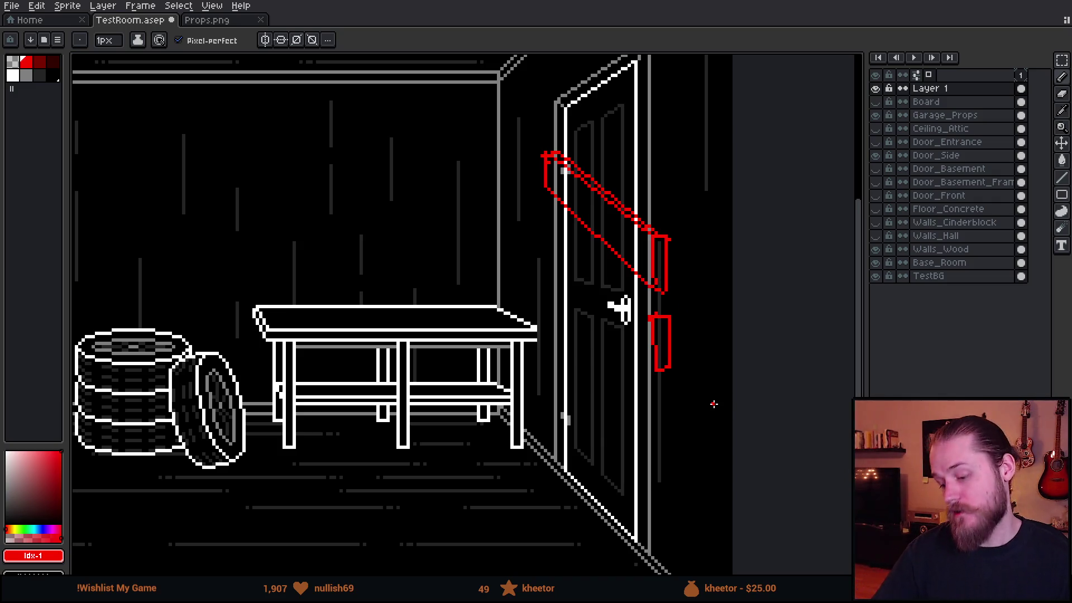
left_click_drag(713, 402, 652, 385)
key("ctrl+z")
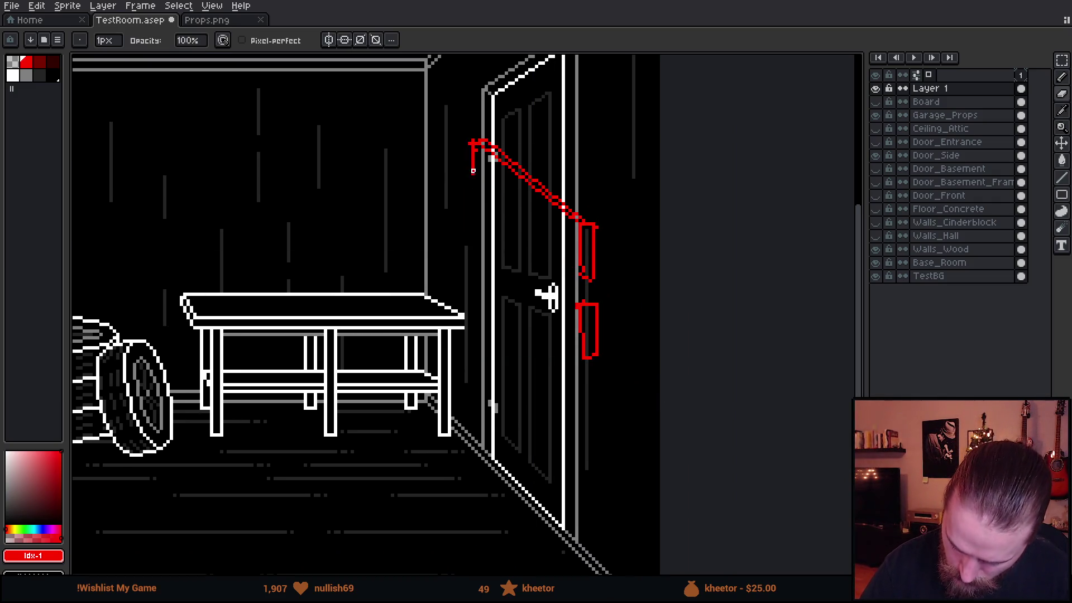
left_click(585, 278, "shift")
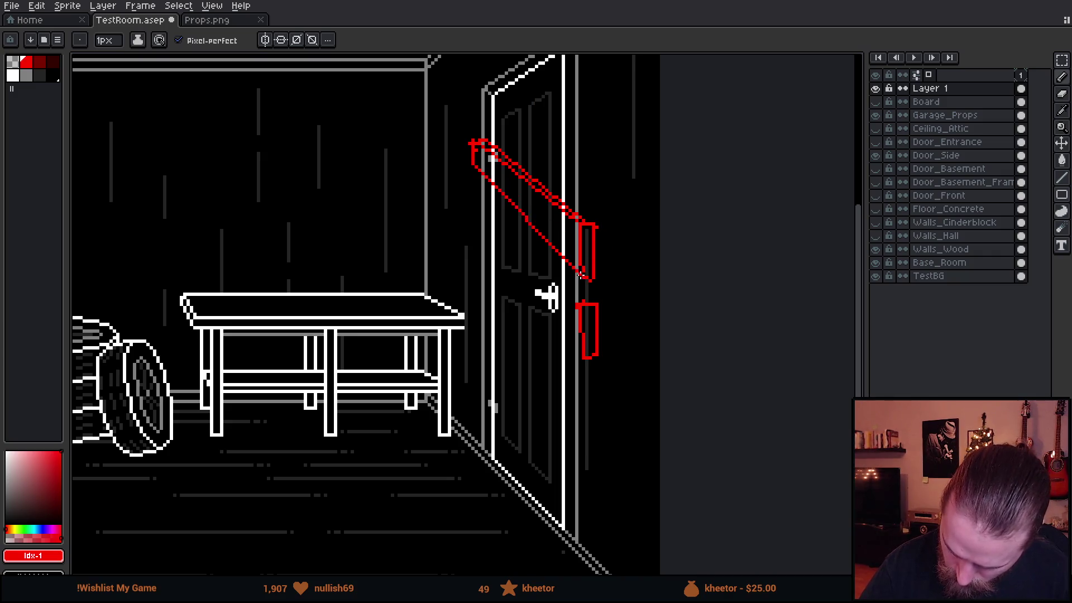
mouse_move(596, 416)
left_mouse_down()
mouse_move(586, 433)
mouse_move(563, 394)
left_mouse_up()
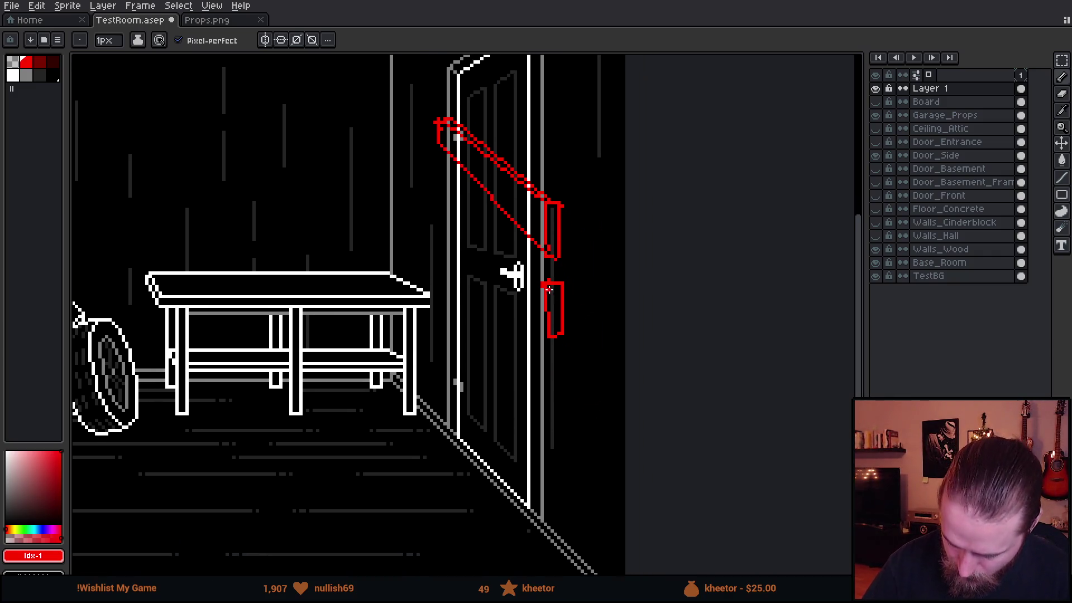
mouse_move(541, 290)
left_mouse_down()
mouse_move(438, 297)
mouse_move(545, 349)
left_mouse_up()
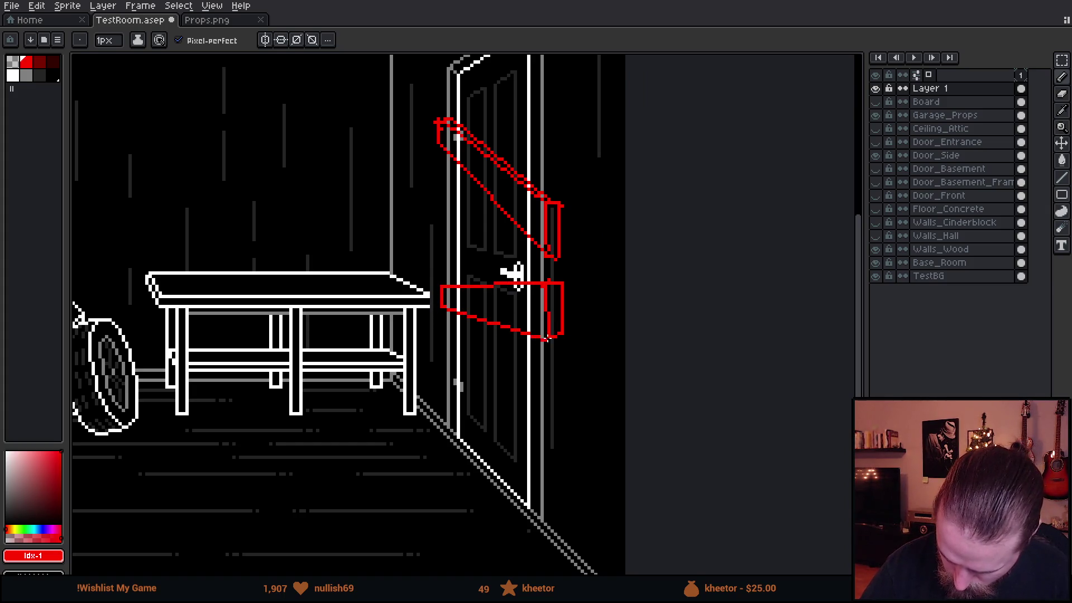
mouse_move(556, 421)
left_mouse_down()
mouse_move(657, 438)
mouse_move(727, 412)
left_mouse_up()
scroll(656, 438, "down", 2)
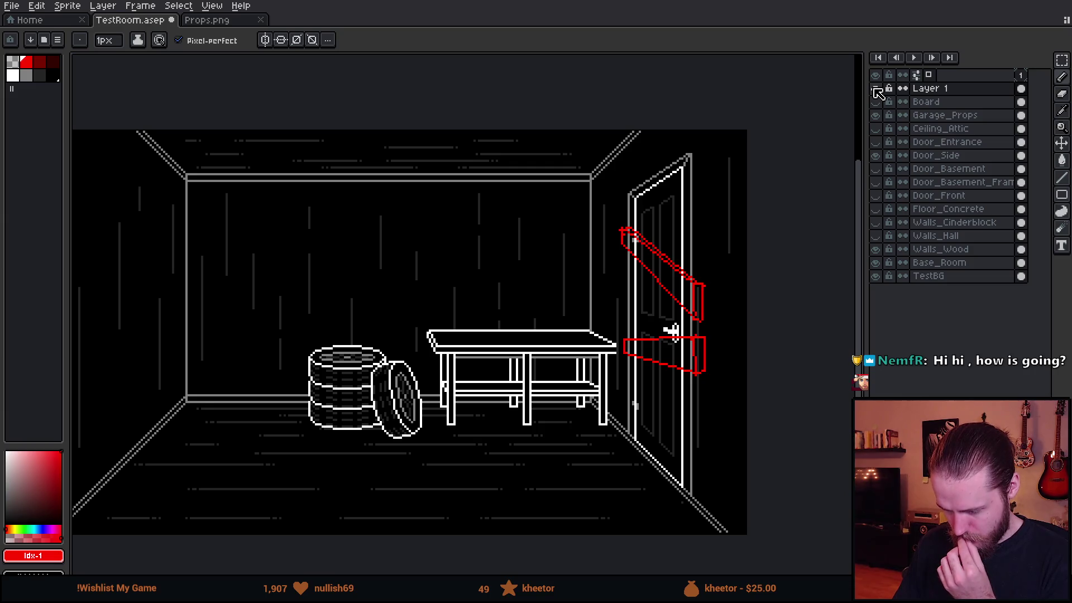
Toggle Board and Layer 1 visibility back and forth to compare the new arms with the earlier sketch
left_click(876, 89)
left_click(876, 101)
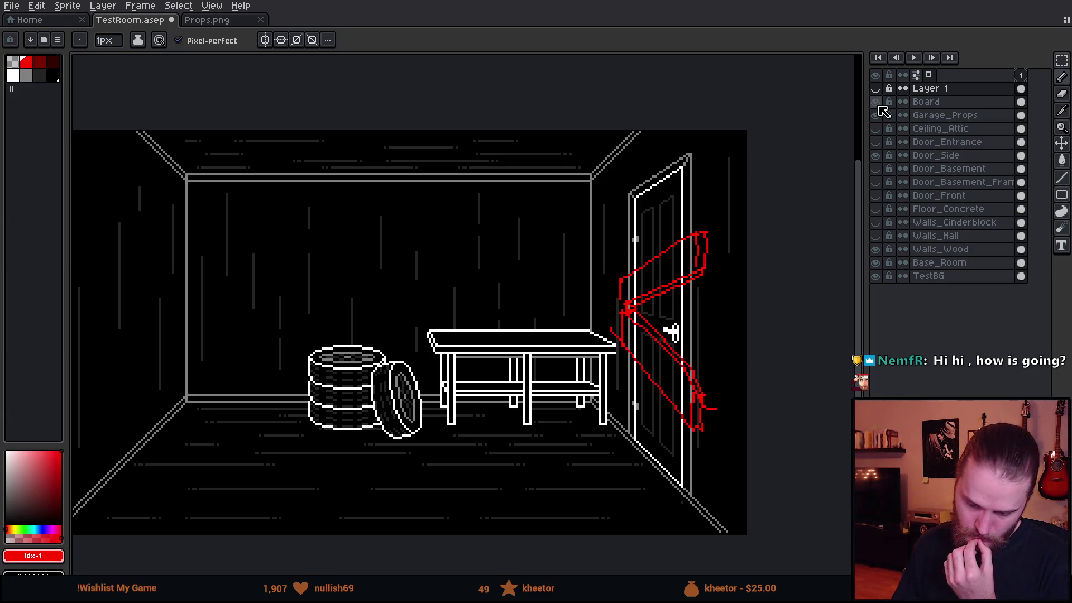
left_click(877, 101)
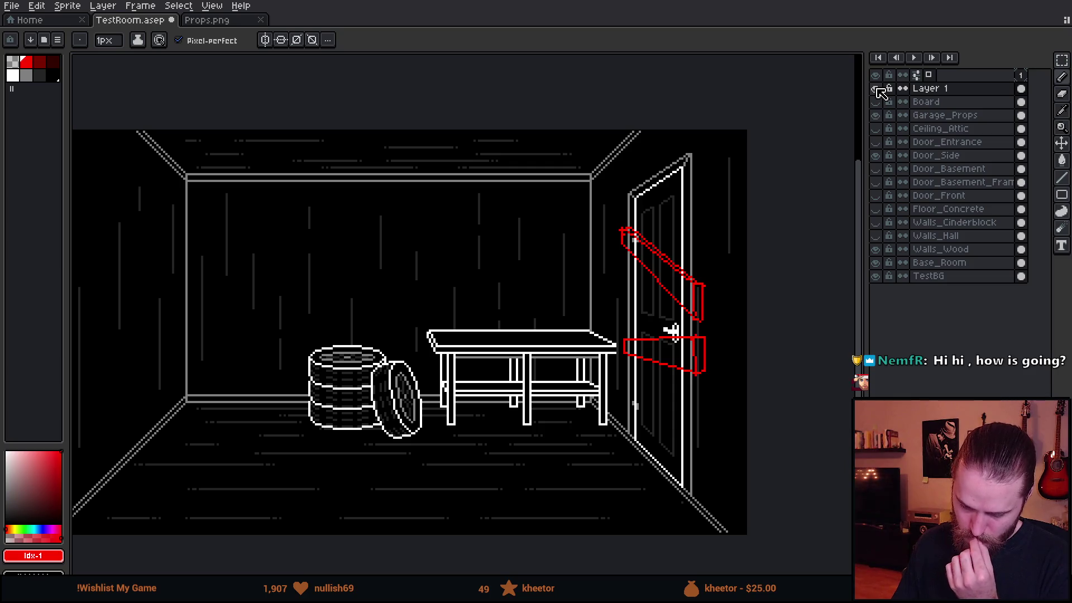
left_click(877, 89)
left_click(876, 115)
left_click(876, 89)
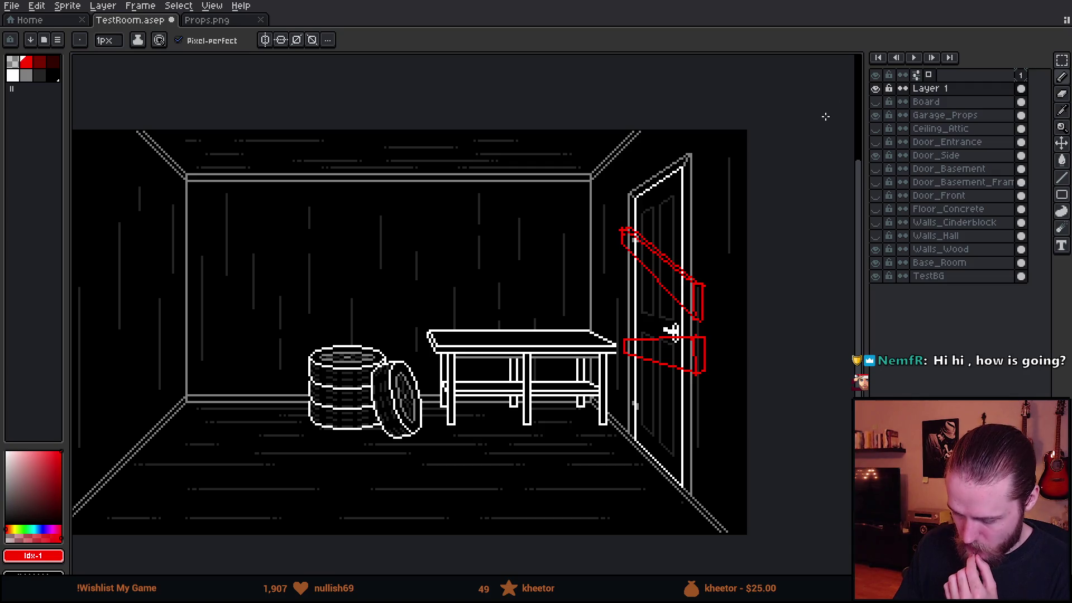
left_click(877, 89)
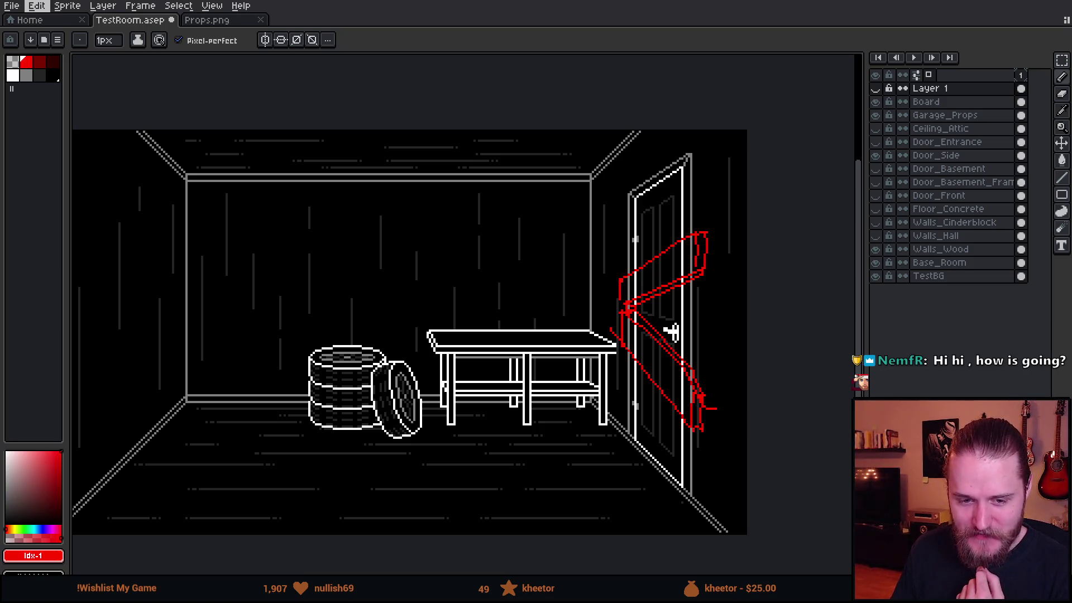
scroll(704, 281, "up", 1)
scroll(637, 319, "up", 1)
scroll(569, 276, "down", 1)
scroll(558, 233, "up", 1)
scroll(578, 235, "down", 1)
scroll(579, 252, "down", 1)
scroll(554, 269, "up", 1)
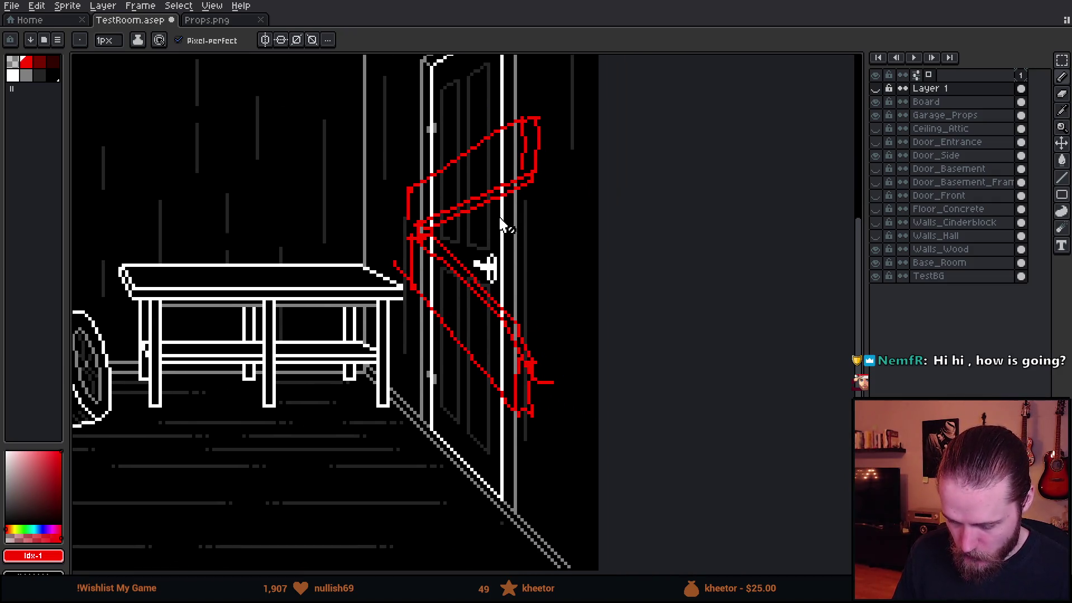
scroll(494, 222, "down", 1)
scroll(416, 213, "down", 1)
scroll(423, 217, "up", 1)
scroll(473, 226, "up", 1)
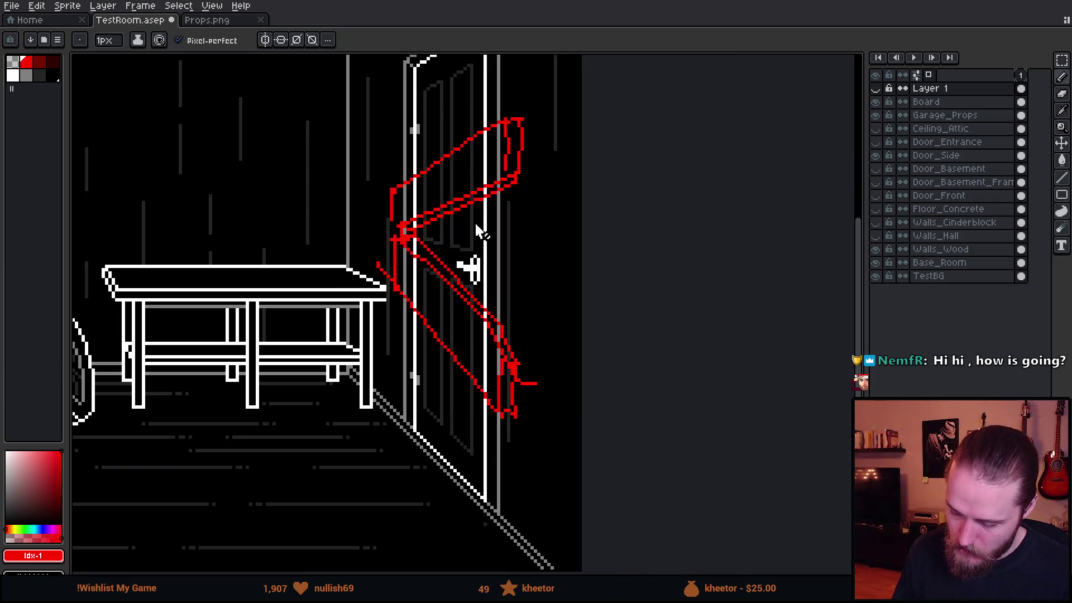
scroll(470, 235, "down", 1)
scroll(520, 247, "up", 1)
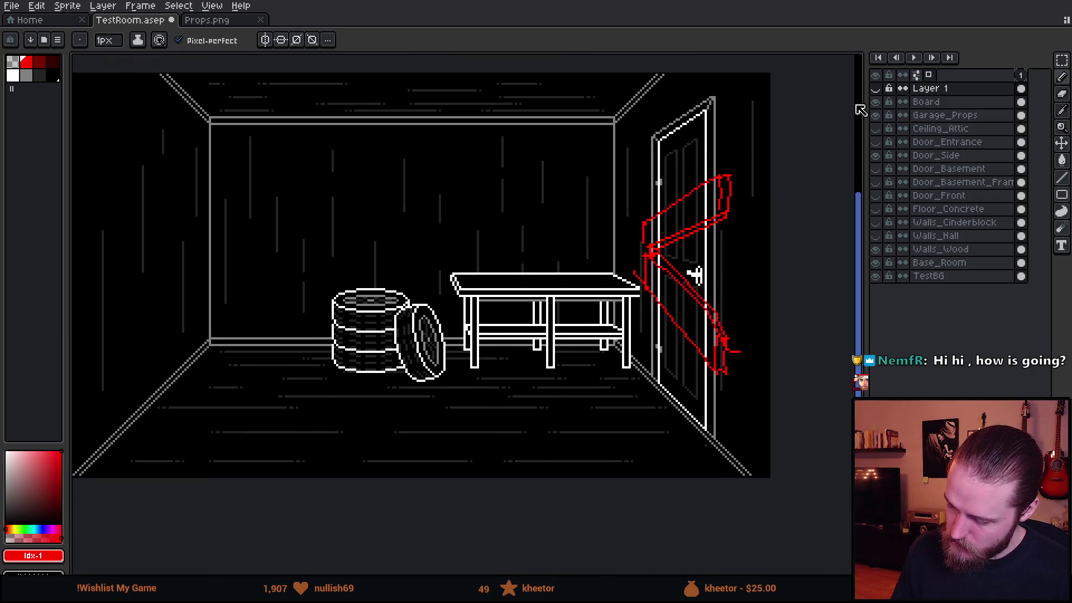
Add a straight line to the lower arm near the handle, hide the earlier sketch and add a new layer
left_click(880, 102)
left_click(879, 89)
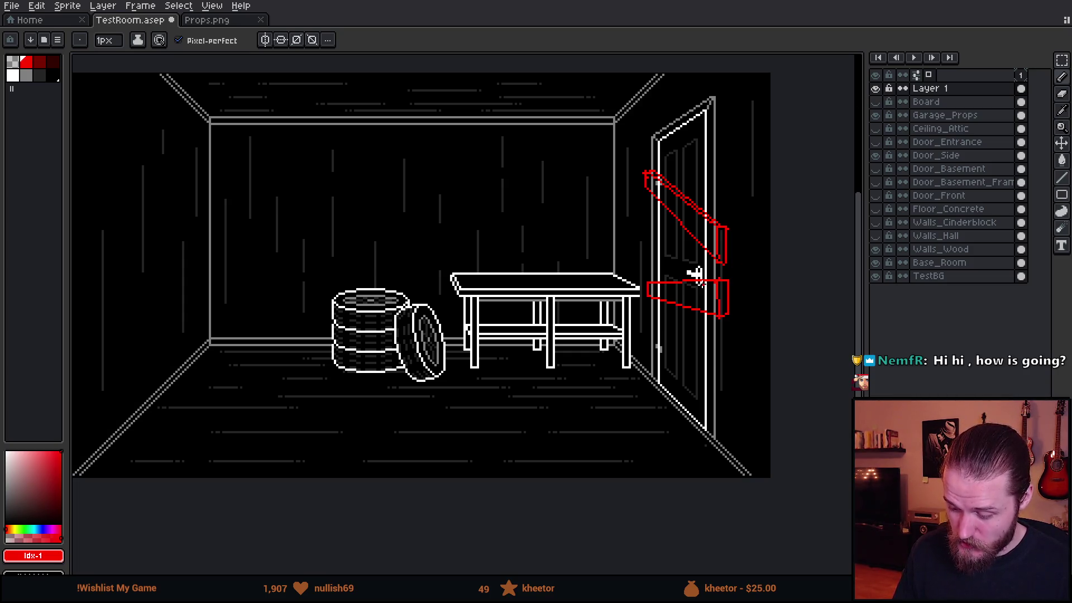
left_click_drag(645, 243, 725, 264)
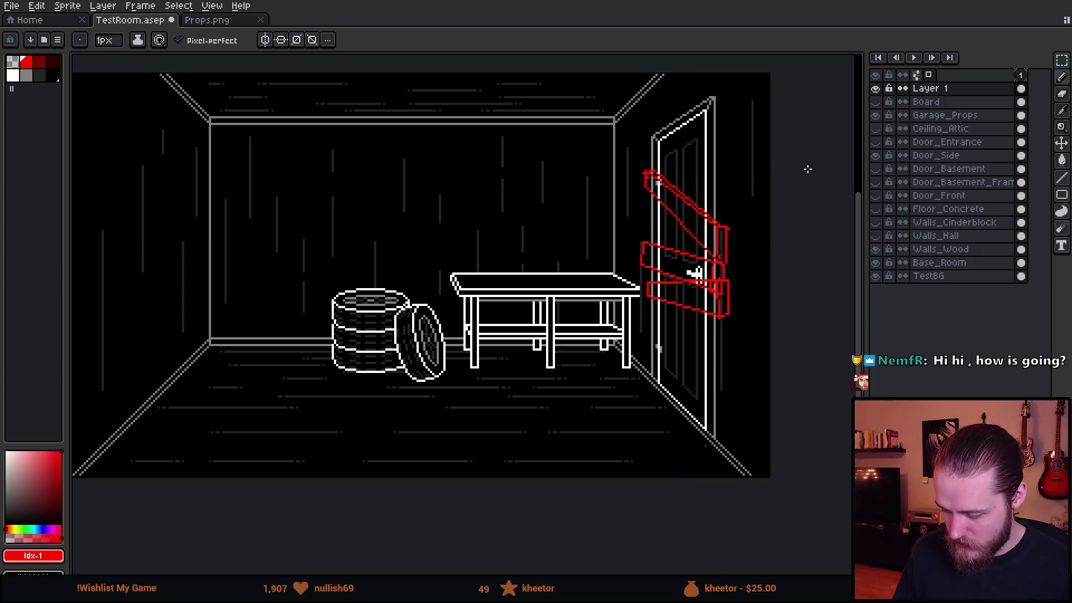
left_click(878, 104)
key("ctrl")
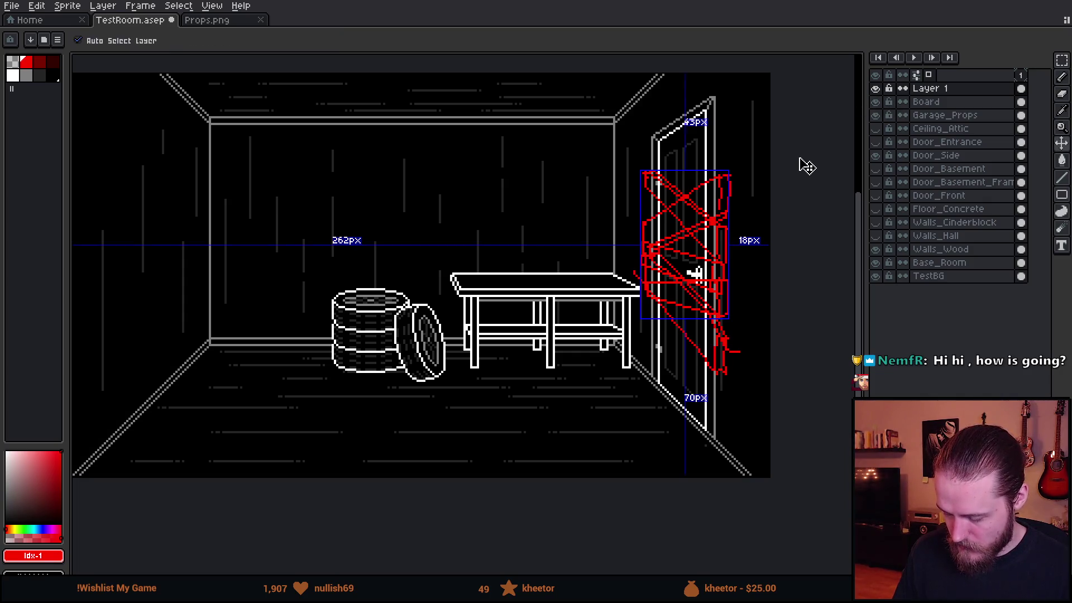
left_click(877, 102)
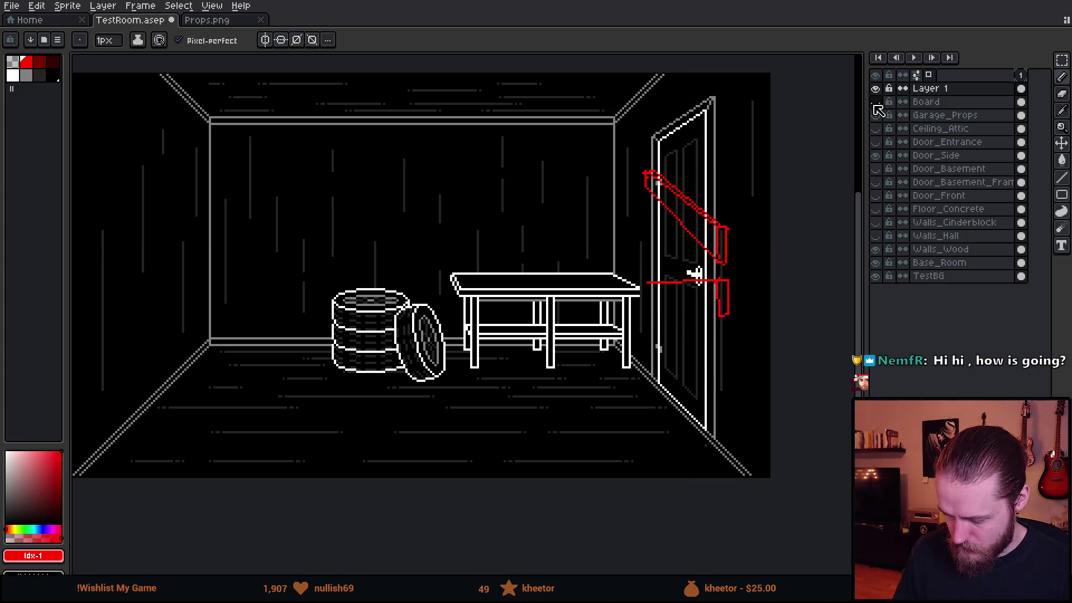
key("shift+n")
scroll(597, 232, "right", 2)
scroll(598, 232, "up", 1)
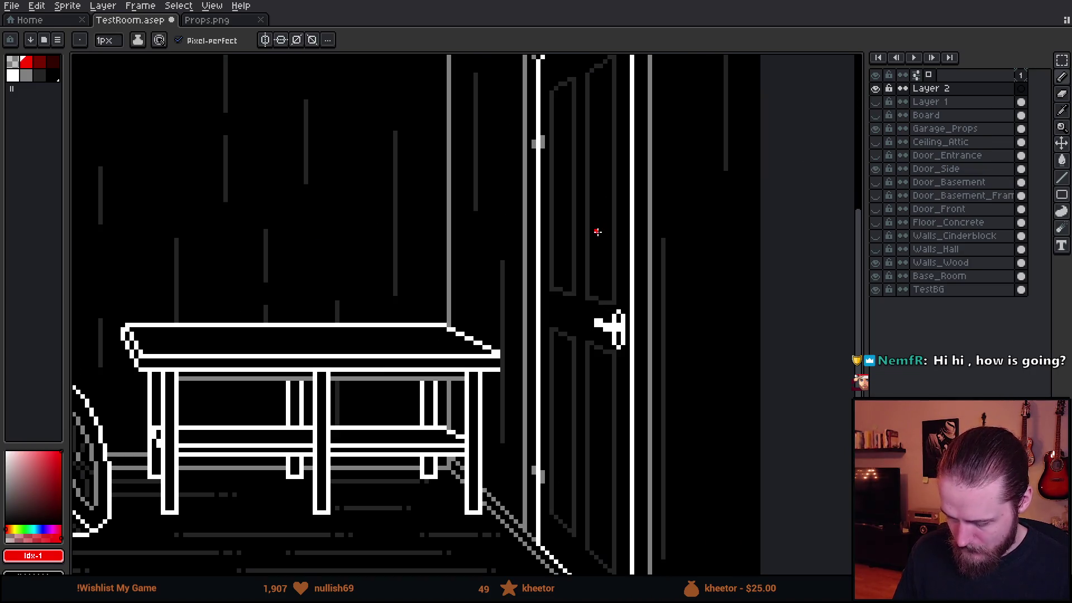
On Layer 2, outline a red arm across the door handle with straight edges, undoing misplaced strokes
mouse_move(515, 264)
left_mouse_down()
mouse_move(514, 288)
mouse_move(670, 375)
left_mouse_up()
key("ctrl+z")
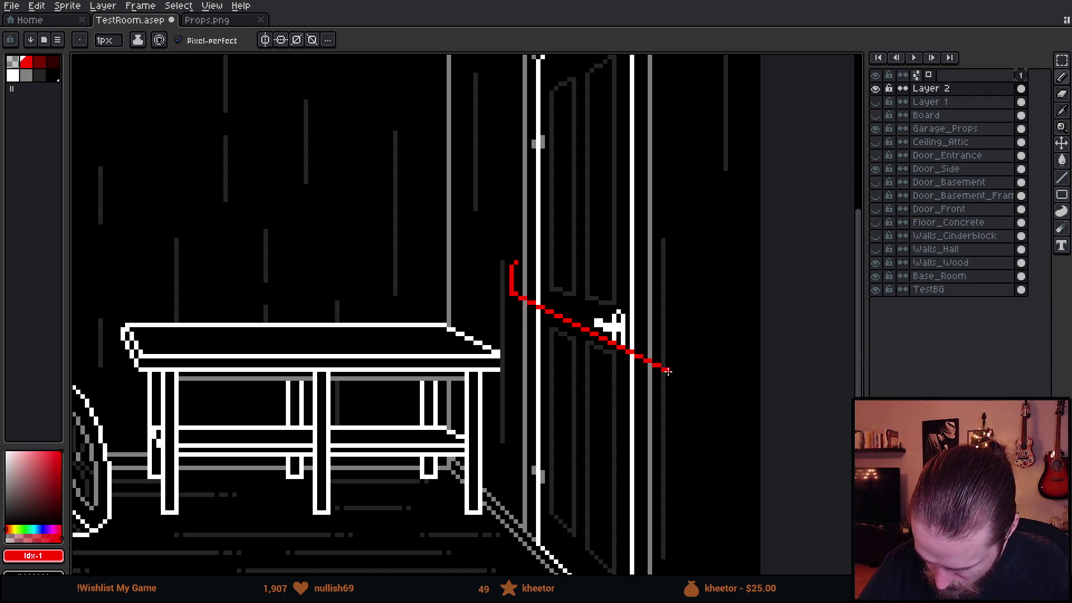
mouse_move(668, 374)
left_mouse_down()
mouse_move(665, 315)
mouse_move(656, 360)
left_mouse_up()
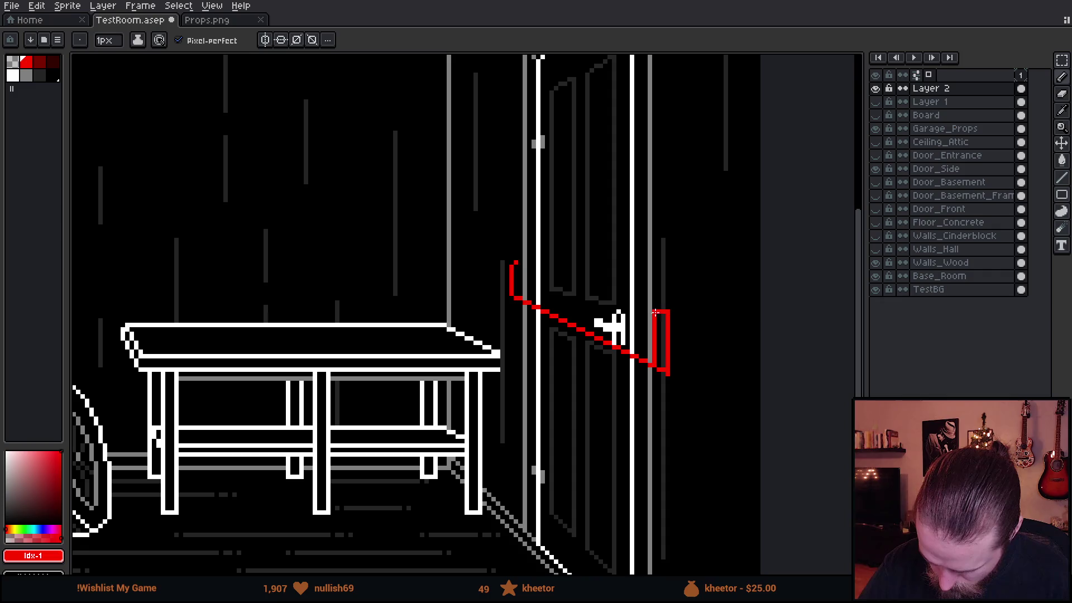
left_click(520, 262, "shift")
key("ctrl+z")
left_click(514, 267, "shift")
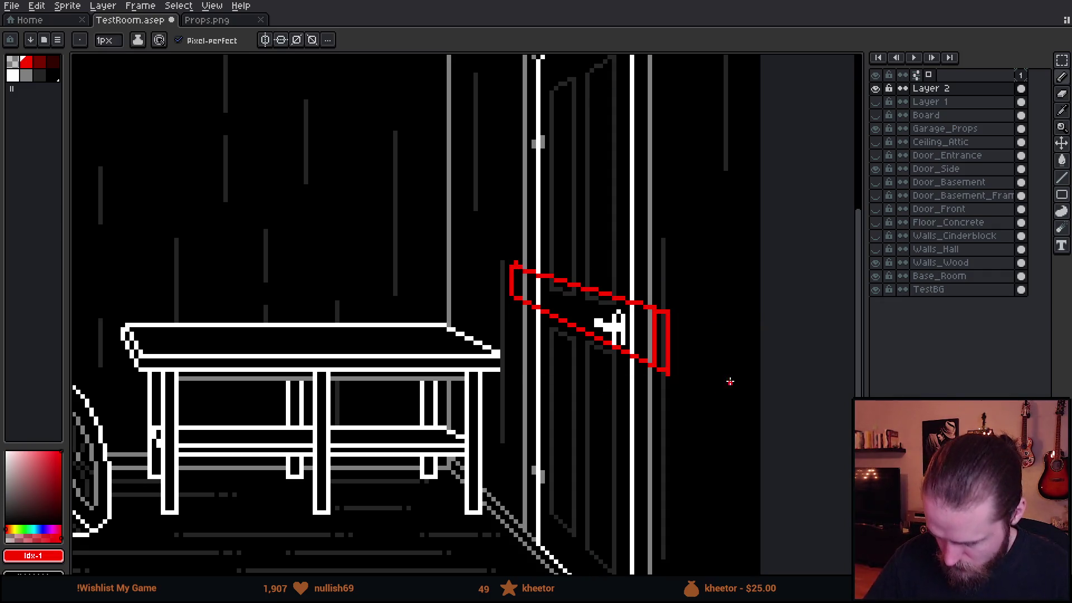
left_click_drag(699, 376, 710, 366)
scroll(646, 330, "down", 2)
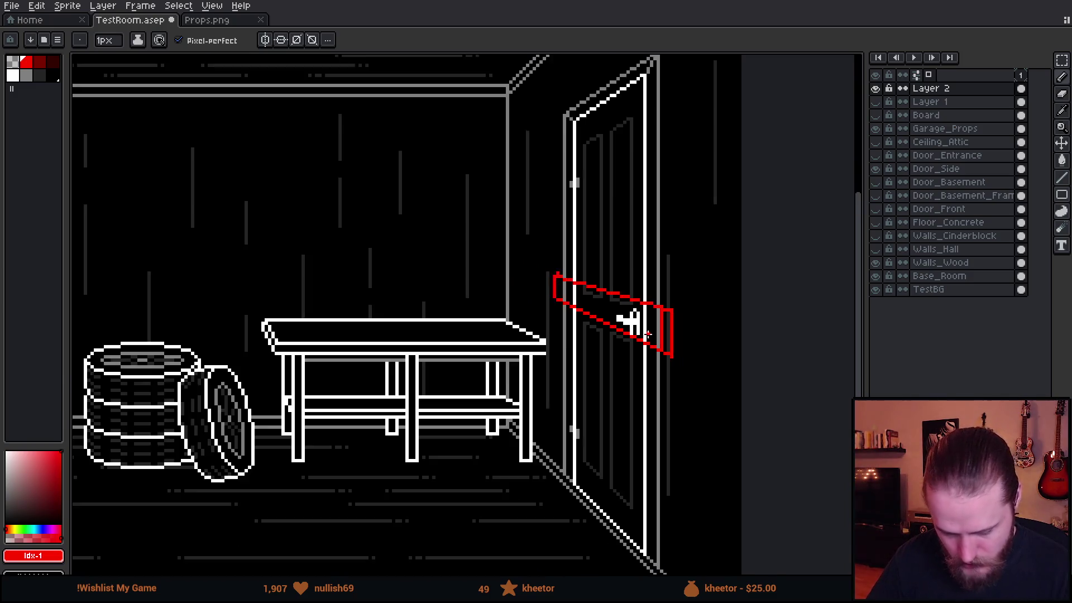
scroll(642, 324, "down", 2)
scroll(667, 374, "up", 3)
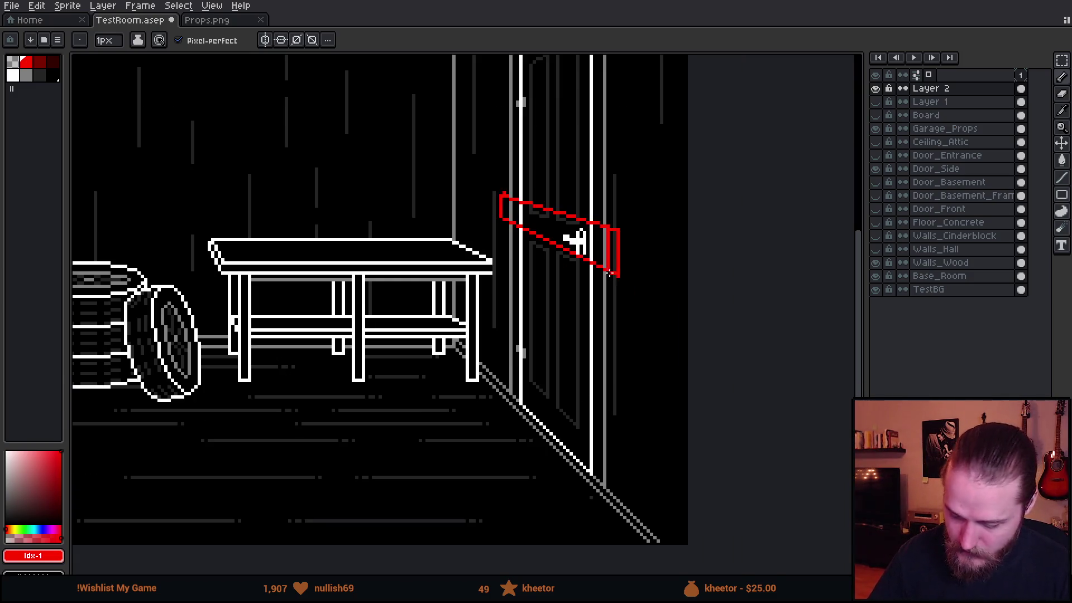
Outline a second red arm just above the first, then view the whole room
left_click_drag(601, 289, 579, 419)
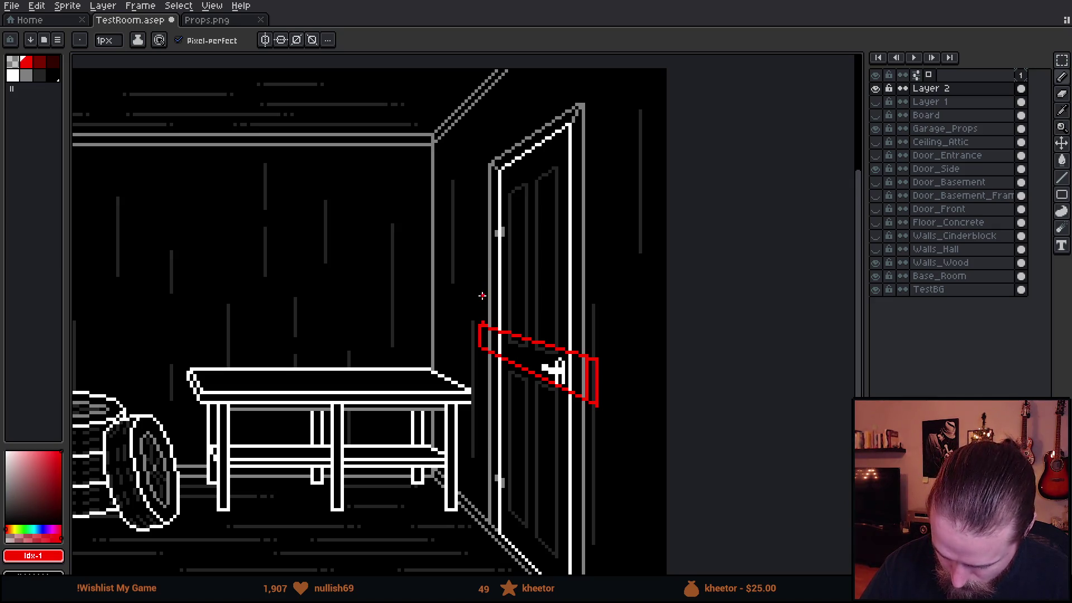
left_click_drag(481, 285, 483, 303)
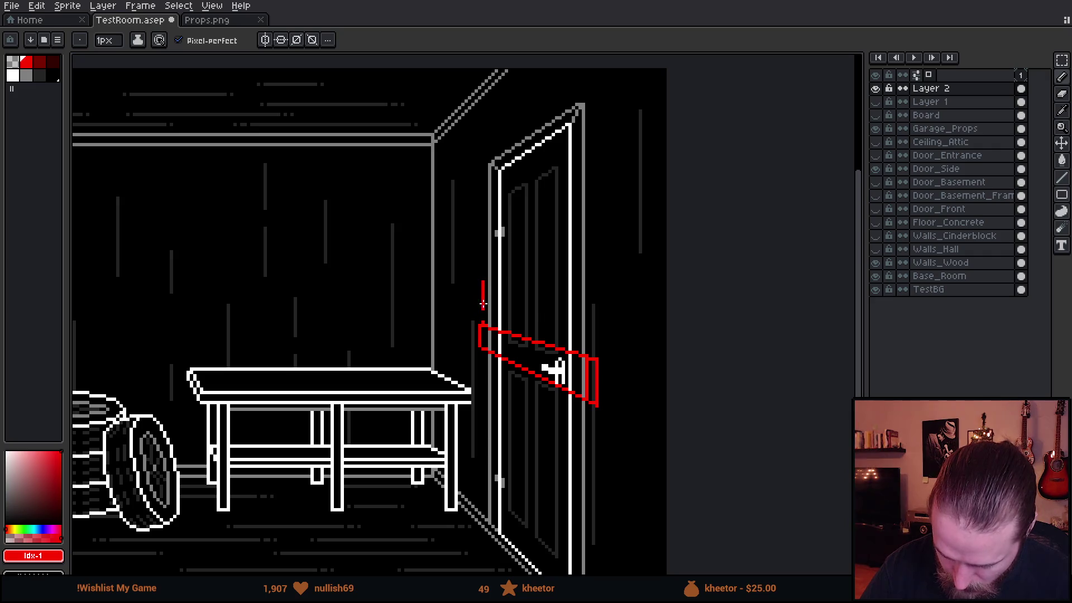
left_click(600, 269, "shift")
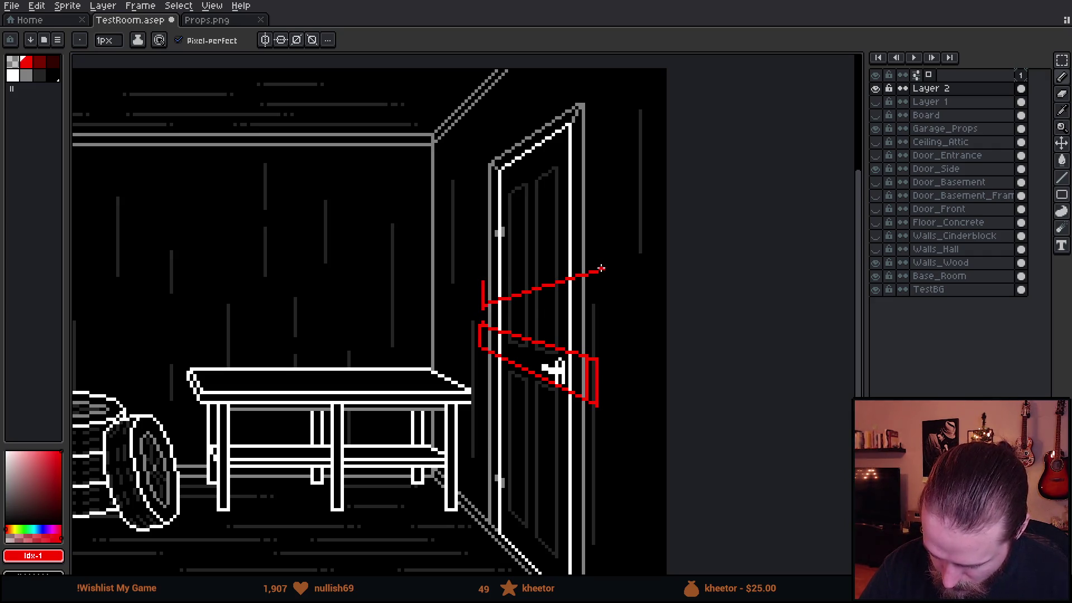
left_click_drag(589, 236, 590, 270)
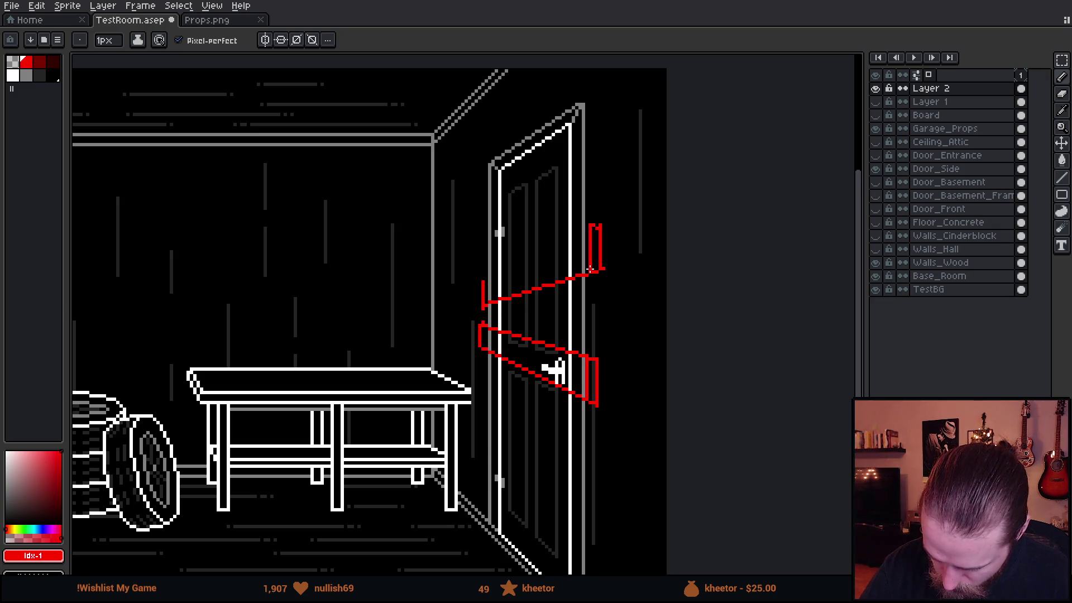
left_click(484, 280, "shift")
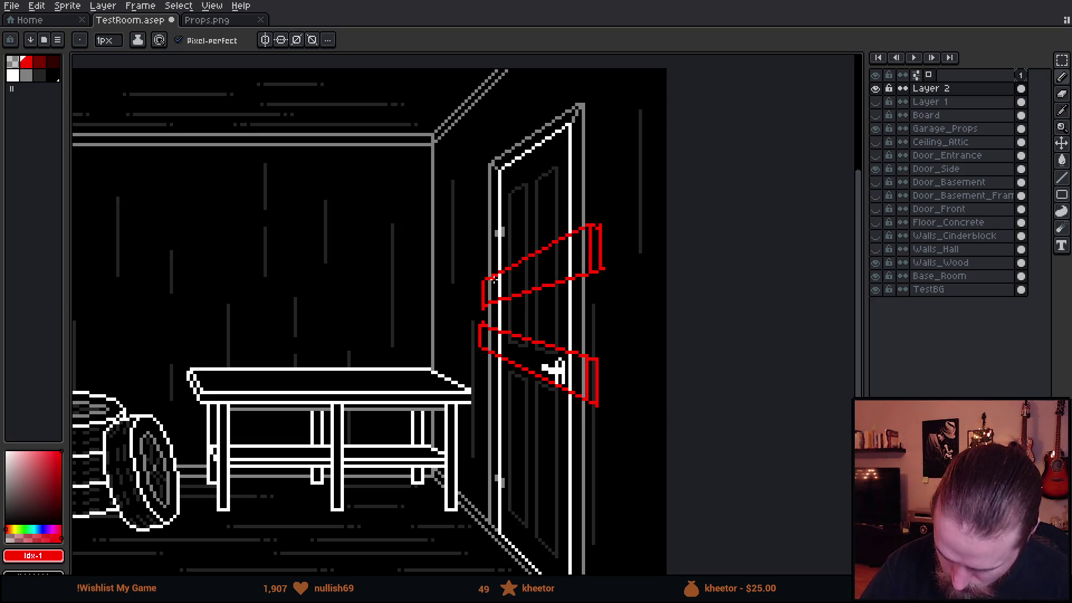
left_click_drag(645, 393, 662, 390)
scroll(745, 360, "down", 1)
scroll(741, 353, "down", 1)
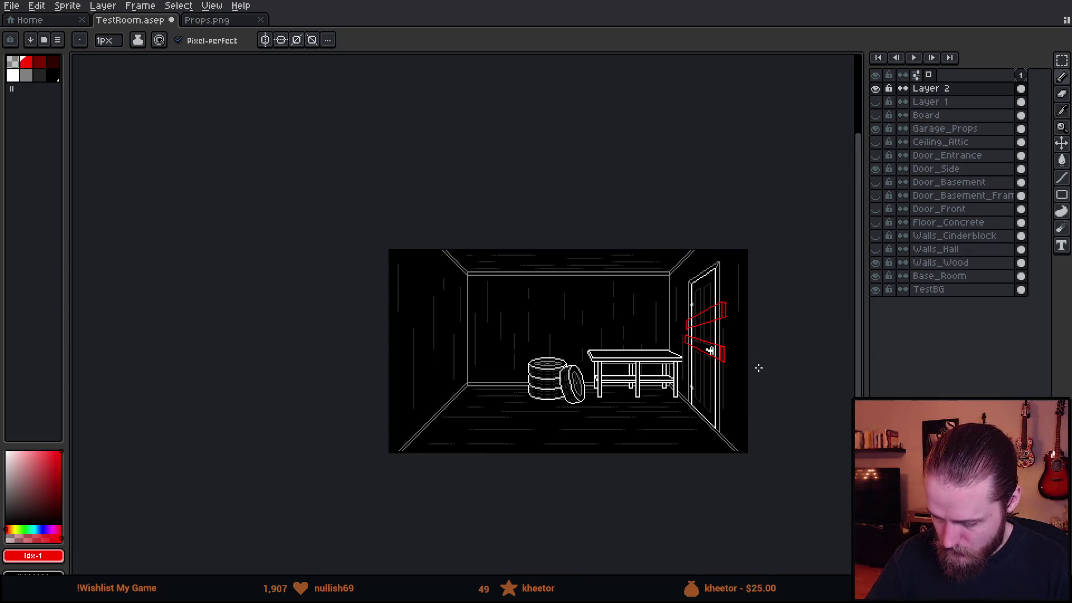
scroll(742, 399, "up", 1)
left_click_drag(729, 419, 694, 445)
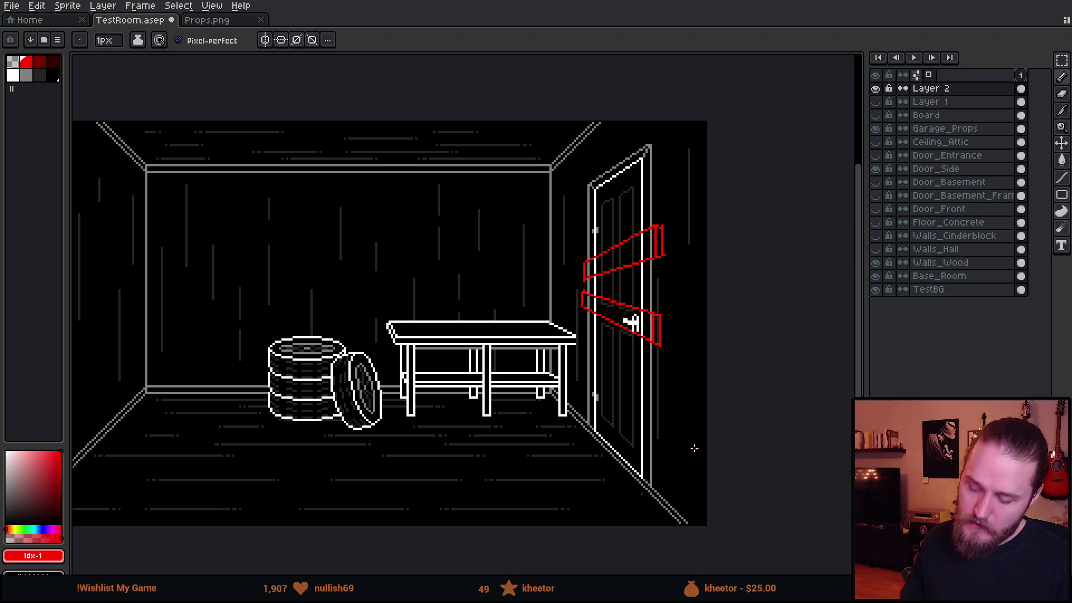
left_click(876, 88)
left_click(880, 115)
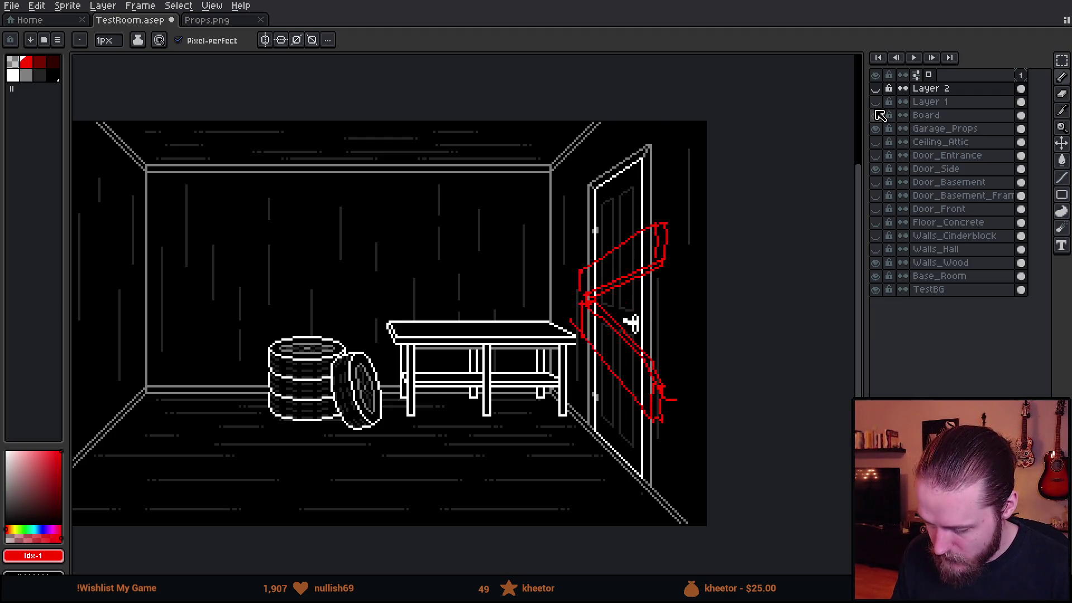
left_click(880, 115)
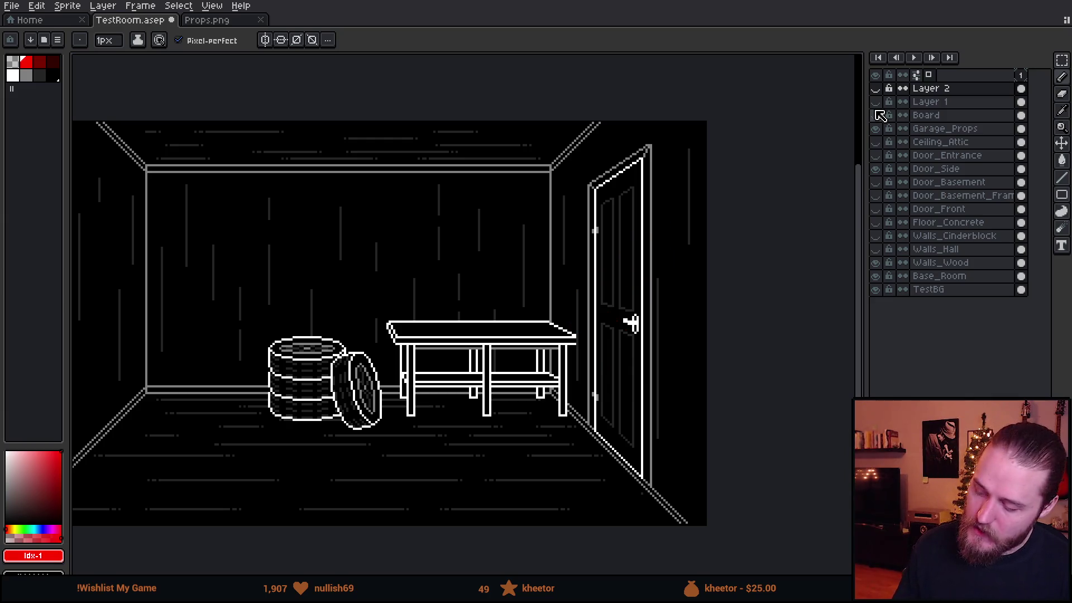
left_click(877, 88)
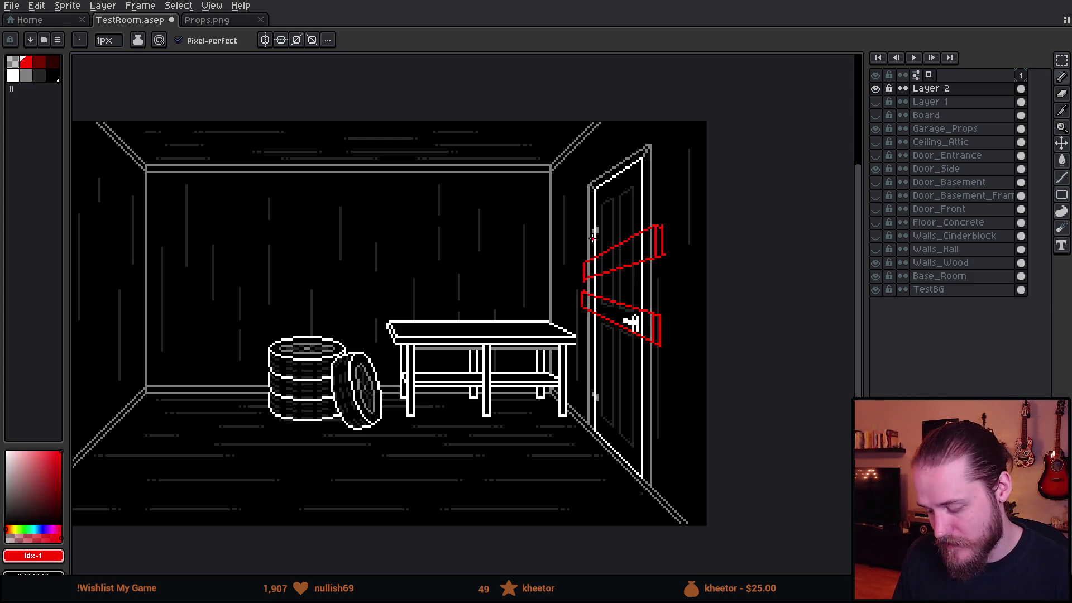
scroll(671, 268, "down", 1)
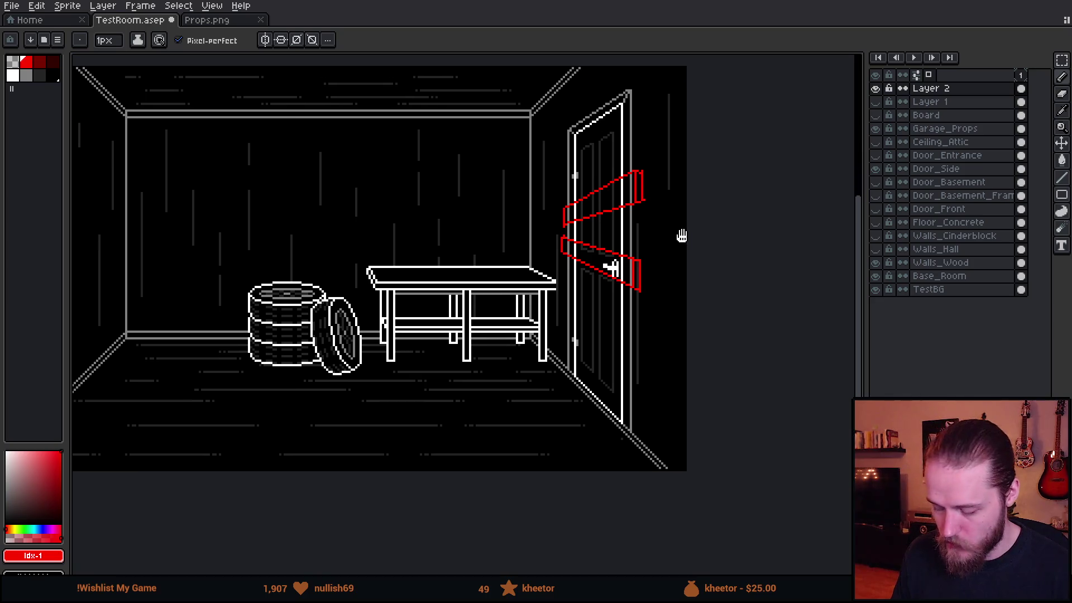
scroll(683, 239, "down", 2)
scroll(693, 250, "down", 1)
scroll(659, 261, "up", 1)
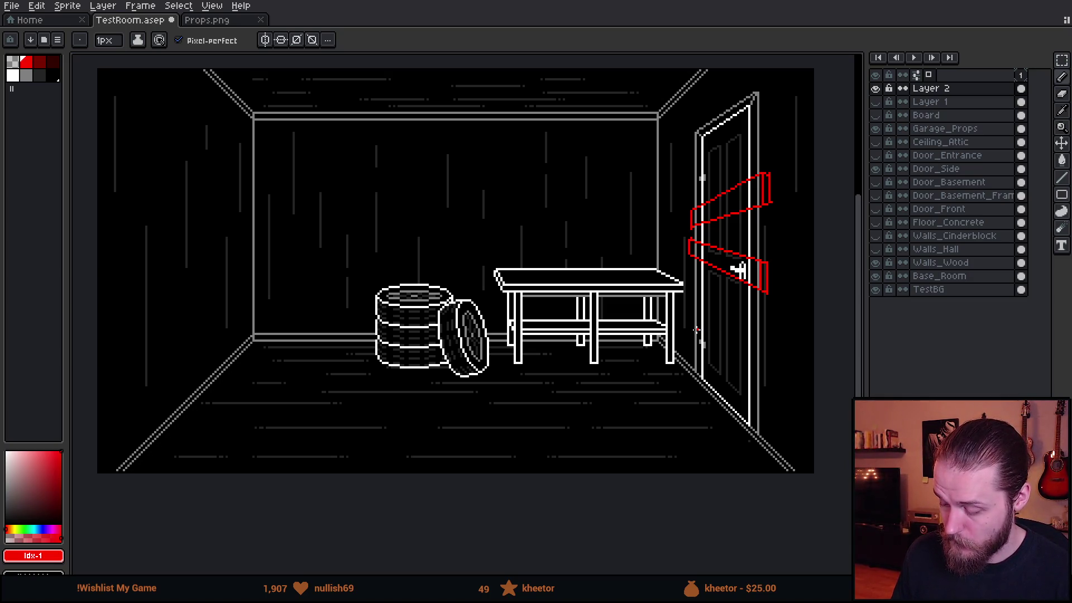
Move the two red arm outlines slightly down the door (V), then hide Layer 2
key("v")
left_click_drag(776, 278, 779, 314)
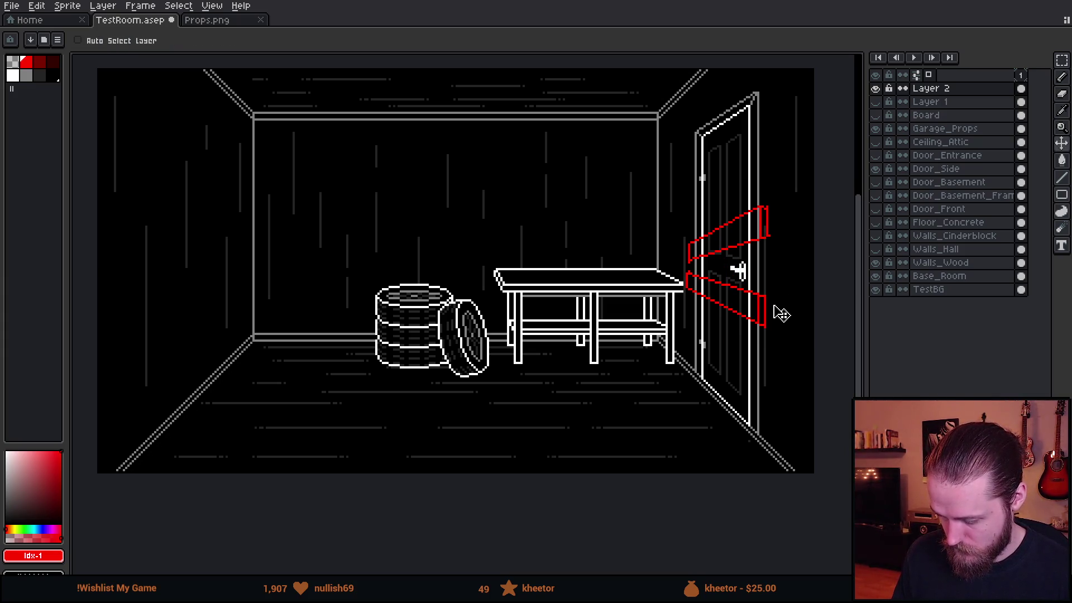
scroll(780, 313, "down", 1)
scroll(785, 359, "up", 1)
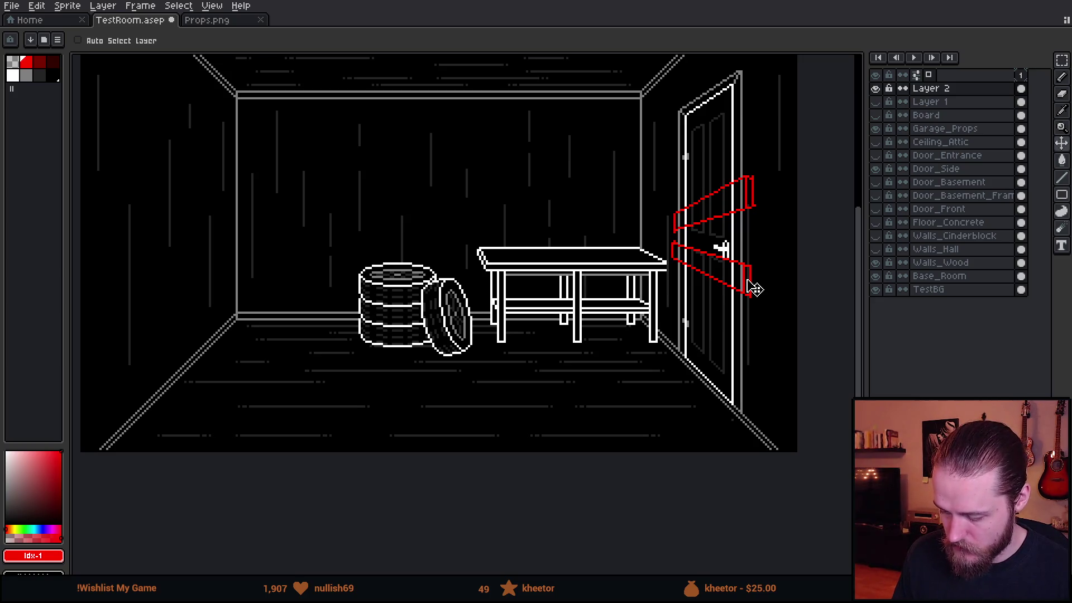
scroll(754, 288, "down", 1)
scroll(755, 289, "up", 2)
scroll(754, 289, "down", 1)
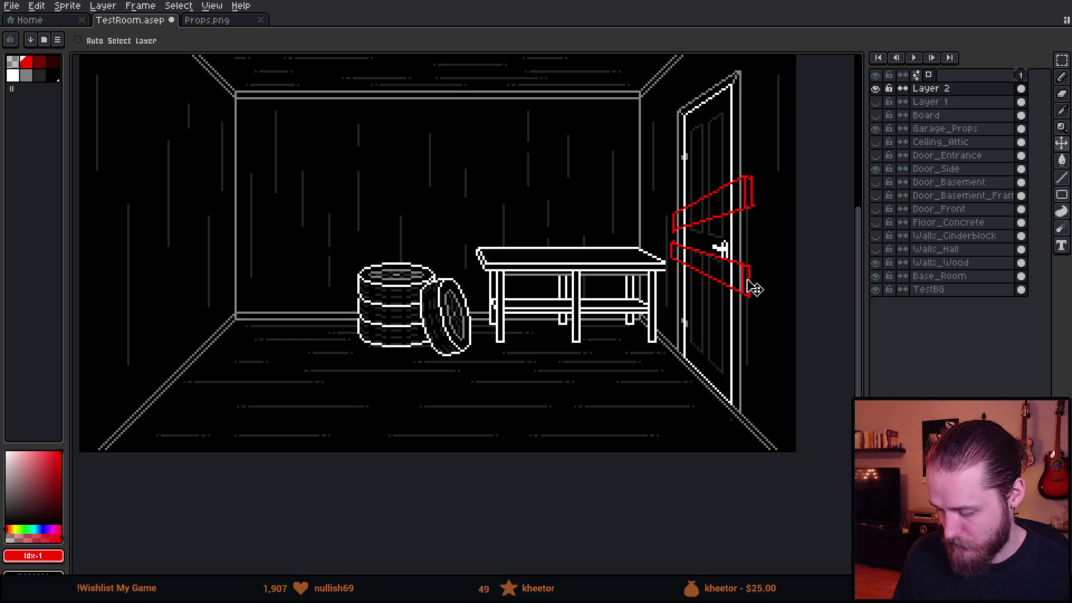
scroll(781, 302, "down", 1)
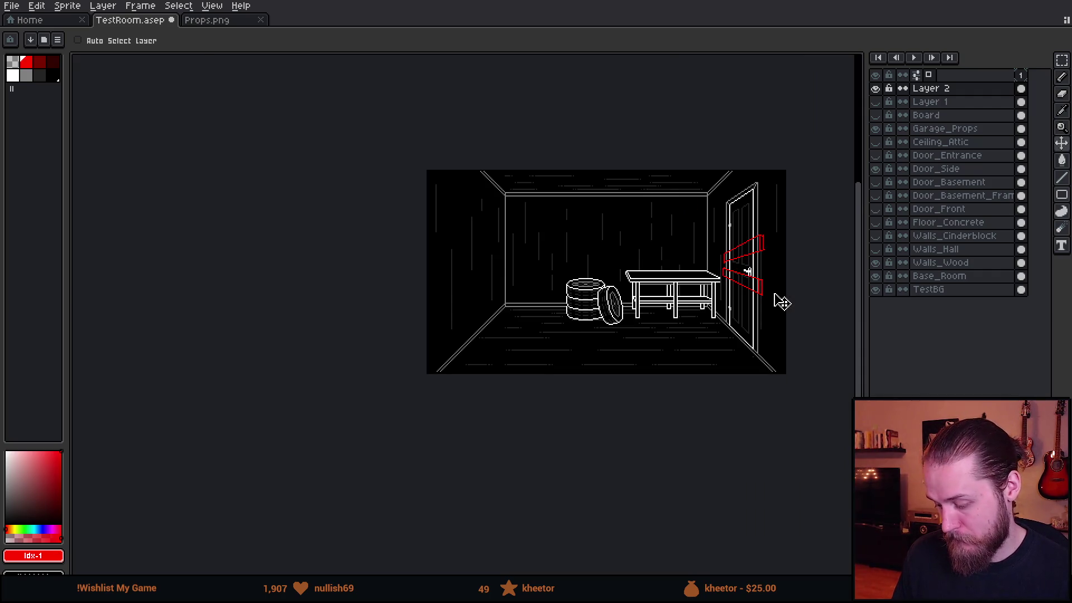
scroll(782, 302, "up", 1)
scroll(763, 308, "down", 1)
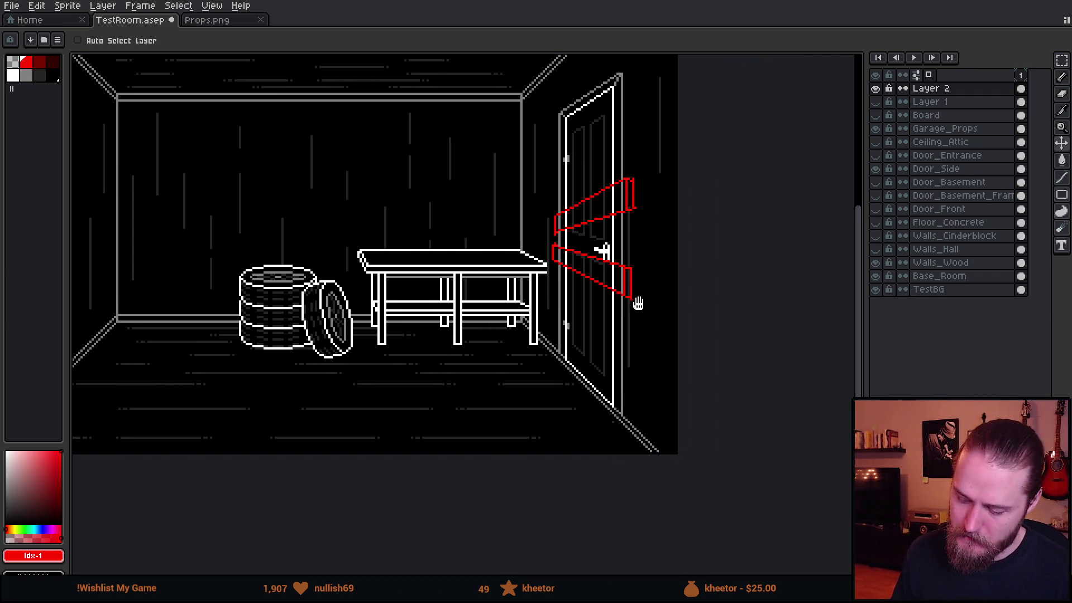
scroll(628, 241, "up", 2)
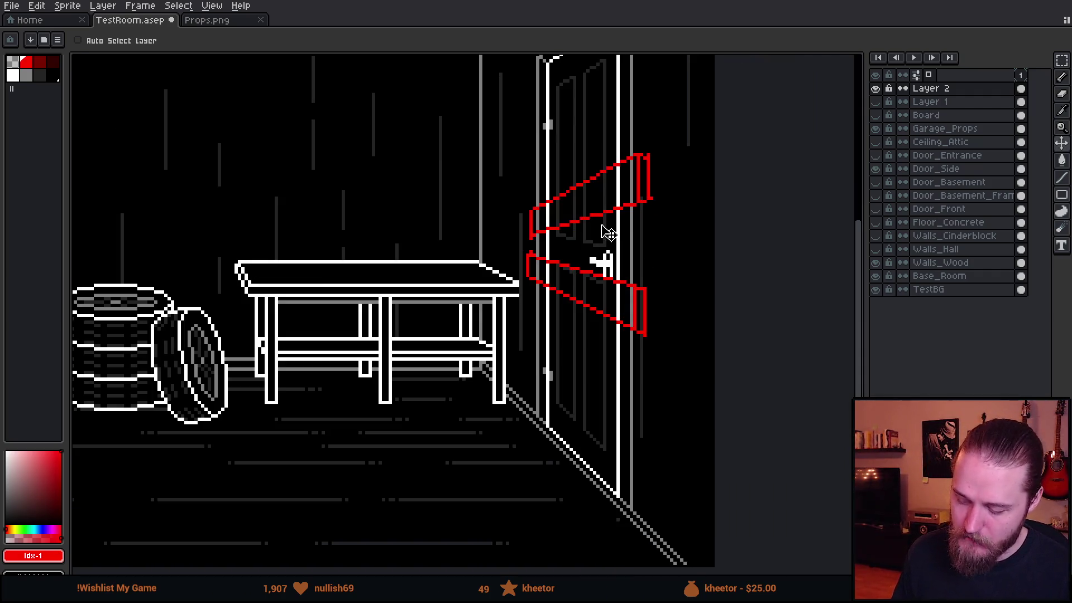
left_click(882, 91)
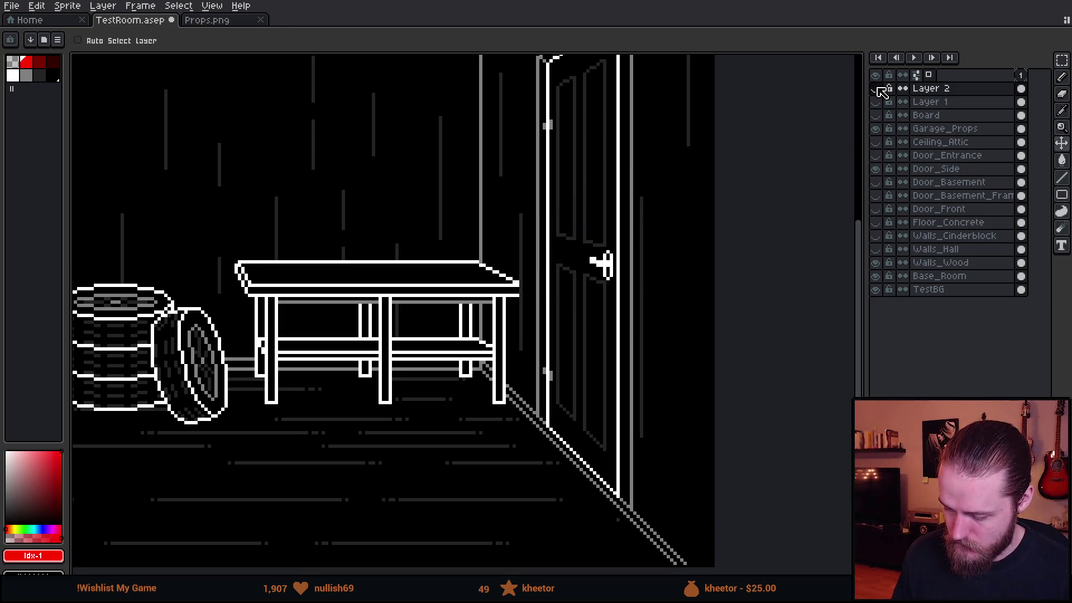
key("shift+n")
scroll(598, 246, "up", 1)
scroll(611, 268, "up", 1)
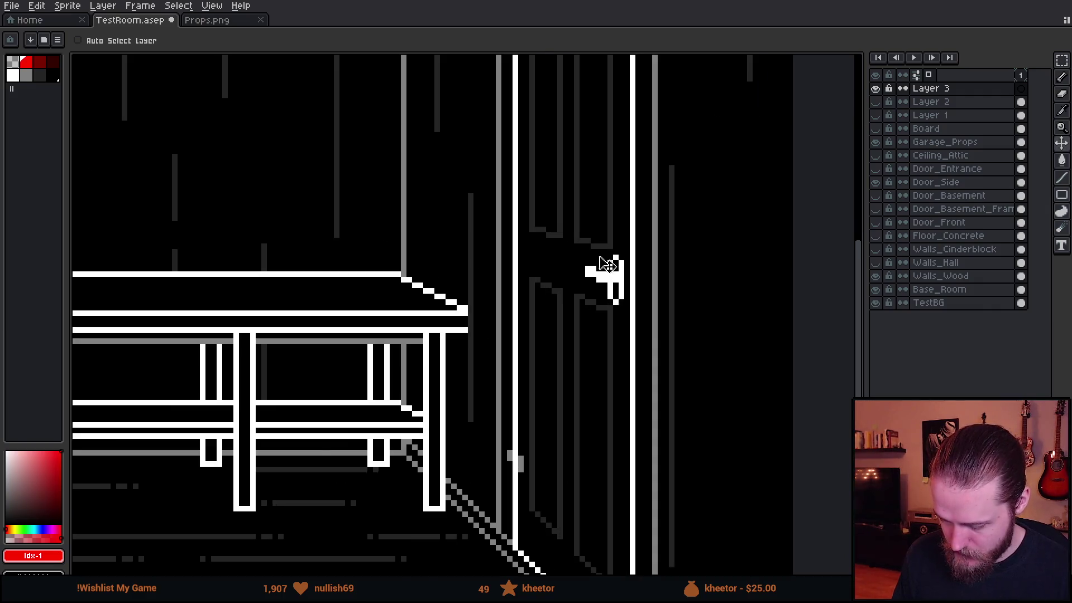
scroll(549, 258, "up", 2)
scroll(546, 258, "down", 1)
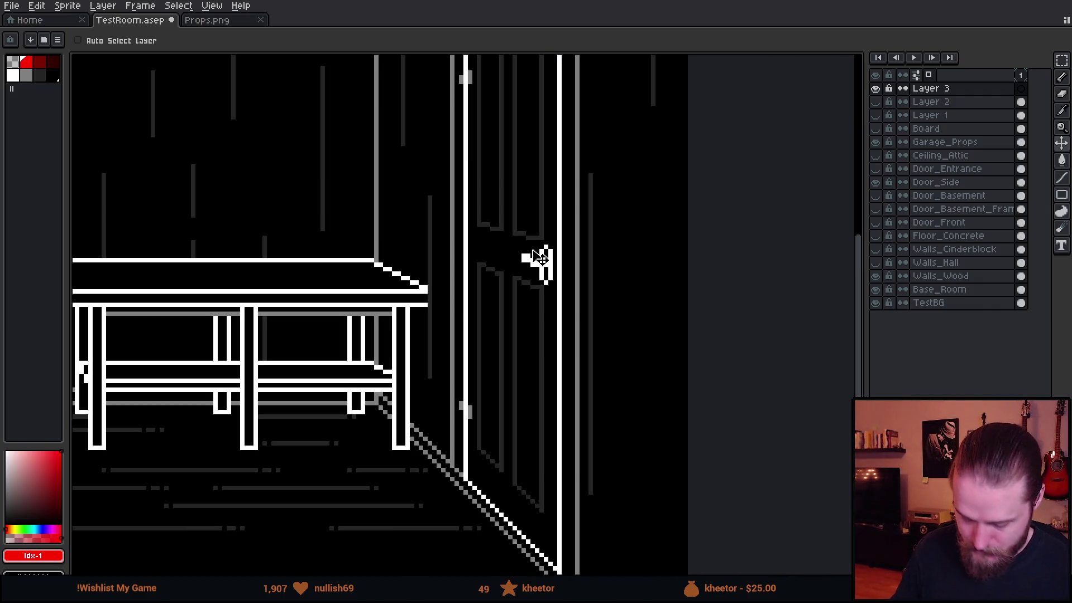
key("b")
left_click_drag(537, 256, 569, 328)
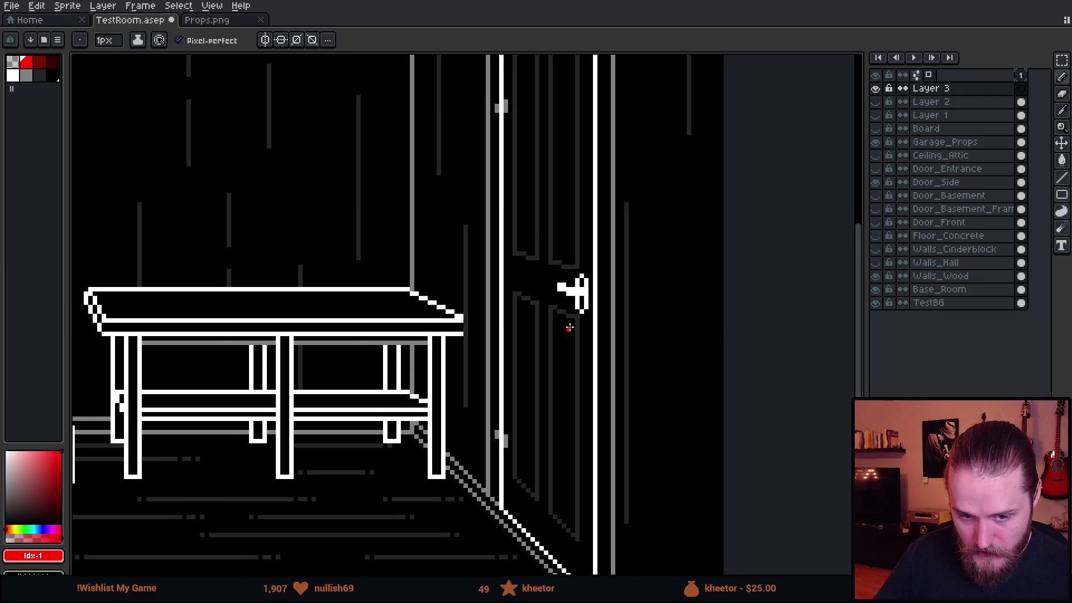
scroll(558, 357, "up", 1)
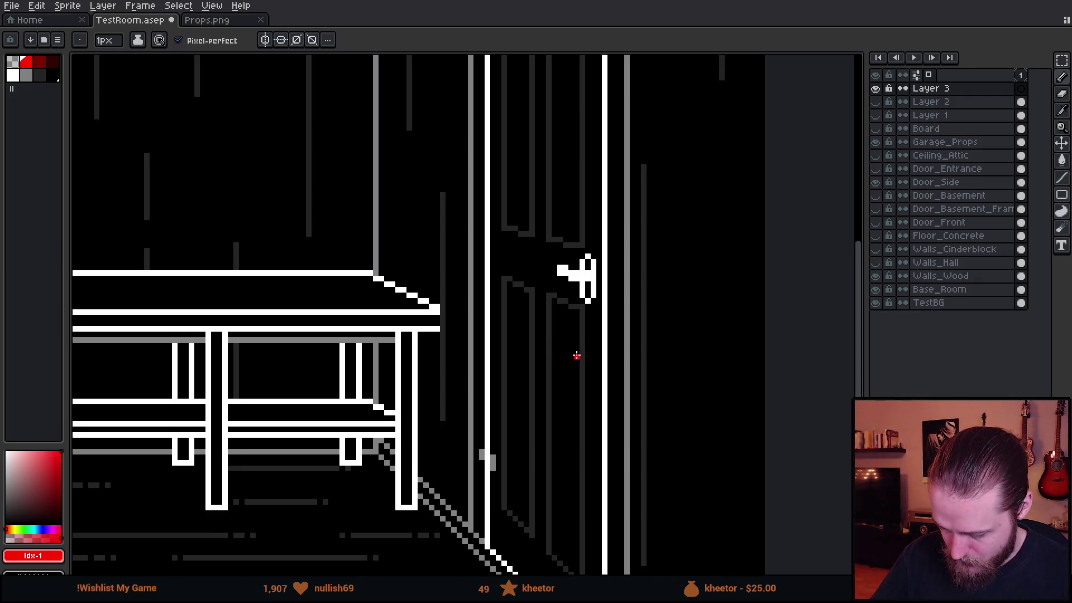
left_click_drag(577, 356, 519, 340)
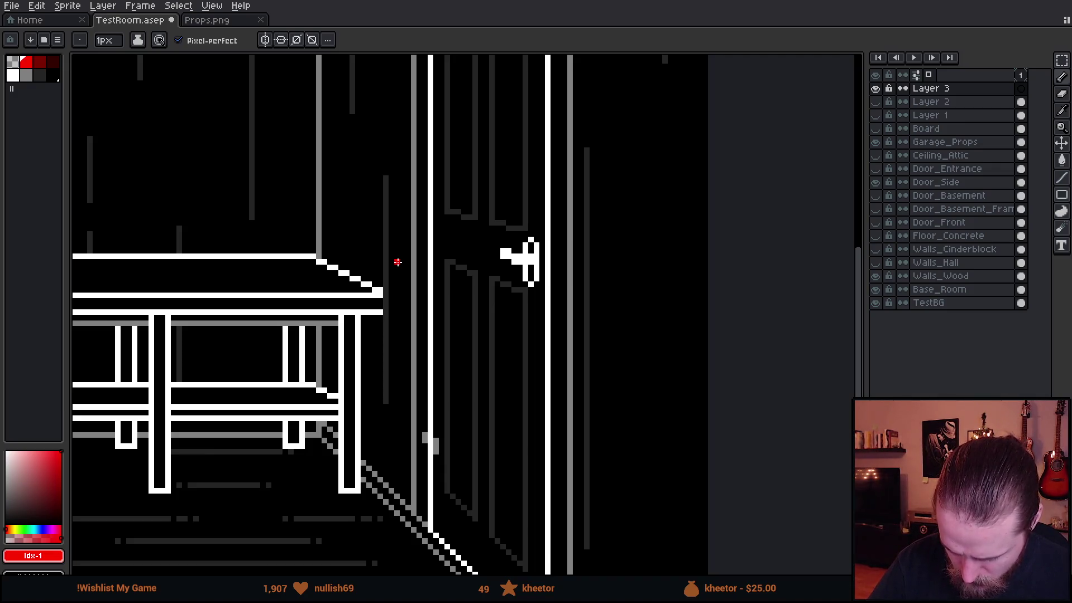
Sample white from the table outline and make Garage_Props the active layer
key("i")
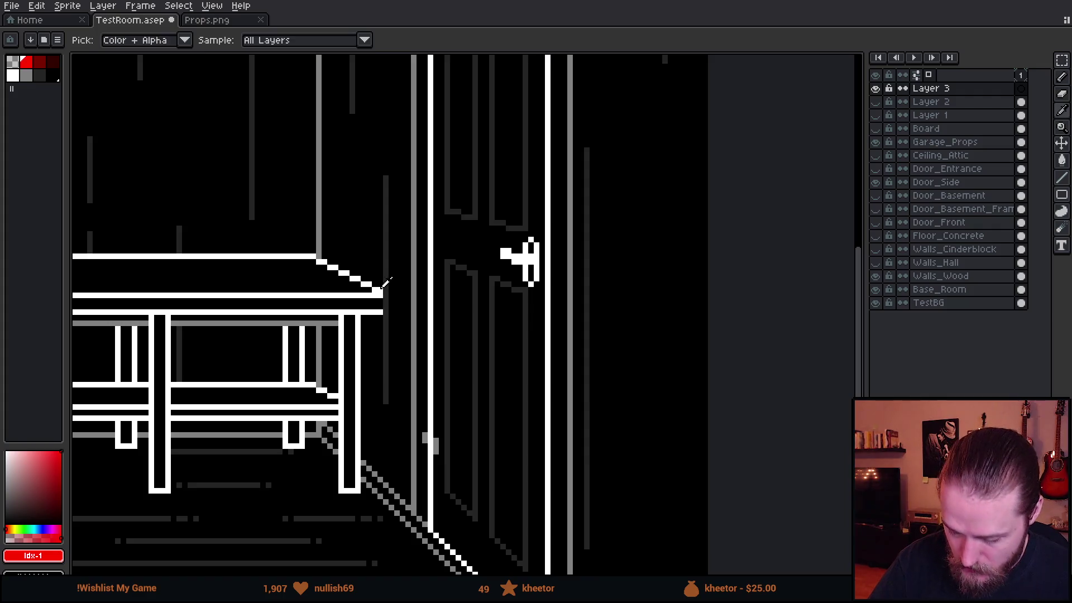
left_click(382, 292)
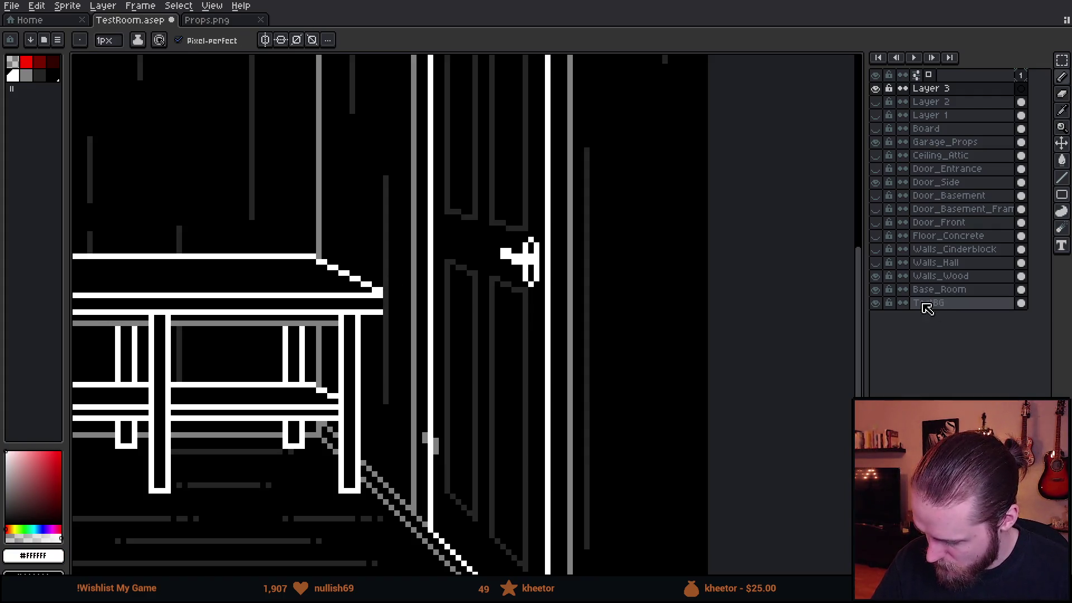
left_click(881, 143)
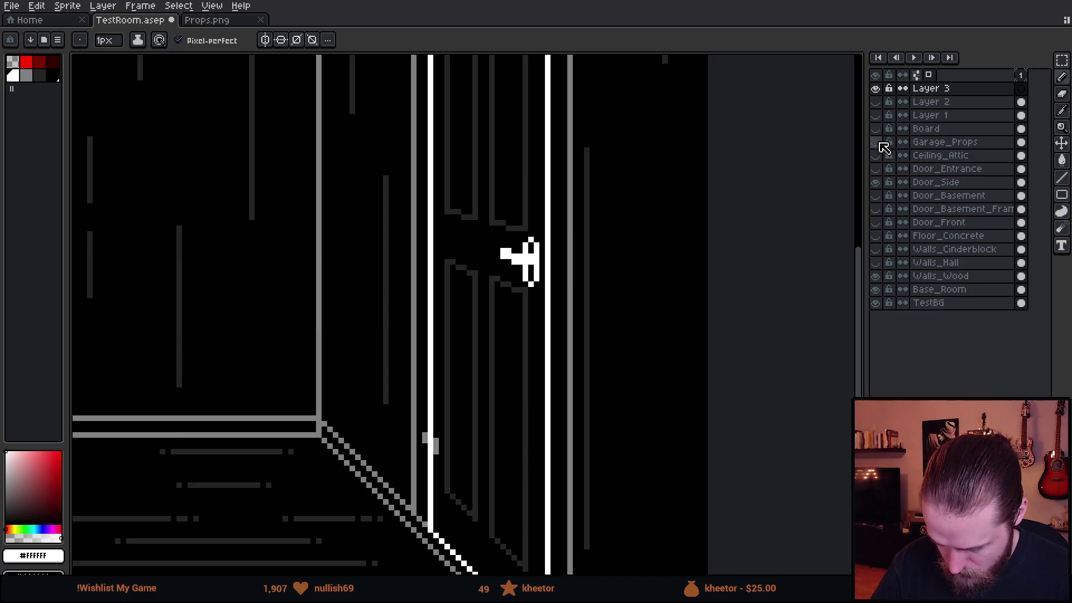
left_click(878, 143)
left_click(915, 147)
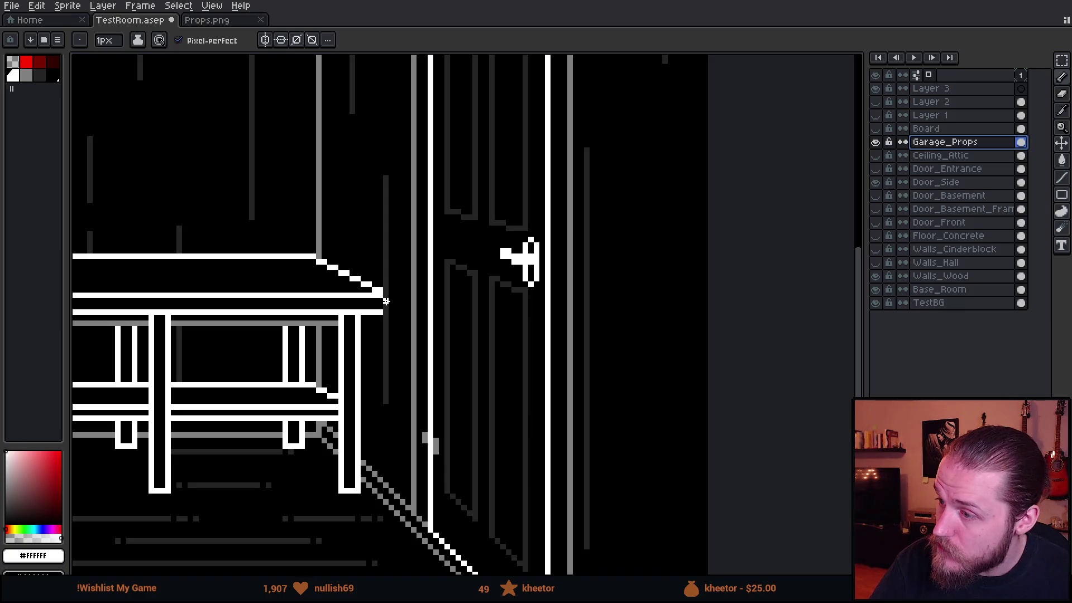
Fill the table's right corner into a straight white edge, then return to red on Layer 3
left_click_drag(386, 295, 386, 311)
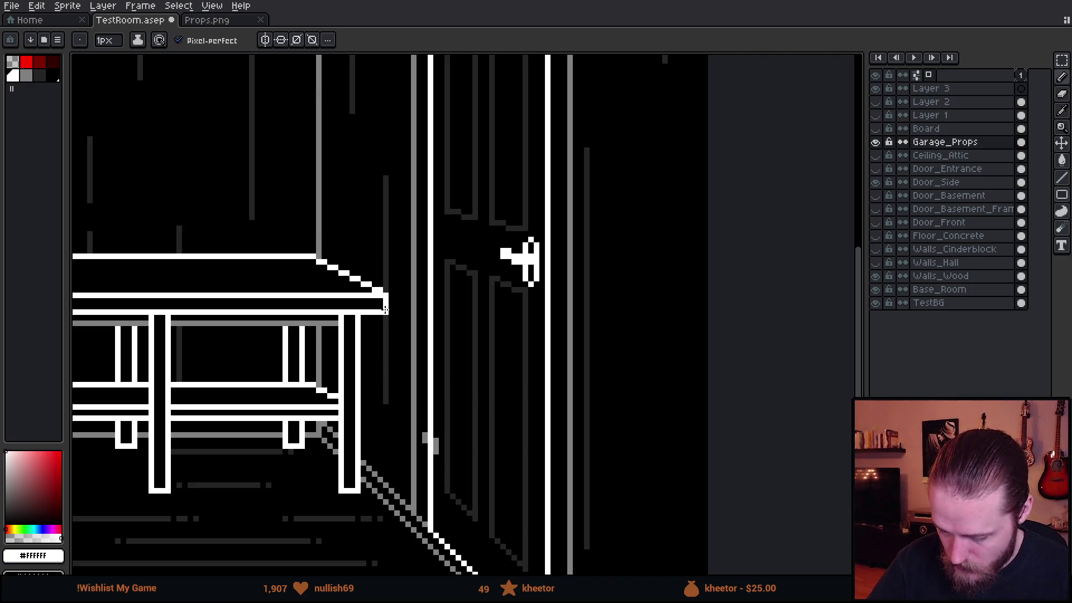
key("x")
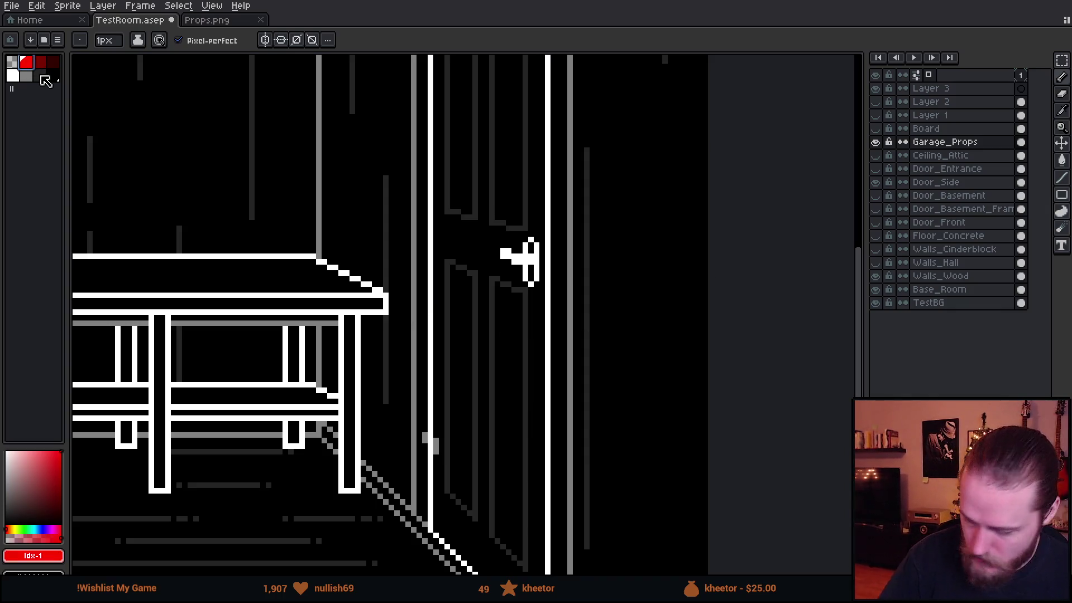
left_click(932, 89)
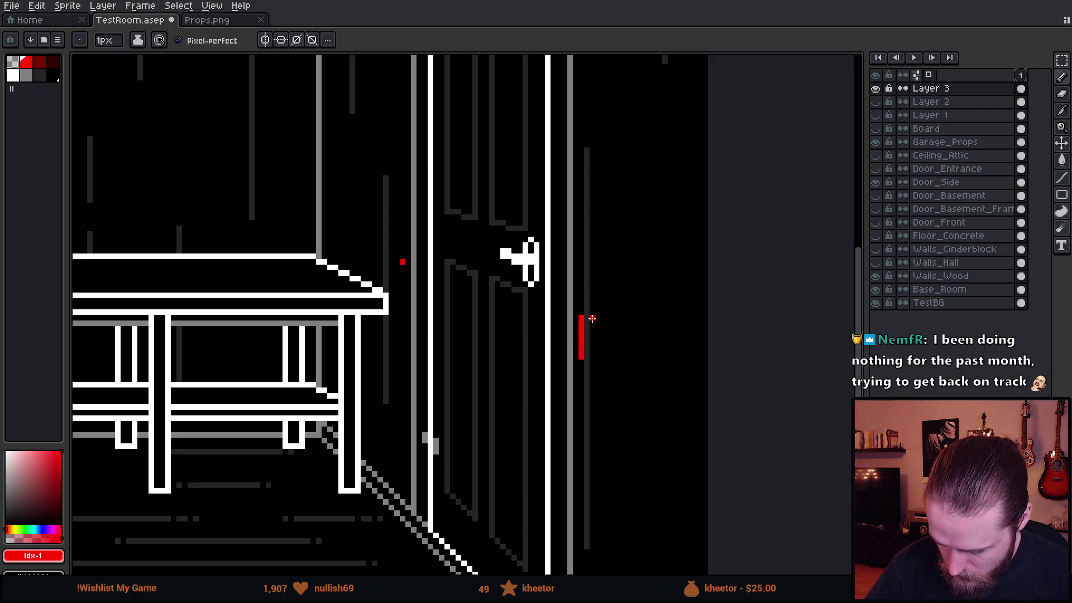
Draw a red vertical bar beside the door's right edge, undoing a stray tick
left_click_drag(598, 317, 599, 374)
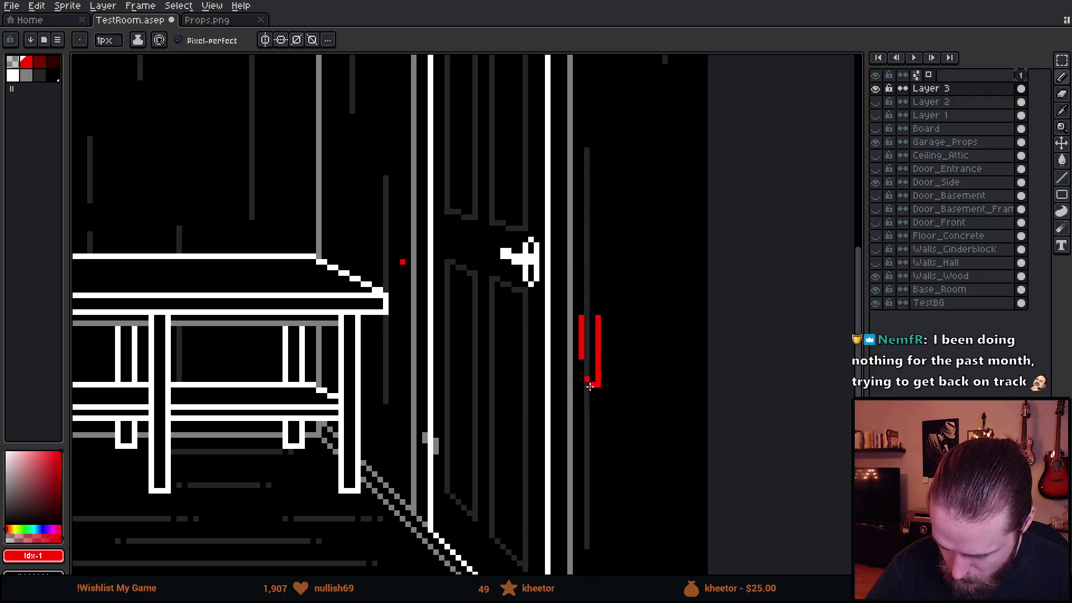
left_click_drag(582, 384, 586, 316)
key("ctrl+z")
key("ctrl+z")
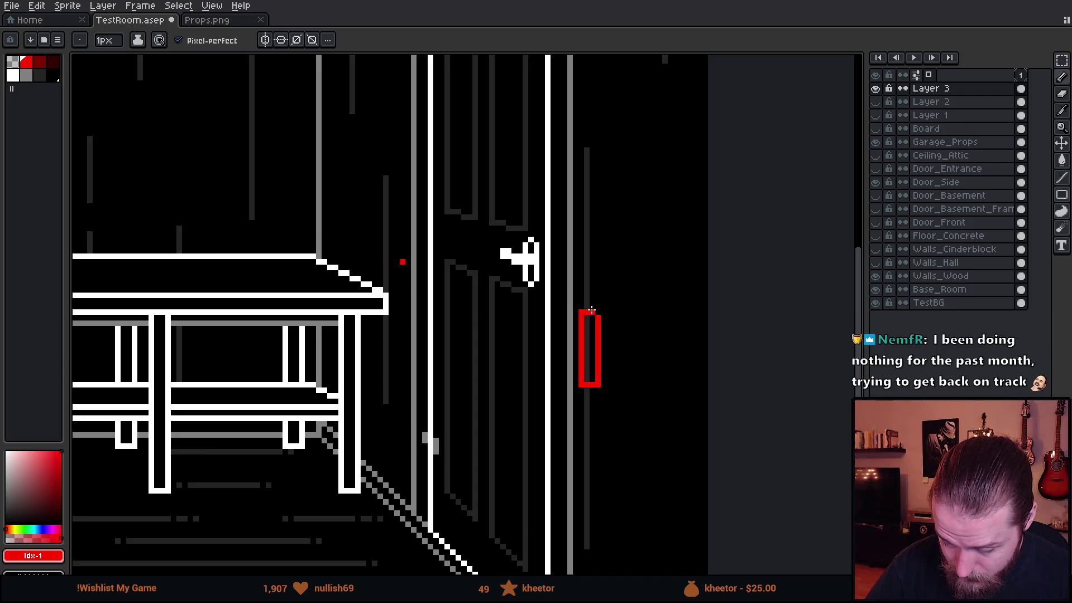
left_click_drag(648, 345, 617, 266)
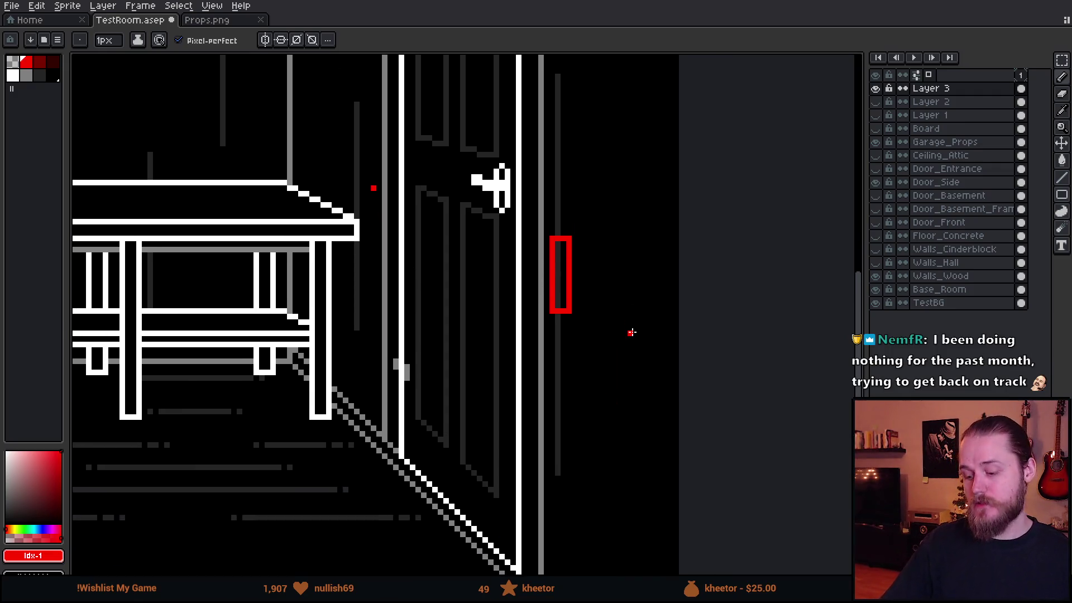
scroll(632, 333, "down", 2)
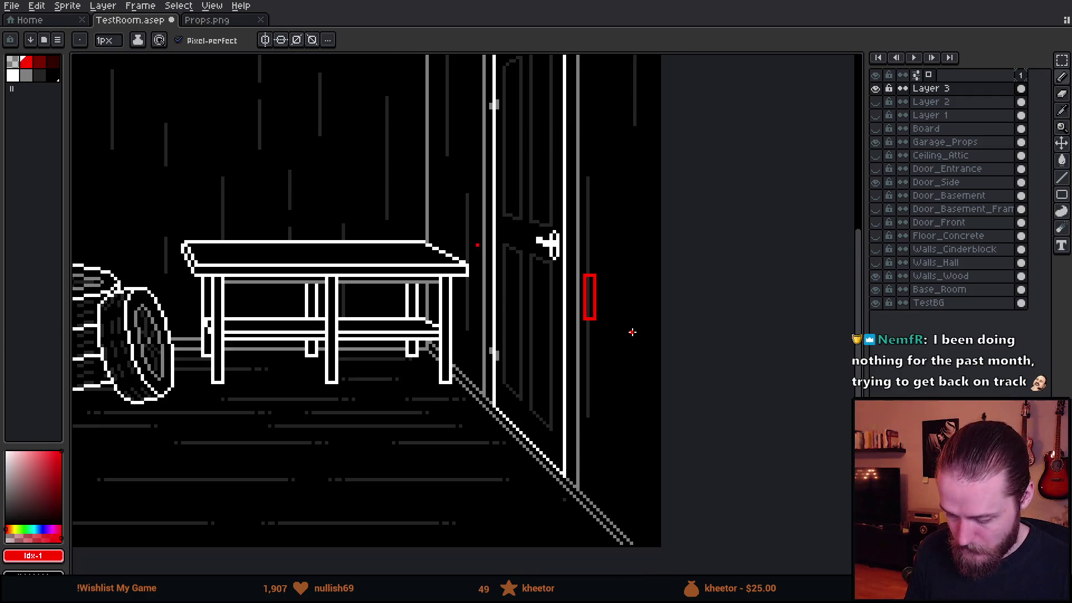
scroll(632, 333, "down", 2)
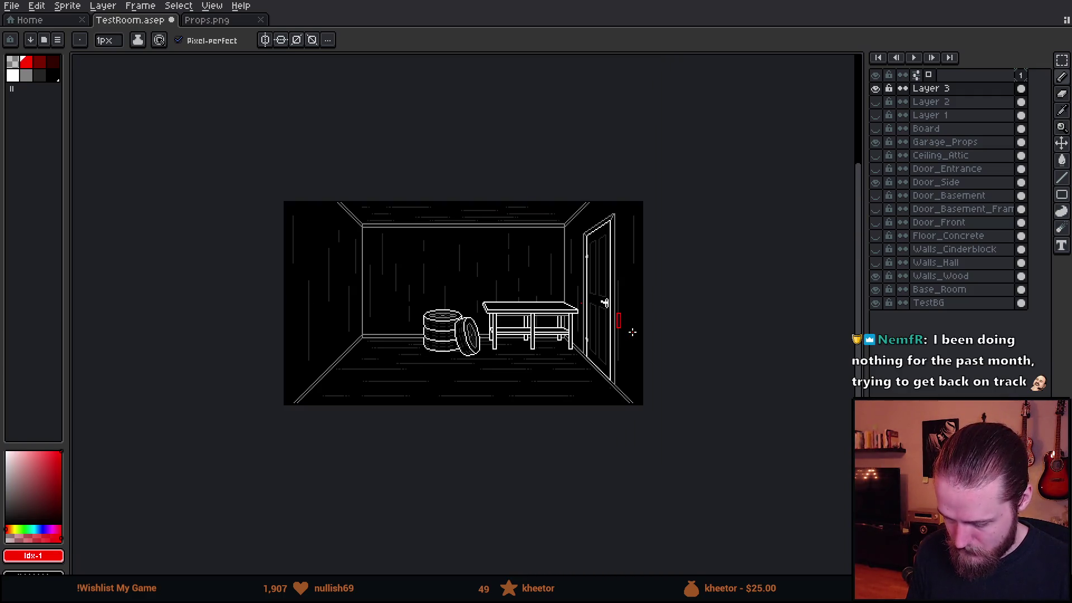
scroll(632, 332, "up", 2)
scroll(632, 330, "up", 3)
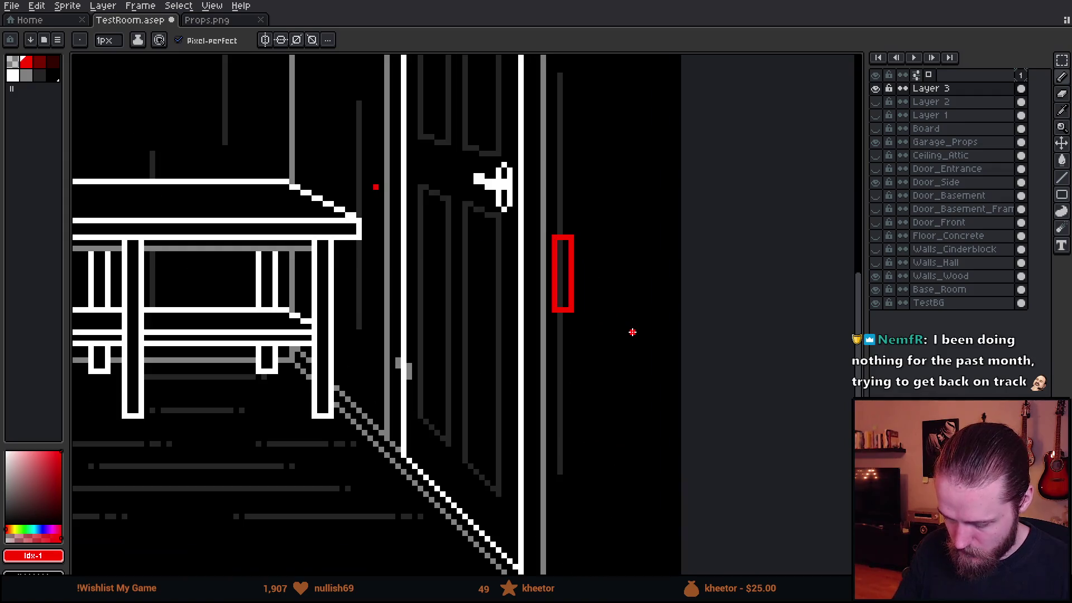
mouse_move(599, 319)
left_mouse_down()
mouse_move(618, 476)
mouse_move(640, 445)
left_mouse_up()
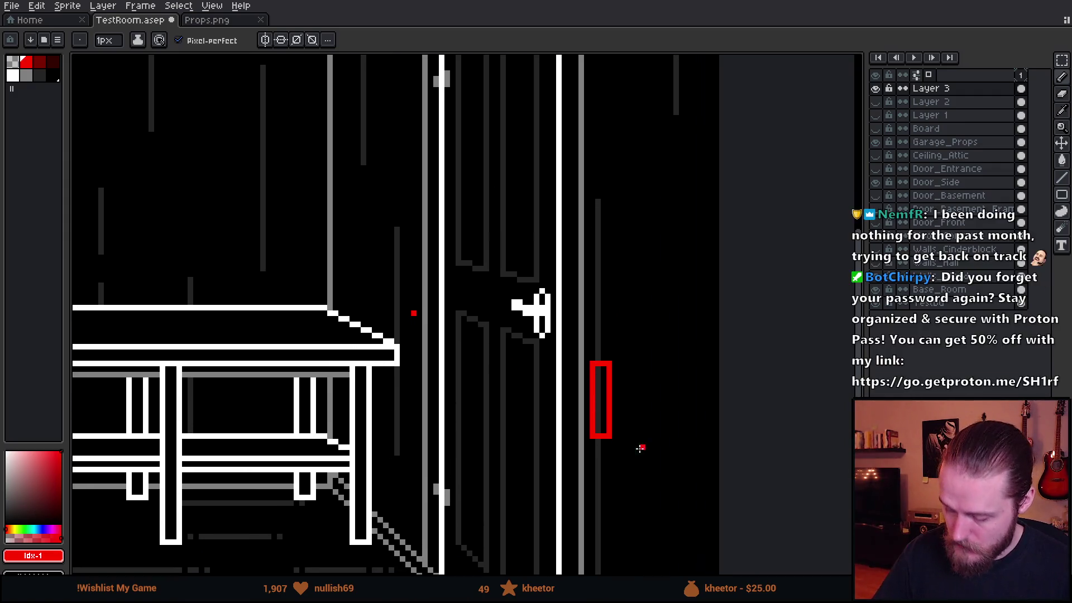
scroll(643, 419, "down", 2)
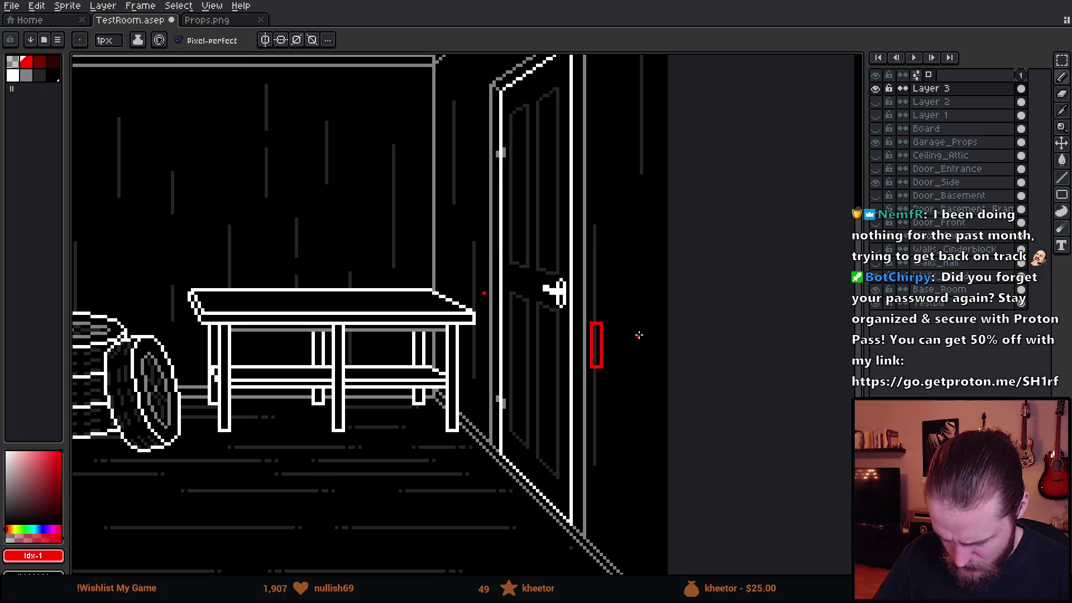
Marquee-select the red bar so it can be copied
key("m")
mouse_move(570, 291)
left_mouse_down()
mouse_move(646, 420)
mouse_move(603, 293)
left_mouse_up()
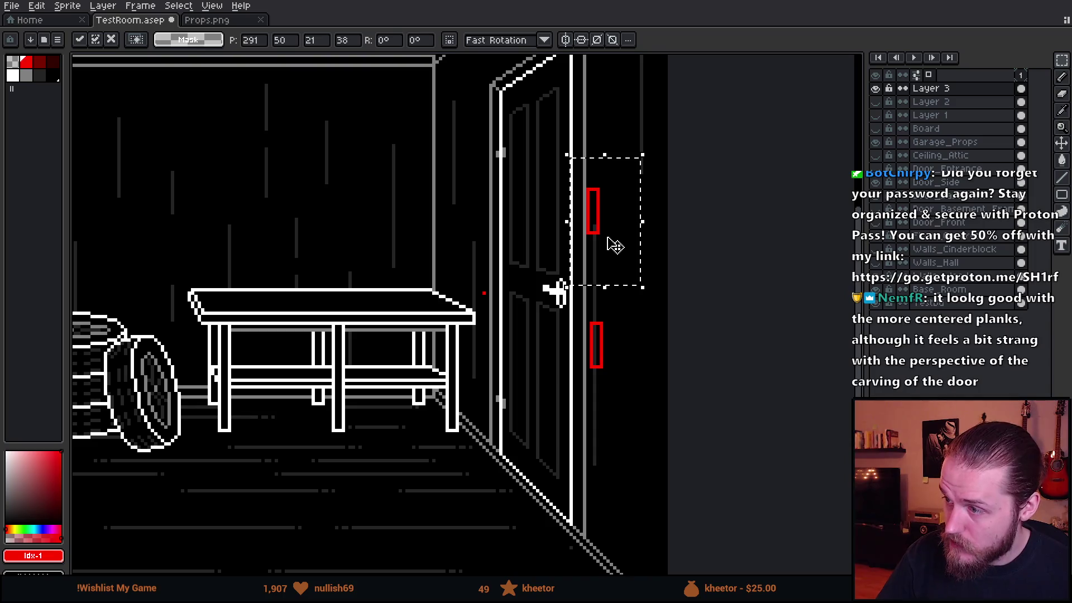
Drop the copied red bar in place and toggle Layer 2's plank sketch for reference
key("Right")
key("Down")
key("ctrl+d")
left_click(877, 102)
left_click(880, 101)
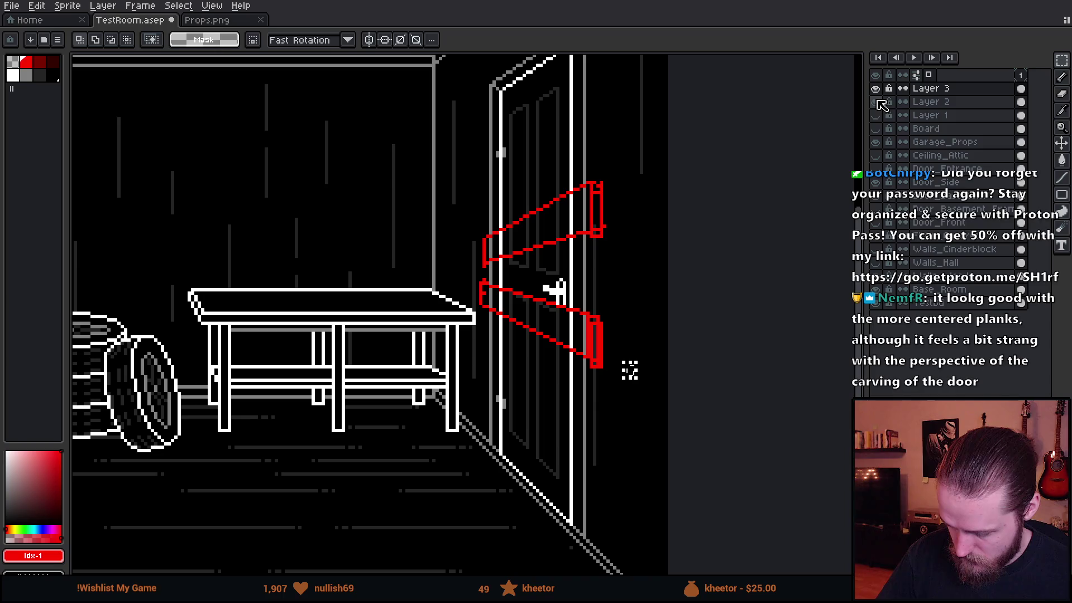
left_click(883, 102)
left_click(881, 102)
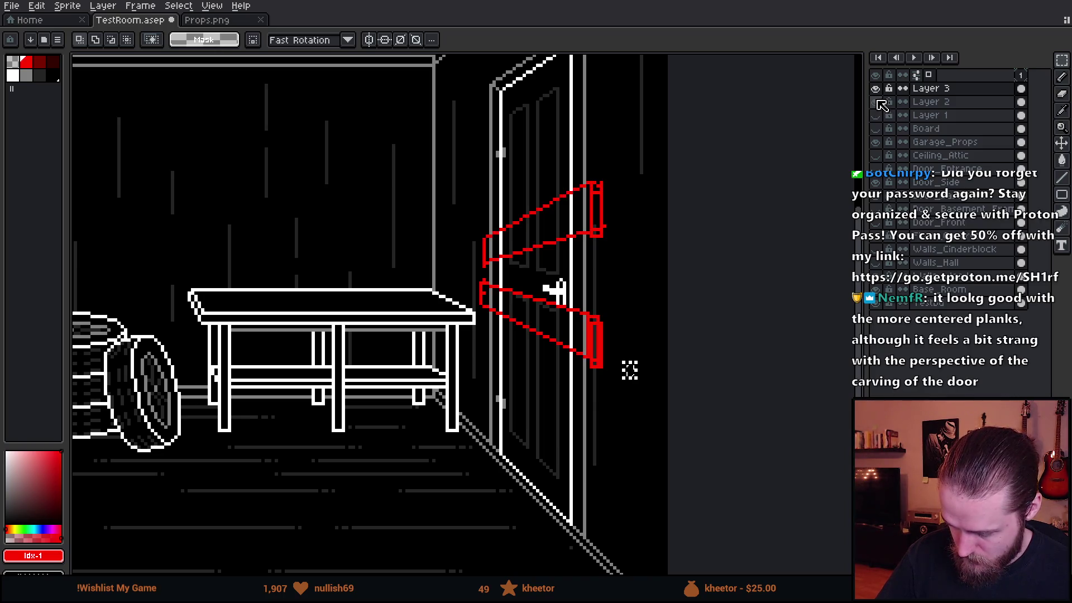
left_click(882, 101)
Move the upper bar higher and the lower bar slightly down beside the door
mouse_move(571, 144)
left_mouse_down()
mouse_move(642, 248)
mouse_move(632, 223)
left_mouse_up()
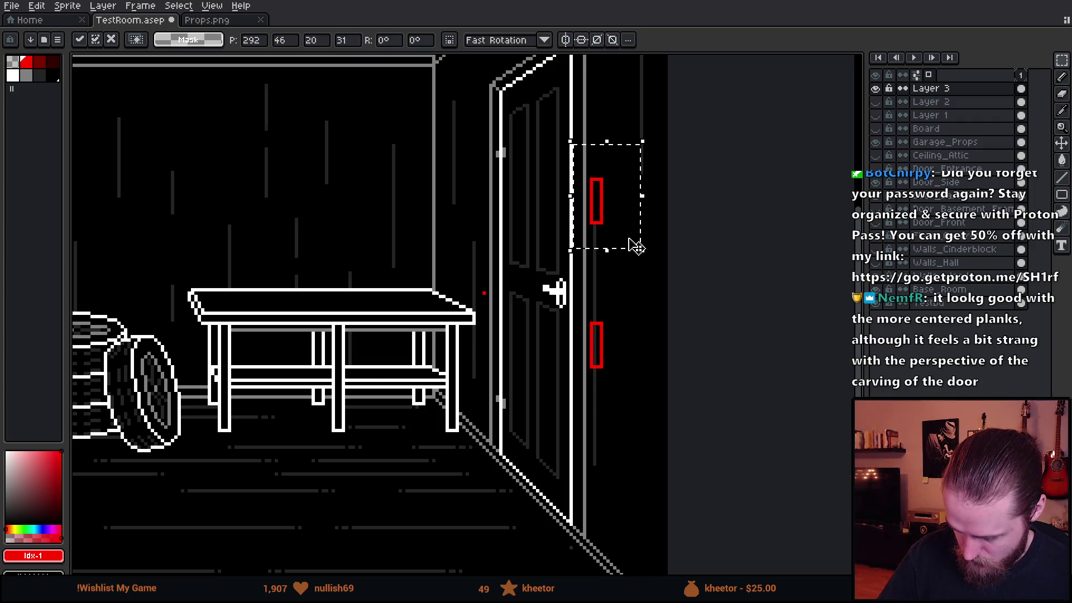
key("ctrl+d")
mouse_move(581, 319)
left_mouse_down()
mouse_move(625, 383)
mouse_move(616, 380)
left_mouse_up()
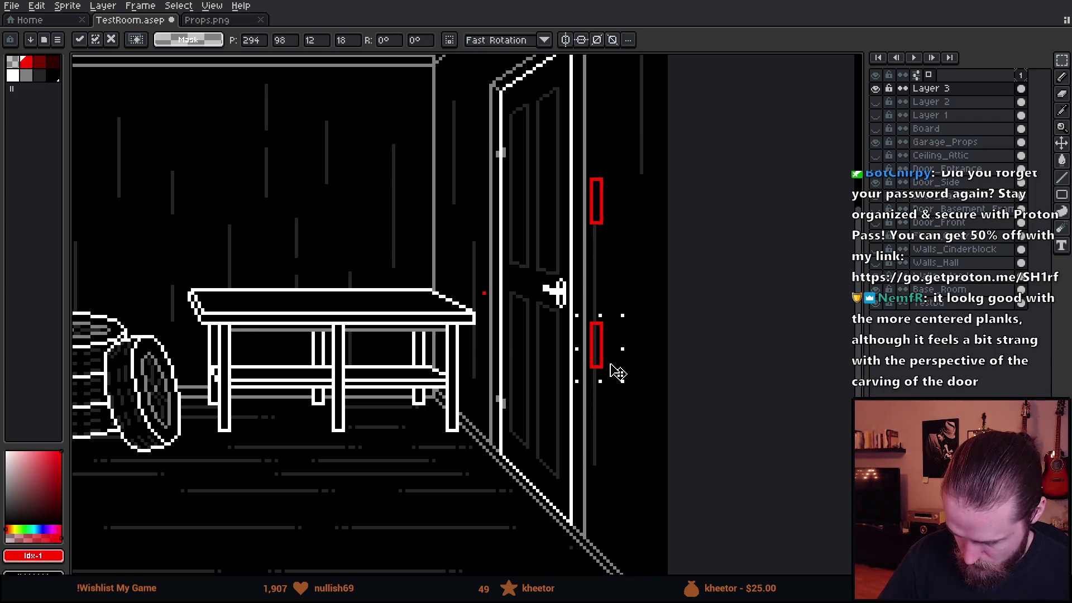
key("ctrl+d")
mouse_move(688, 387)
left_mouse_down()
mouse_move(657, 330)
mouse_move(646, 479)
mouse_move(676, 422)
left_mouse_up()
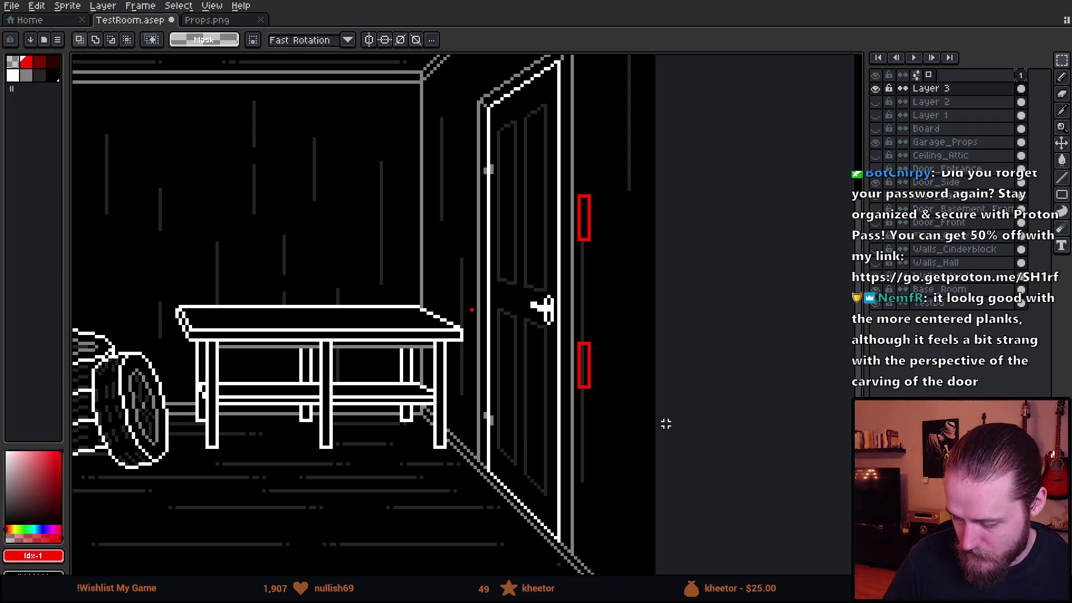
Centre the view on the door and switch to the 1px Pencil
left_click_drag(582, 220, 534, 282)
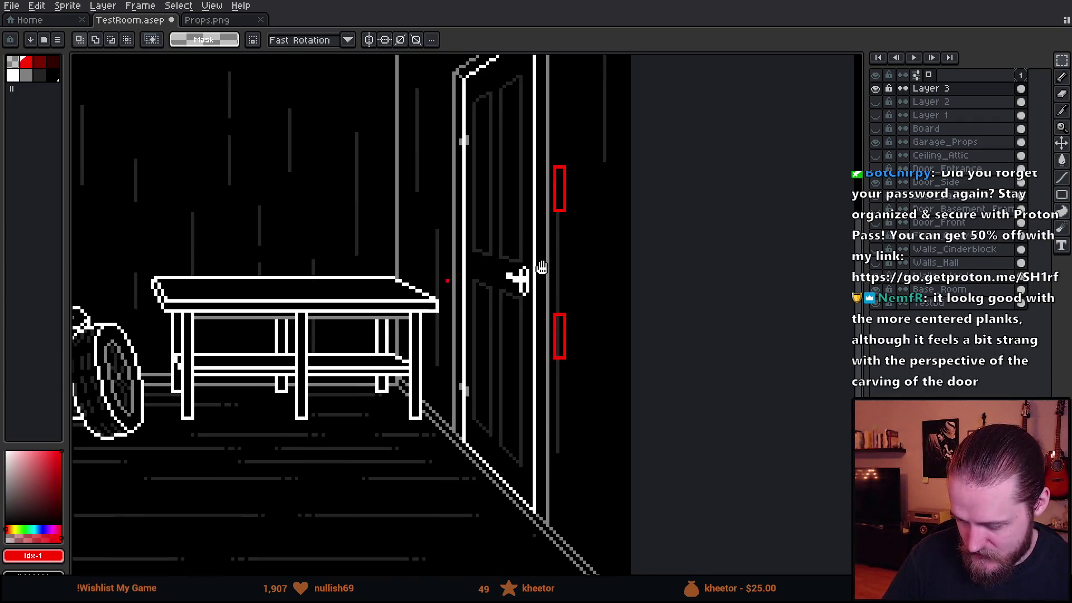
scroll(534, 283, "up", 1)
scroll(545, 283, "up", 1)
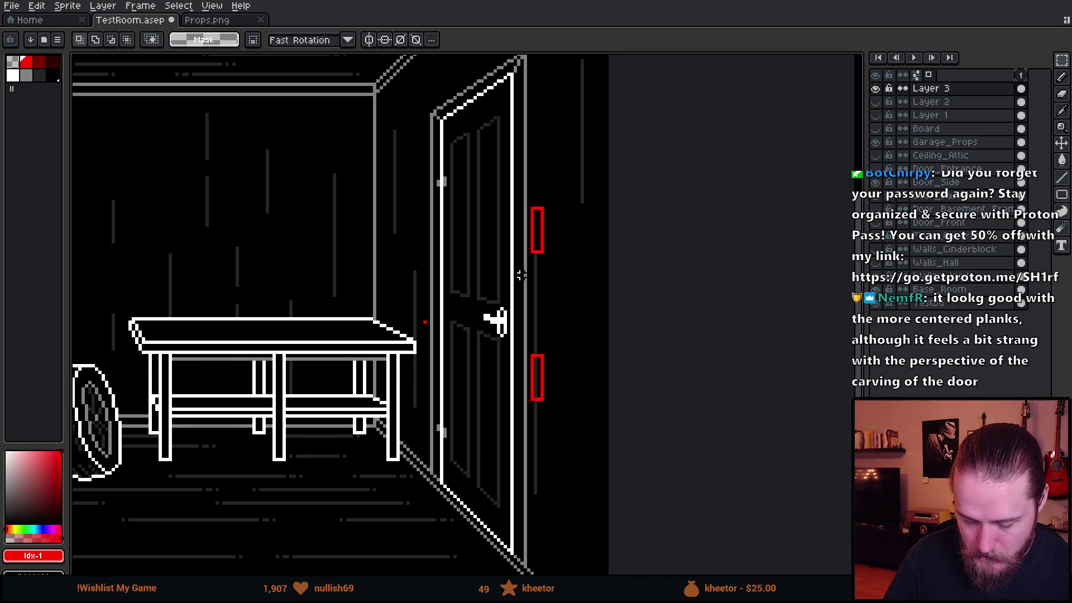
mouse_move(521, 275)
left_mouse_down()
mouse_move(550, 329)
mouse_move(647, 321)
left_mouse_up()
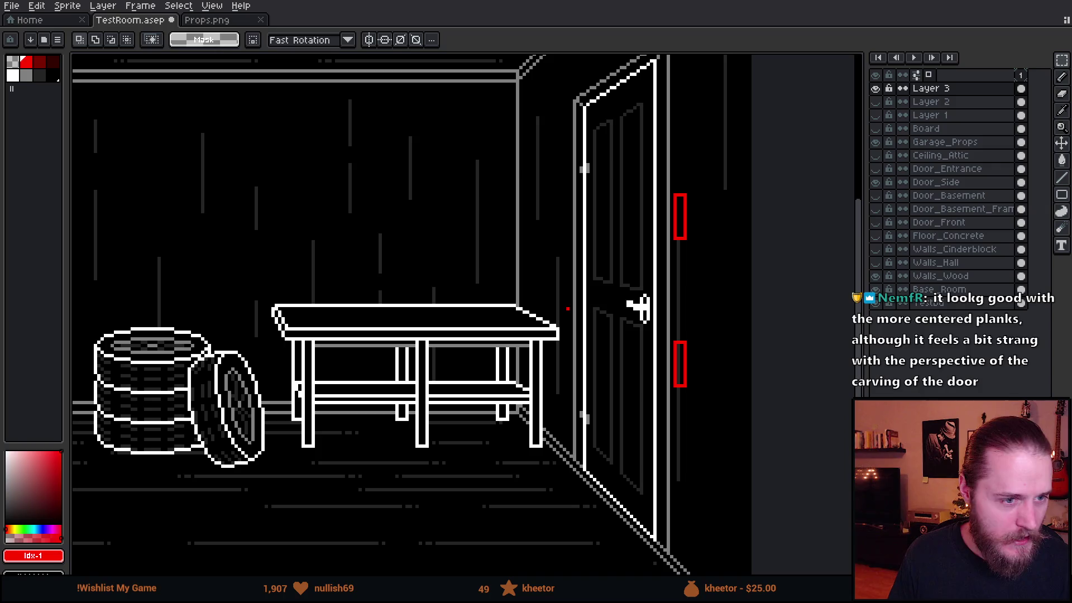
scroll(431, 209, "down", 2)
scroll(448, 213, "up", 2)
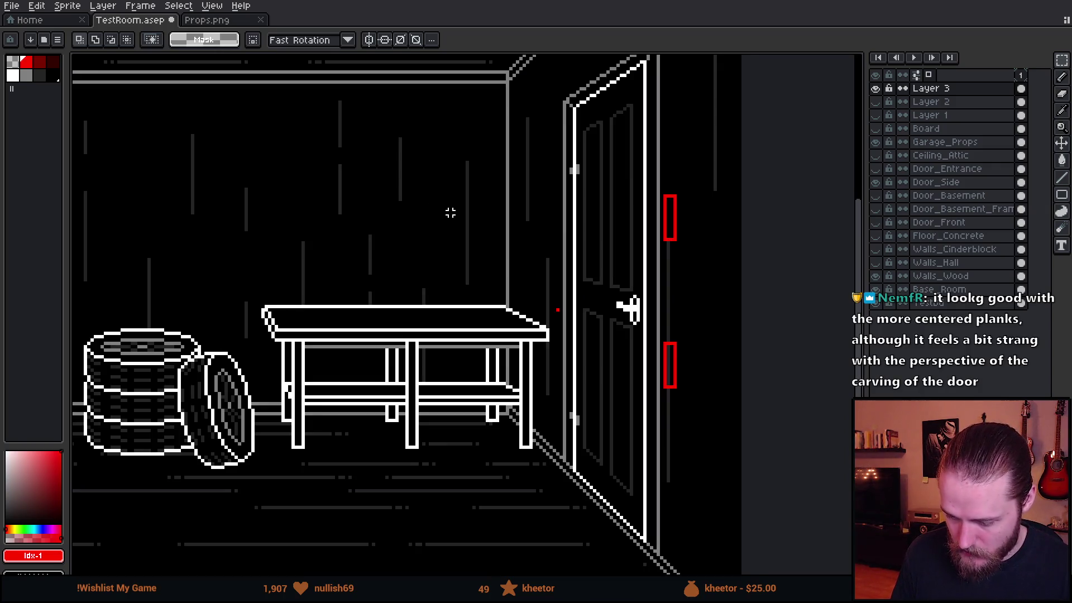
left_click_drag(622, 242, 552, 248)
scroll(524, 231, "up", 1)
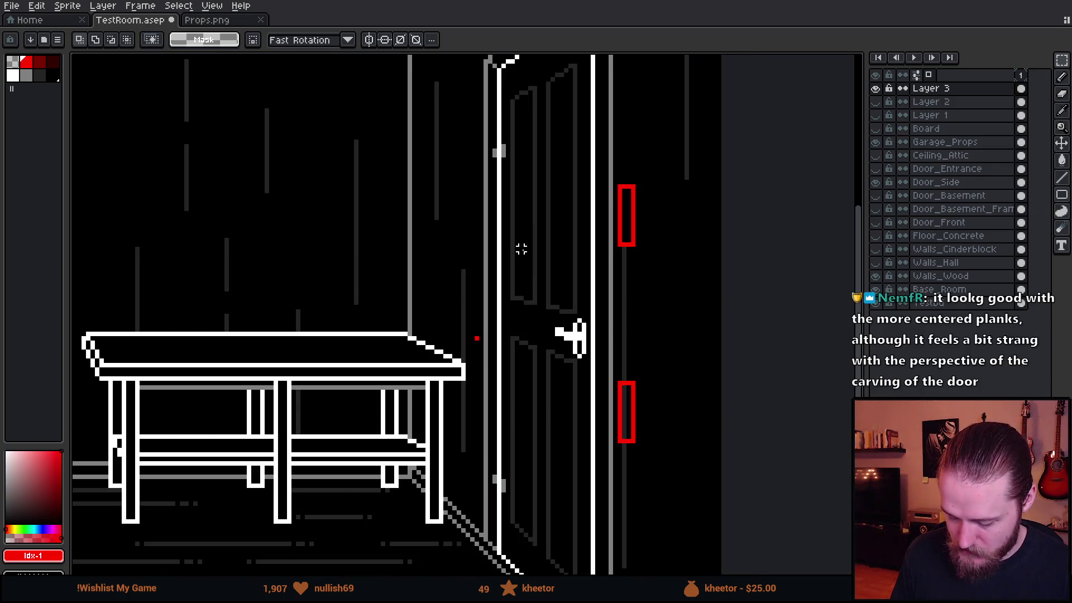
key("b")
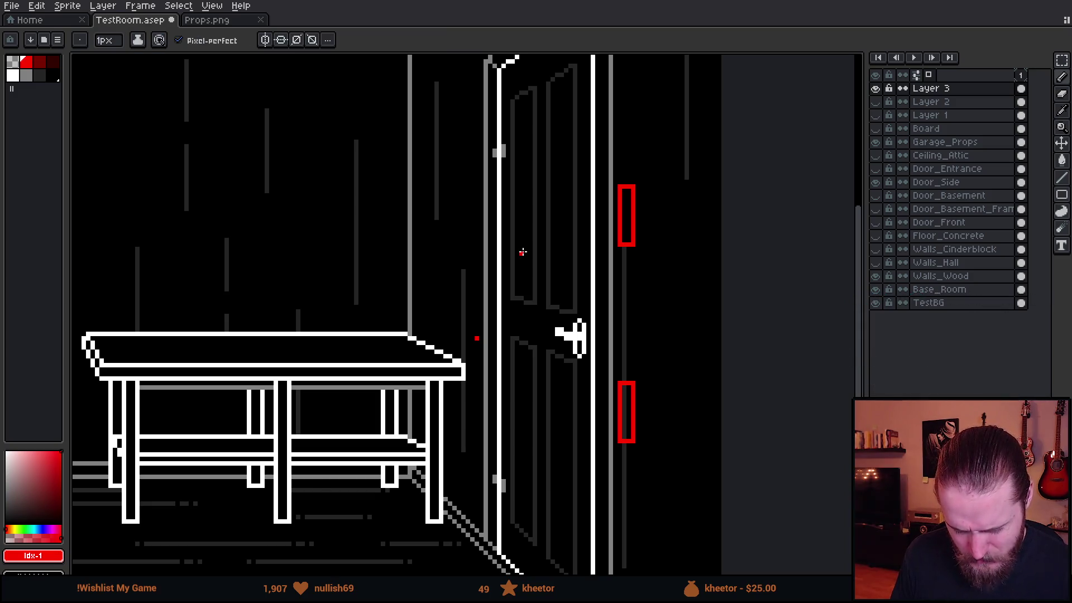
scroll(526, 307, "up", 1)
scroll(526, 308, "down", 1)
scroll(527, 307, "down", 1)
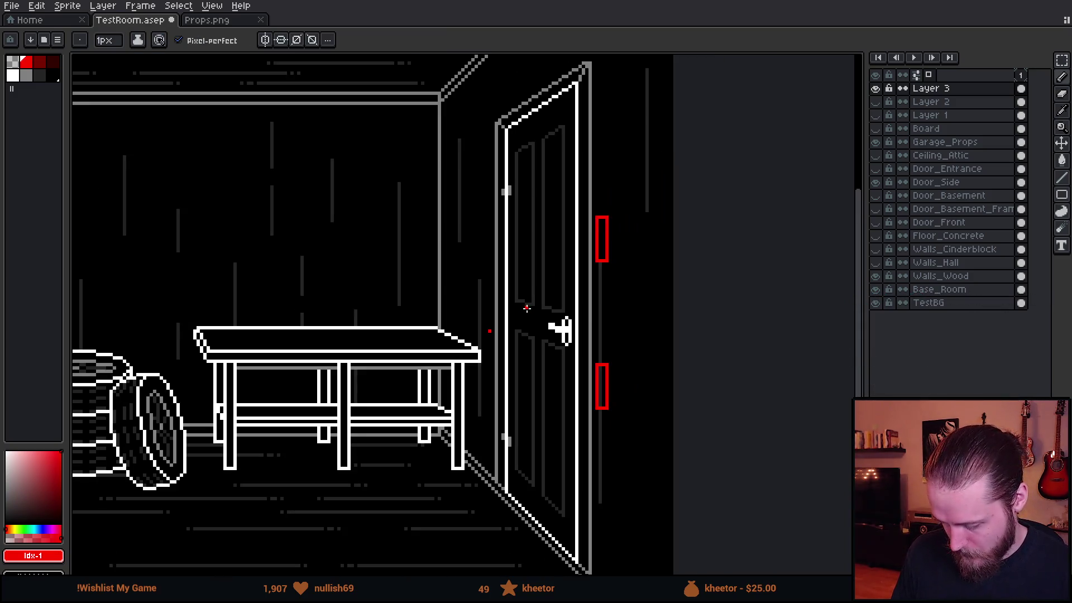
scroll(526, 308, "up", 1)
scroll(591, 388, "up", 1)
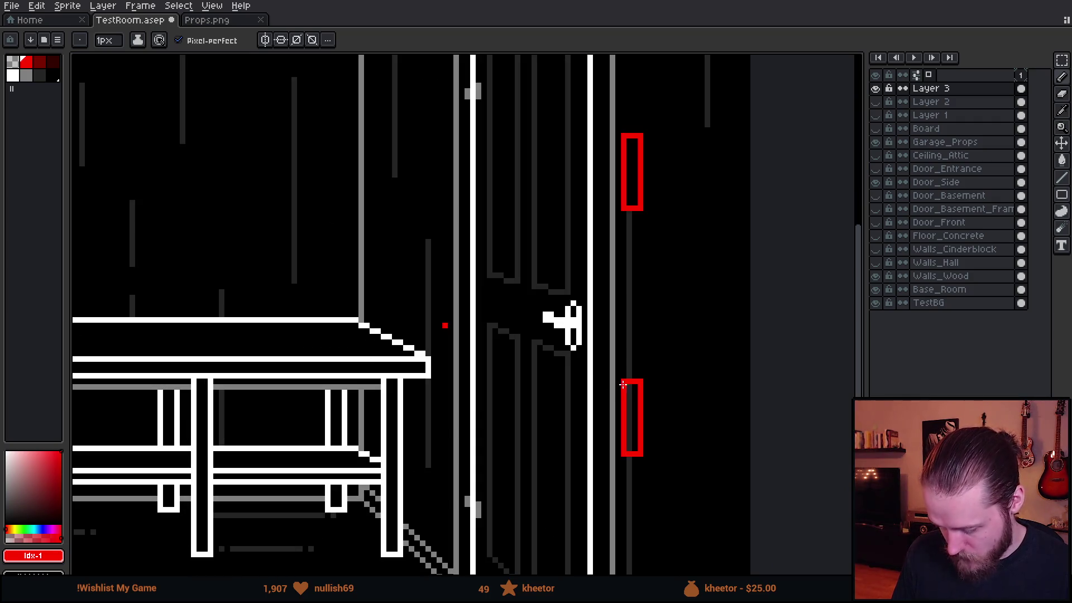
Sketch the first red arm's diagonal edges running up-left from the lower rectangle
left_click(444, 319, "shift")
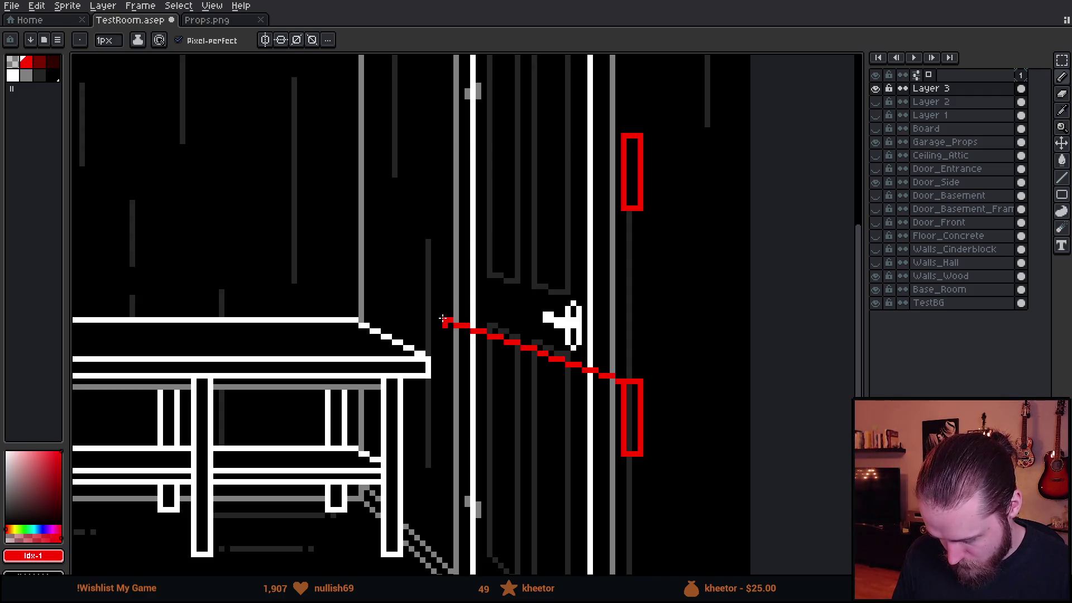
scroll(445, 328, "down", 2)
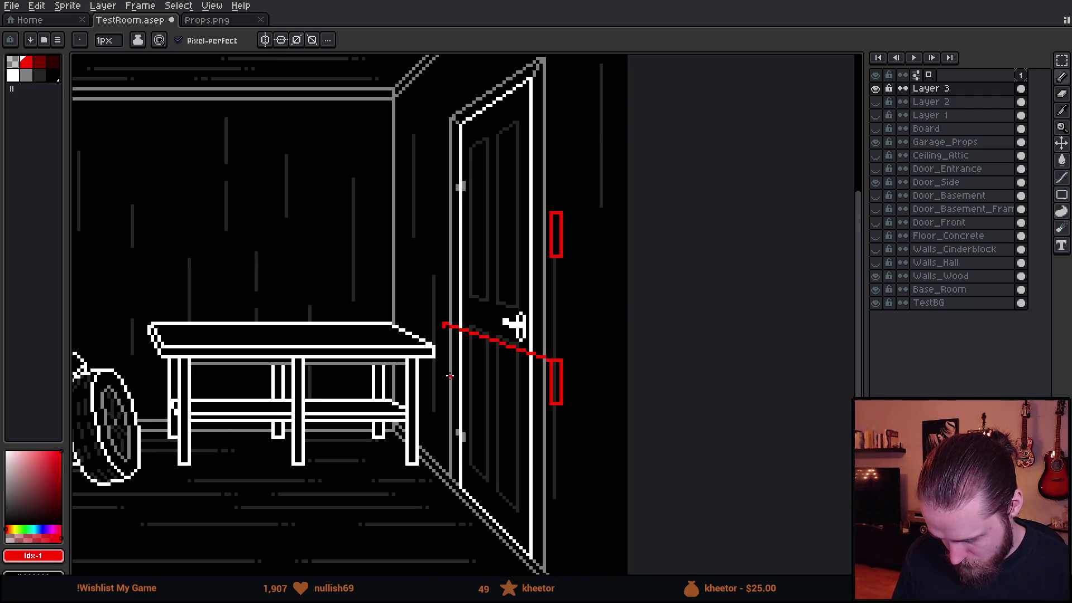
scroll(449, 376, "down", 1)
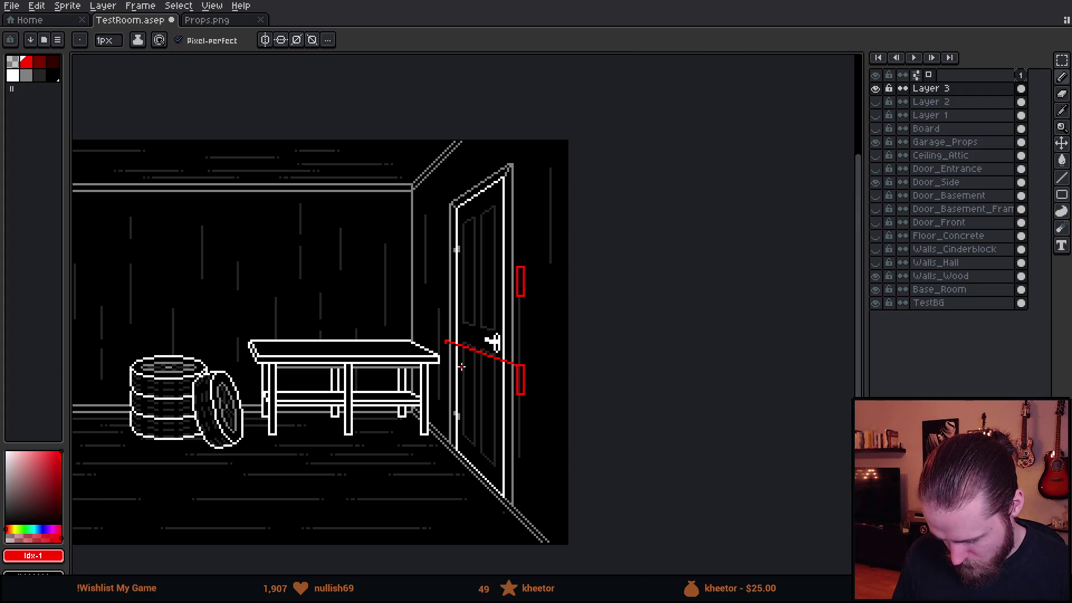
scroll(461, 366, "up", 2)
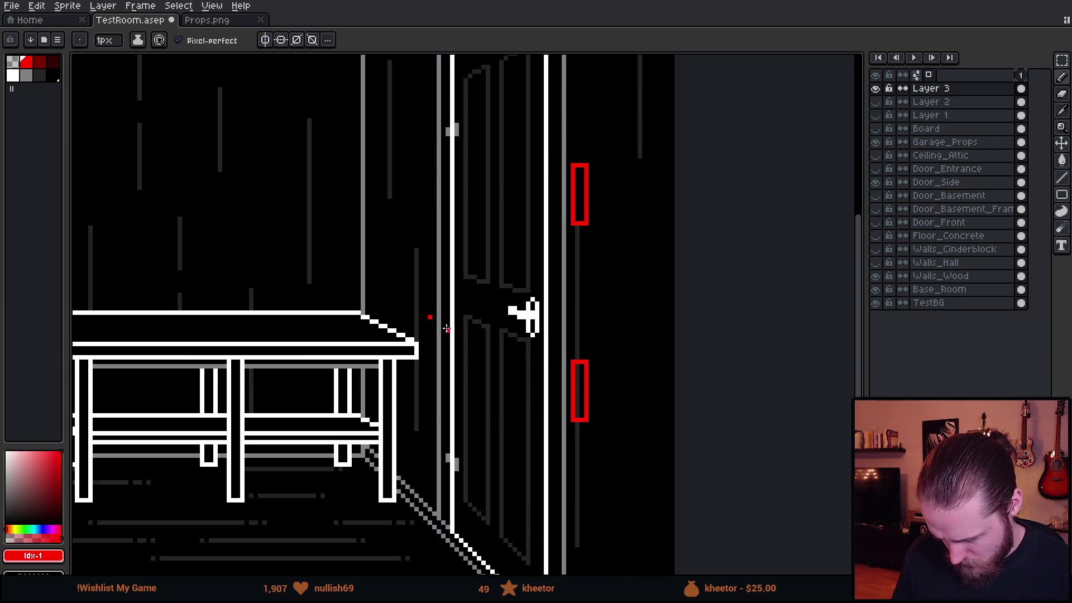
left_click(429, 306, "shift")
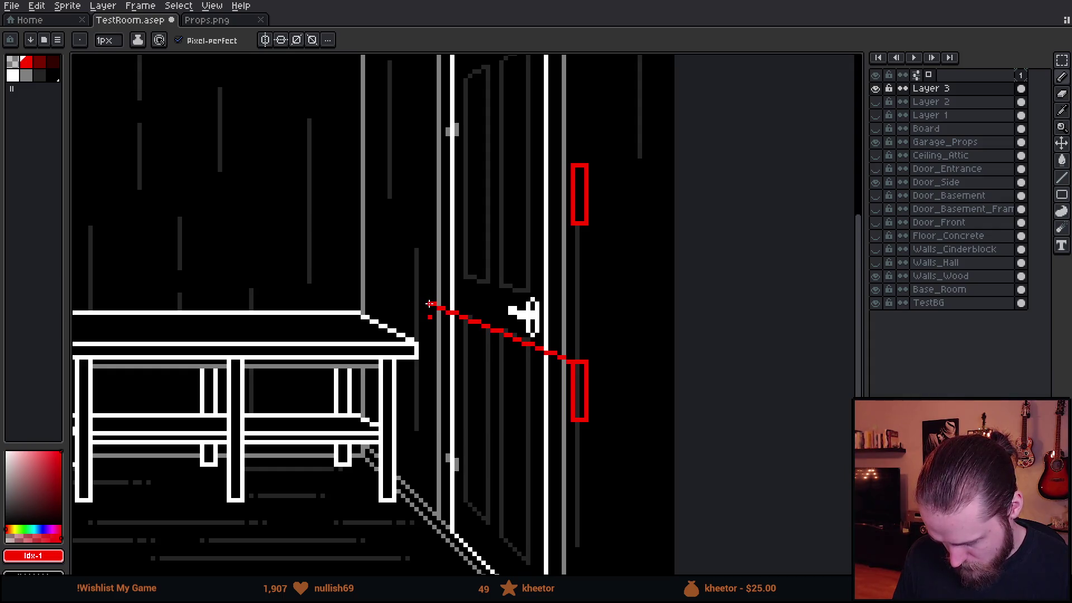
scroll(442, 335, "down", 2)
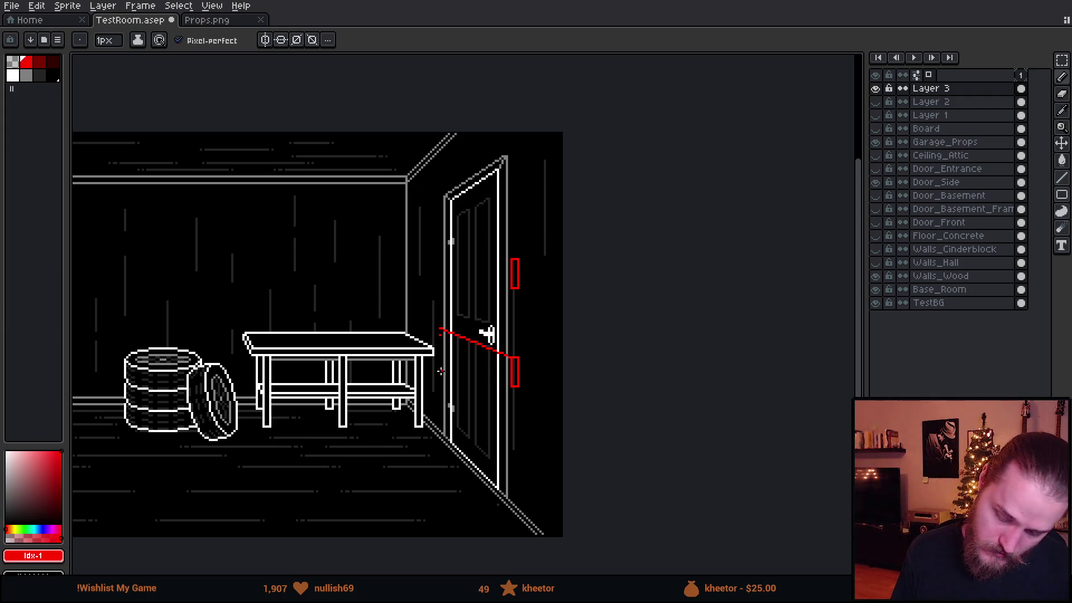
scroll(447, 365, "up", 2)
scroll(447, 365, "up", 1)
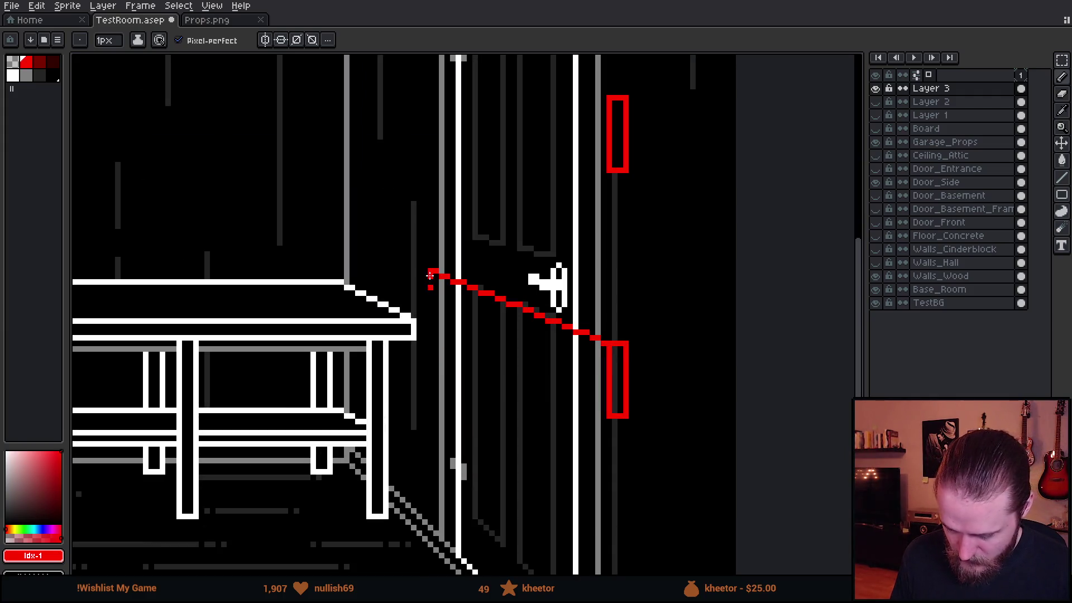
left_click(430, 318, "shift")
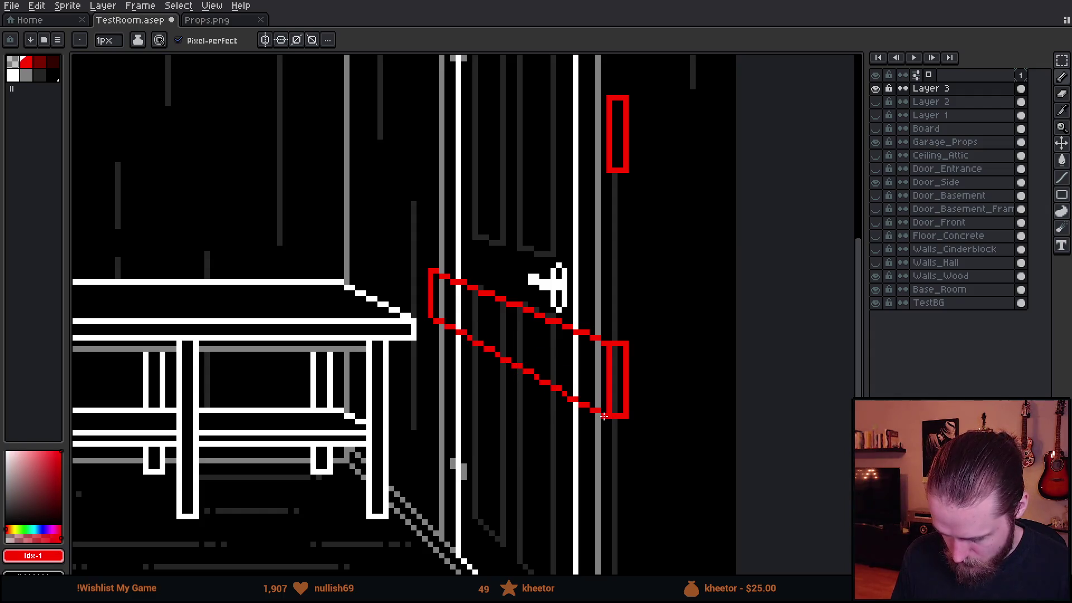
scroll(603, 413, "down", 3)
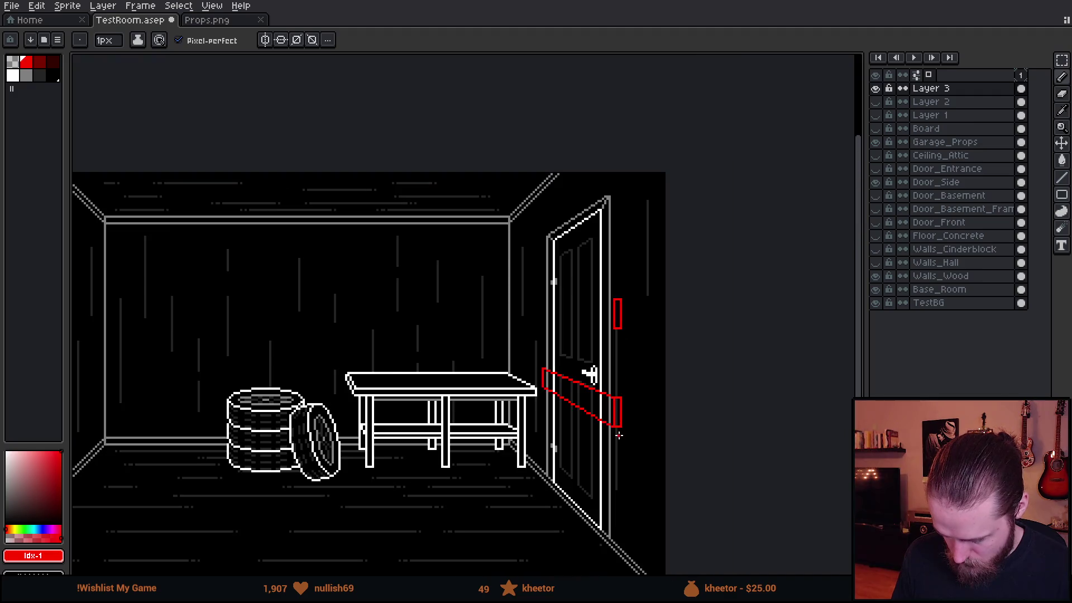
scroll(623, 440, "up", 2)
scroll(608, 309, "up", 2)
scroll(587, 353, "up", 2)
scroll(484, 284, "up", 2)
left_click_drag(484, 284, 402, 274)
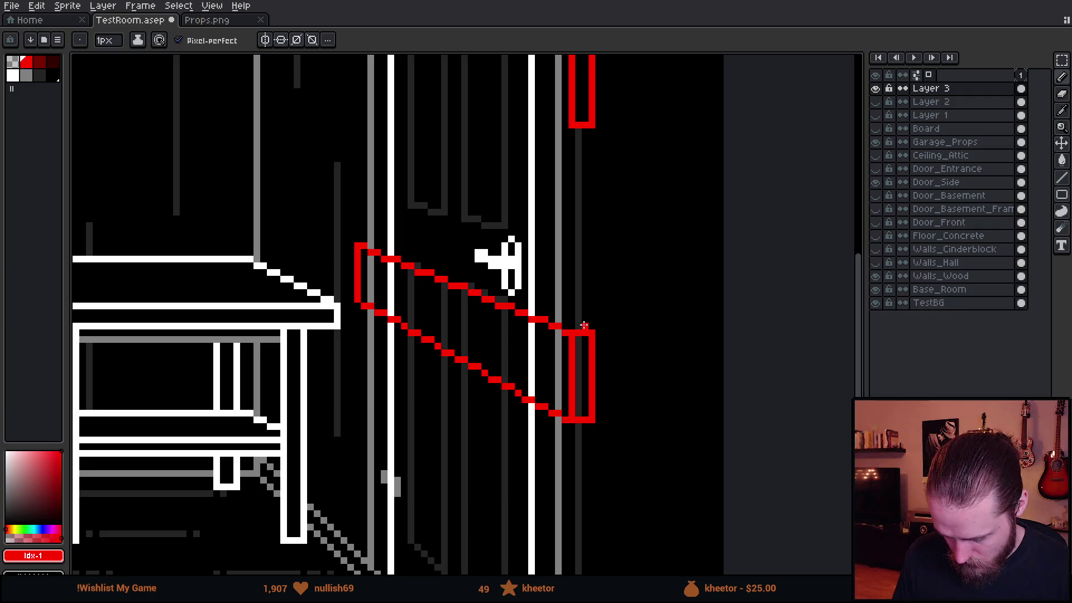
left_click(584, 325, "shift")
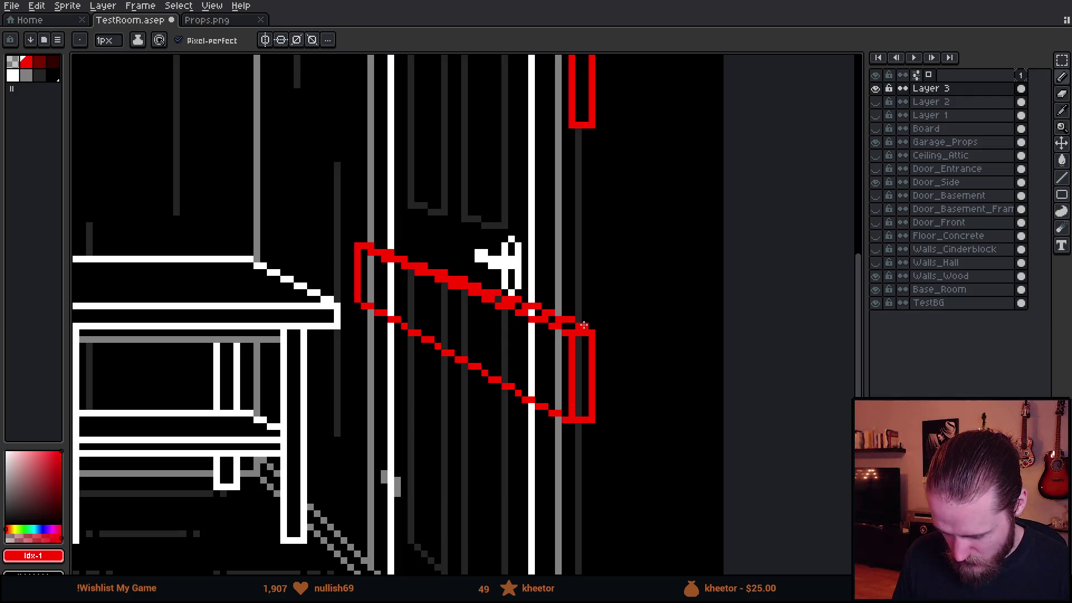
scroll(583, 325, "down", 1)
scroll(584, 325, "down", 1)
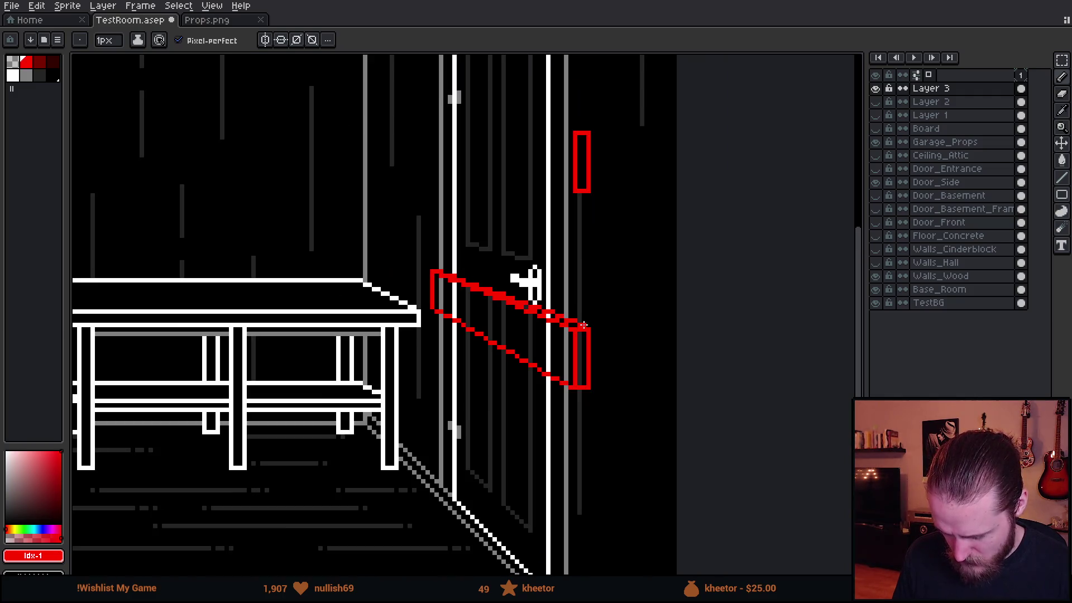
scroll(585, 325, "down", 2)
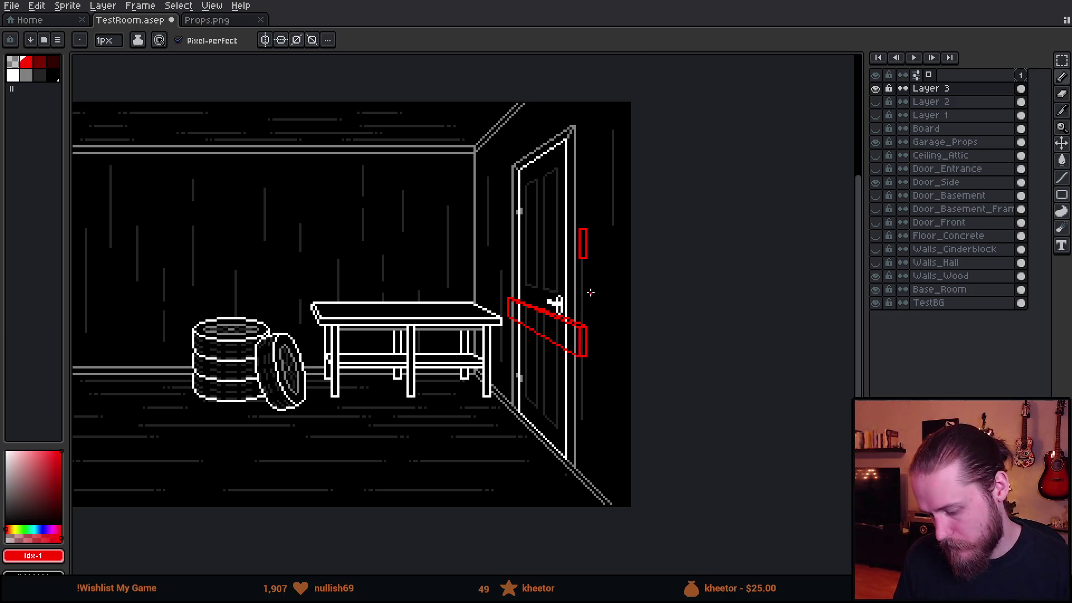
Try a solid red column at the arm's end, undo it, and nudge the arm one pixel left
key("ctrl")
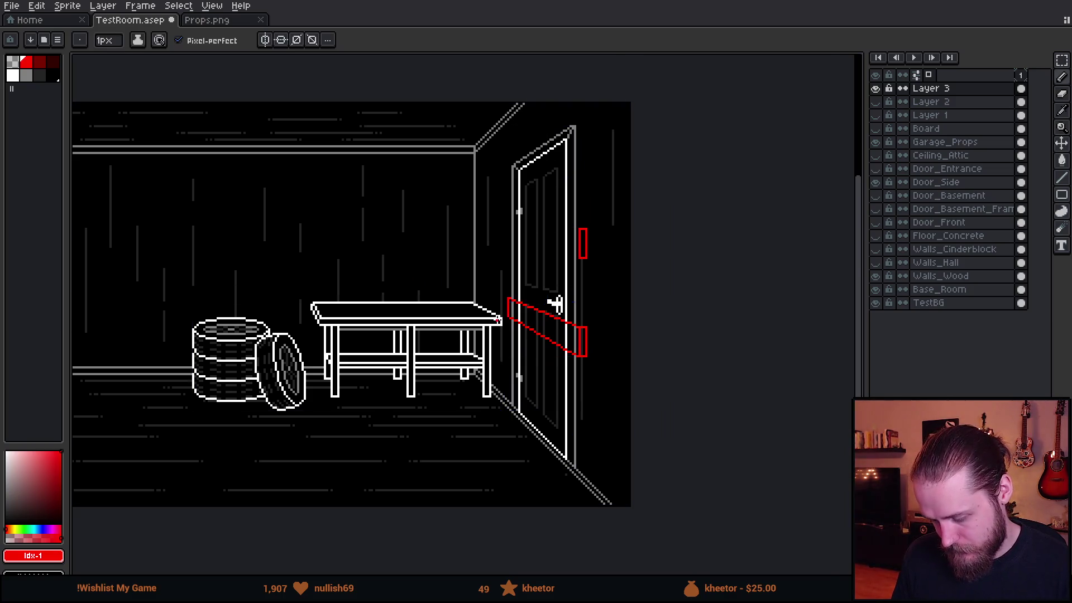
scroll(549, 310, "up", 3)
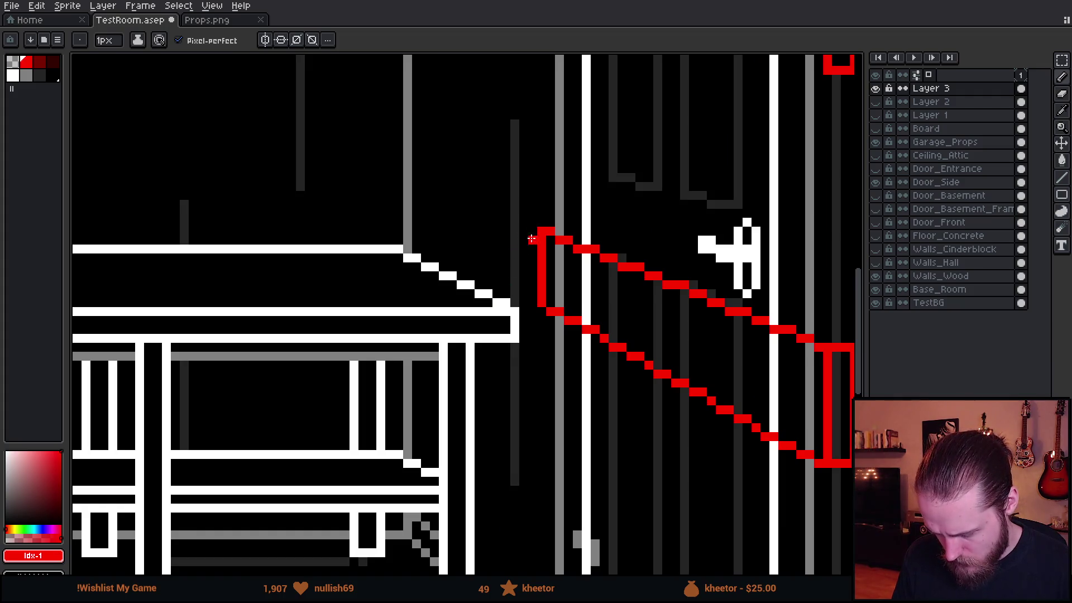
left_click_drag(531, 295, 530, 231)
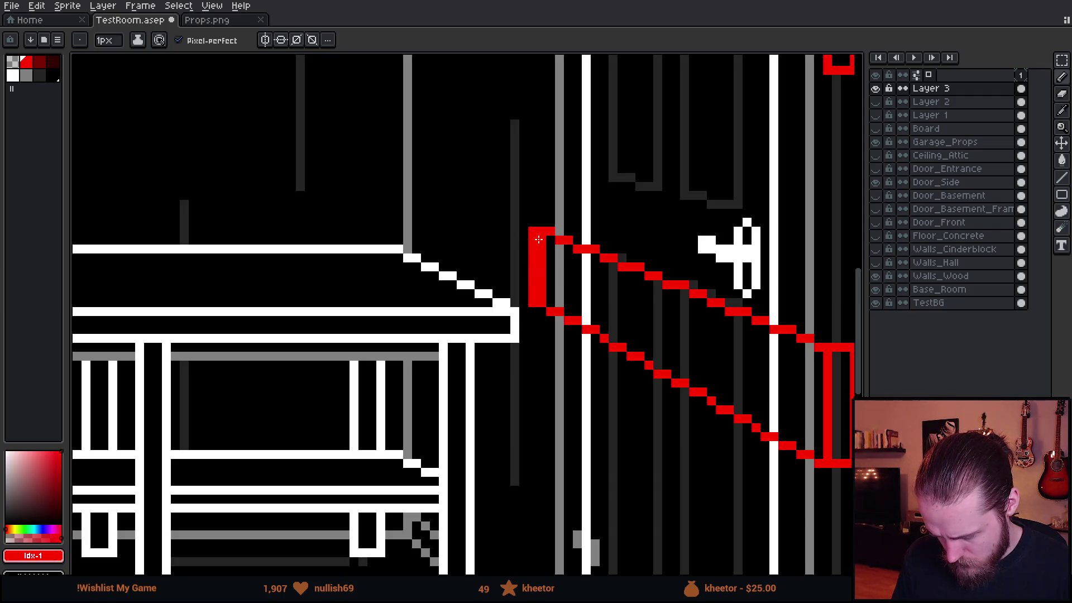
key("e")
left_click_drag(538, 239, 542, 294)
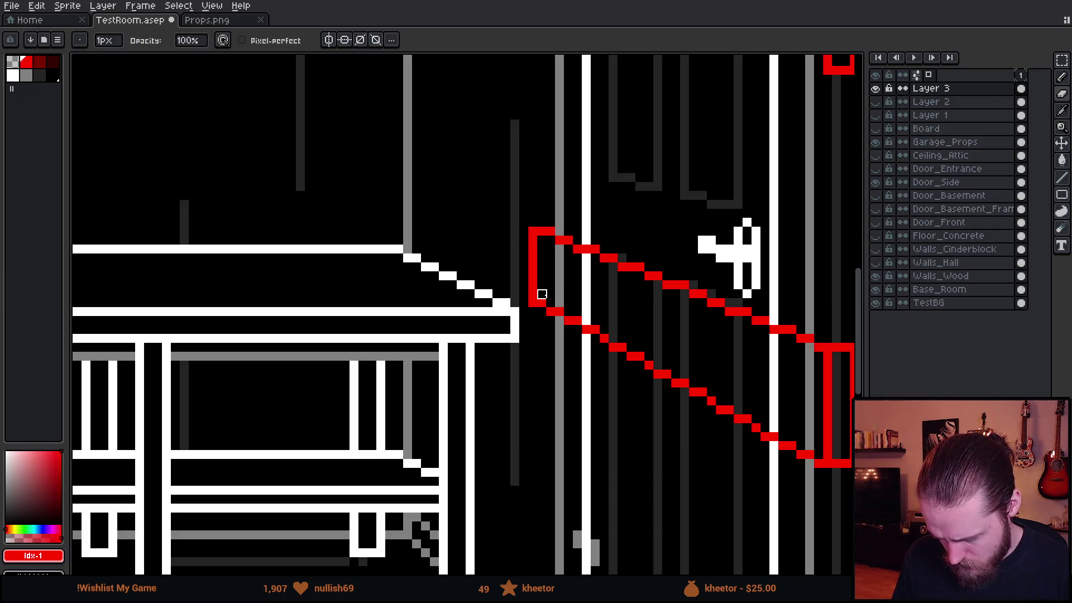
scroll(541, 294, "down", 1)
scroll(553, 298, "down", 1)
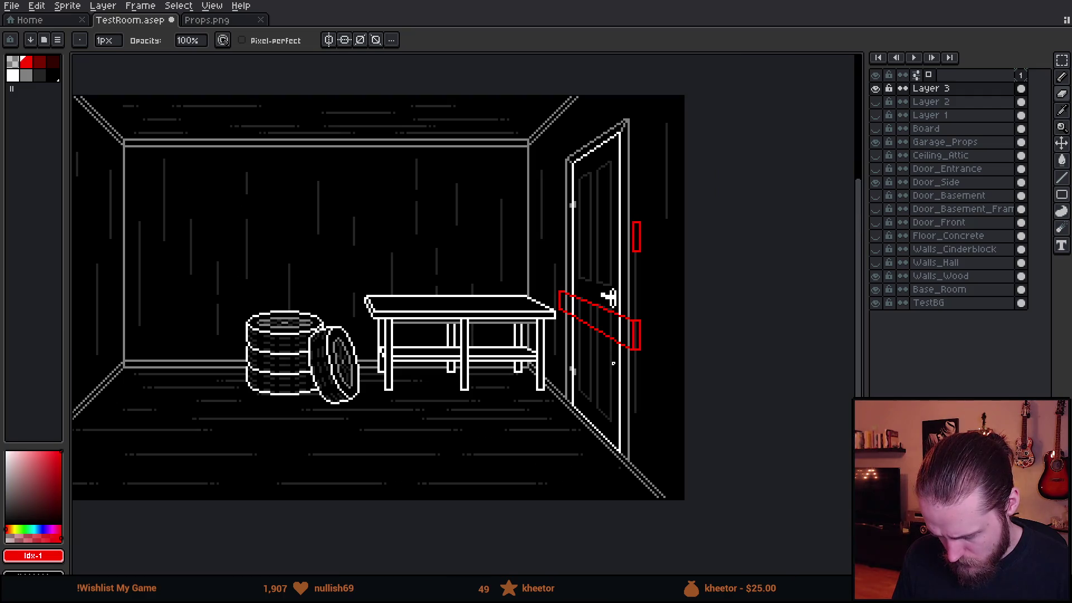
scroll(583, 319, "up", 1)
scroll(583, 318, "up", 1)
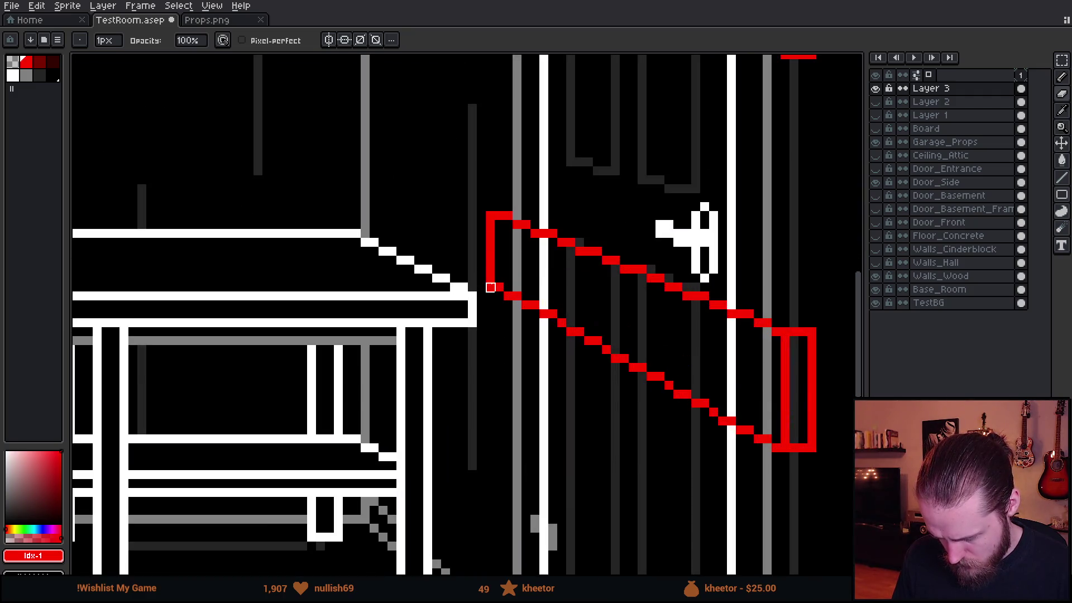
scroll(624, 413, "down", 2)
scroll(620, 411, "down", 1)
scroll(611, 403, "up", 2)
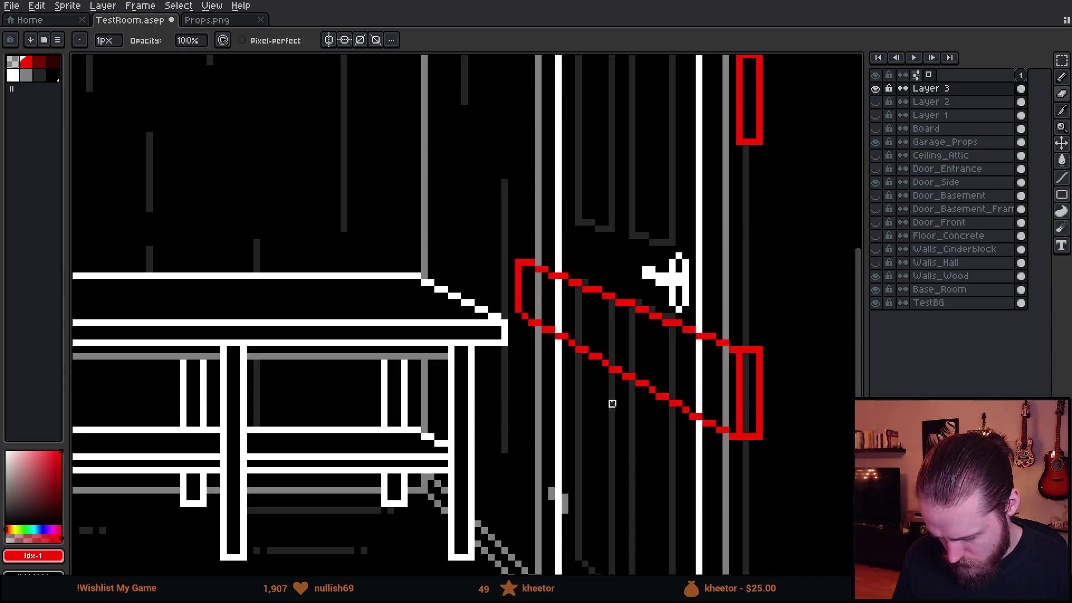
key("v")
key("b")
scroll(618, 338, "down", 2)
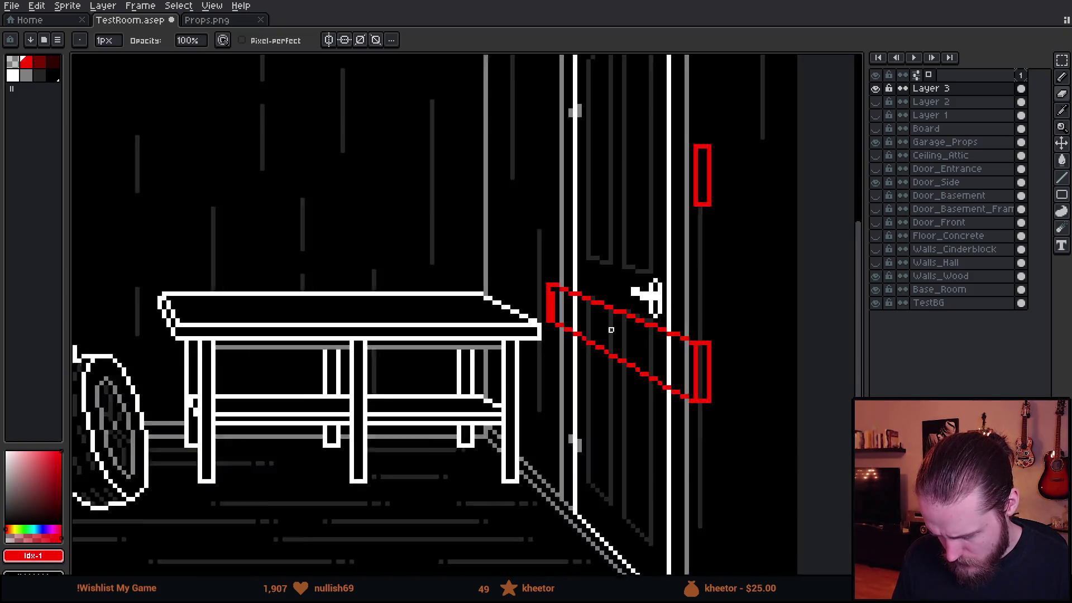
scroll(611, 330, "down", 1)
scroll(610, 331, "up", 3)
key("v")
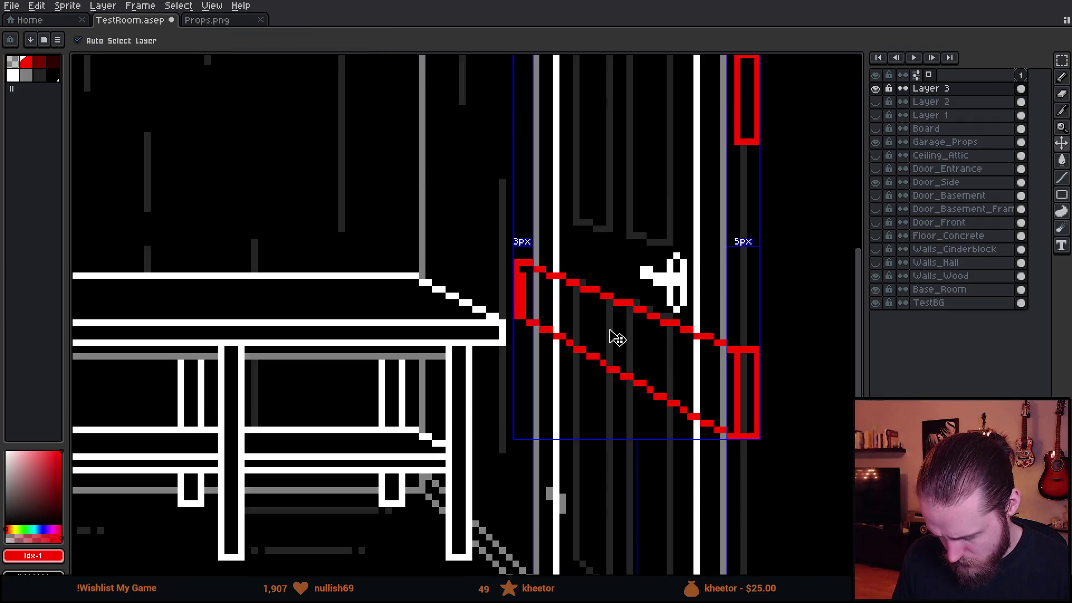
key("ctrl+z")
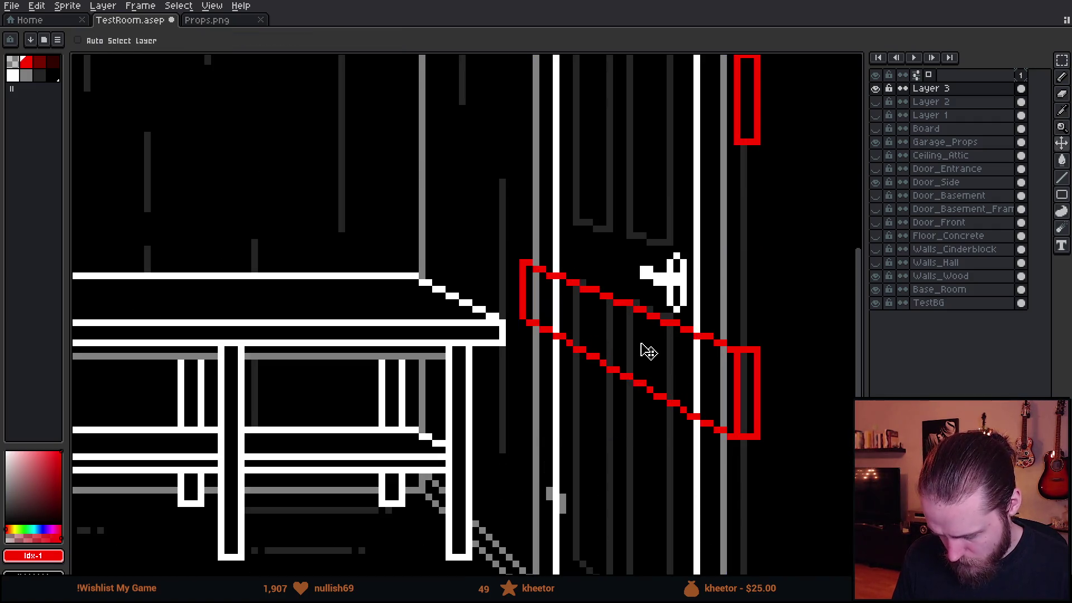
left_click_drag(647, 350, 642, 351)
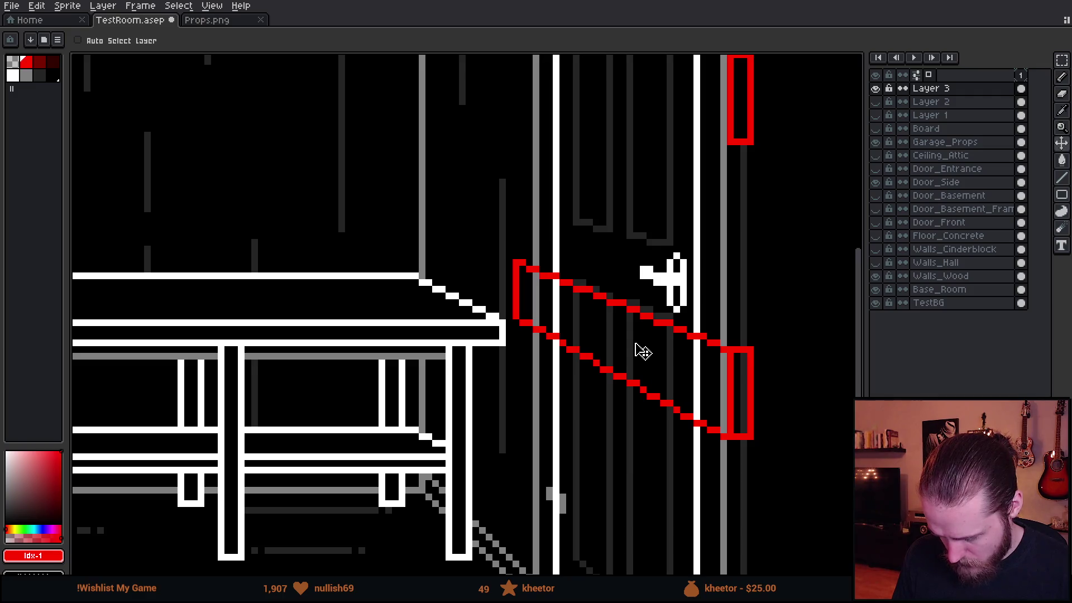
scroll(642, 350, "down", 4)
scroll(643, 350, "down", 1)
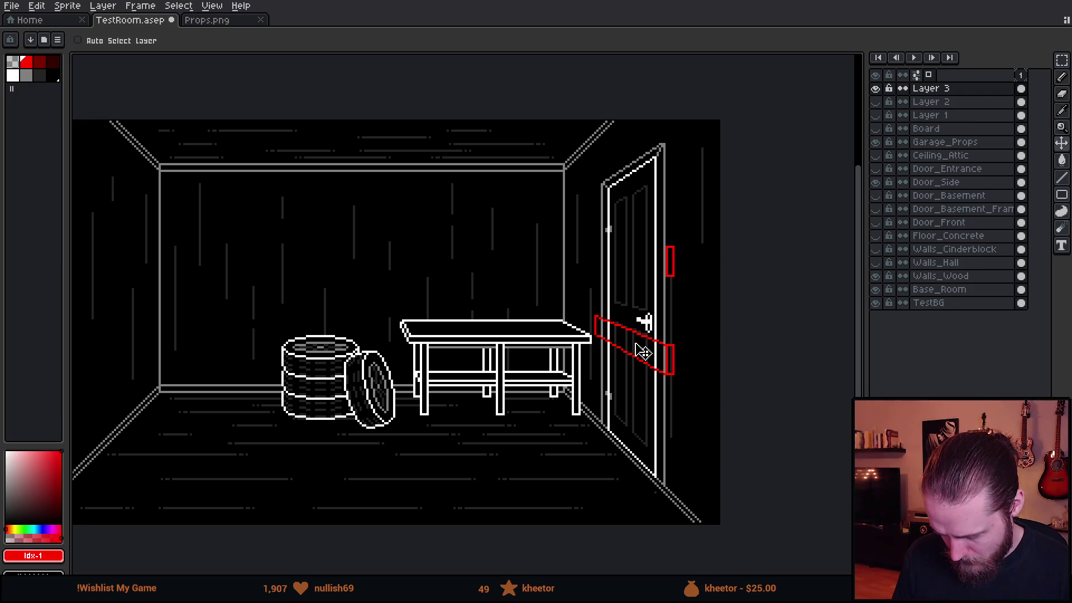
scroll(643, 351, "up", 2)
scroll(651, 342, "up", 1)
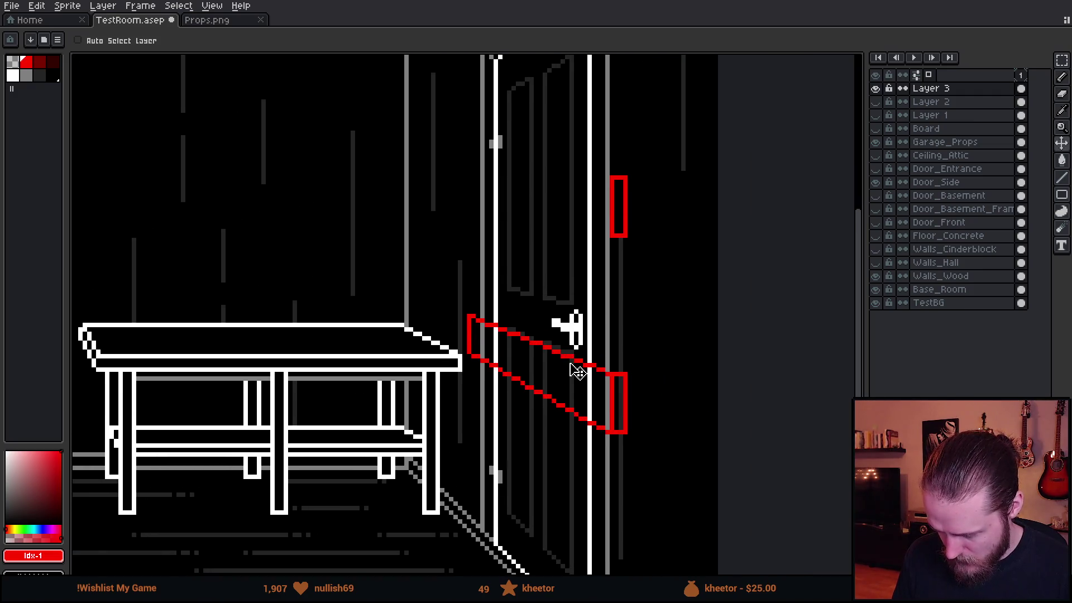
scroll(575, 368, "up", 1)
Paint-bucket the forearm and hand interiors black so the door no longer shows through
key("b")
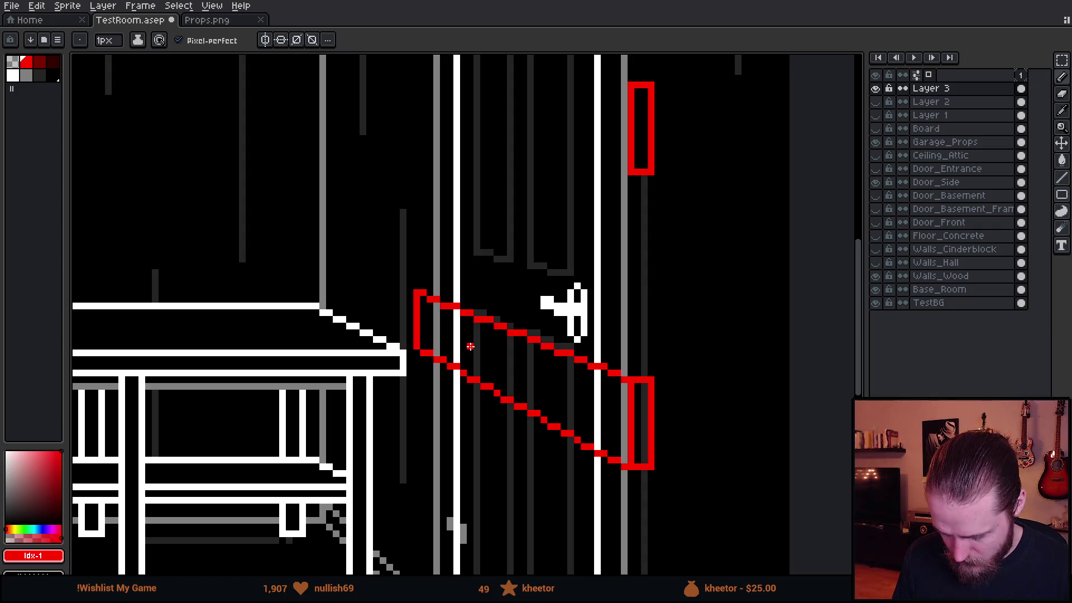
scroll(471, 347, "down", 2)
scroll(470, 347, "down", 2)
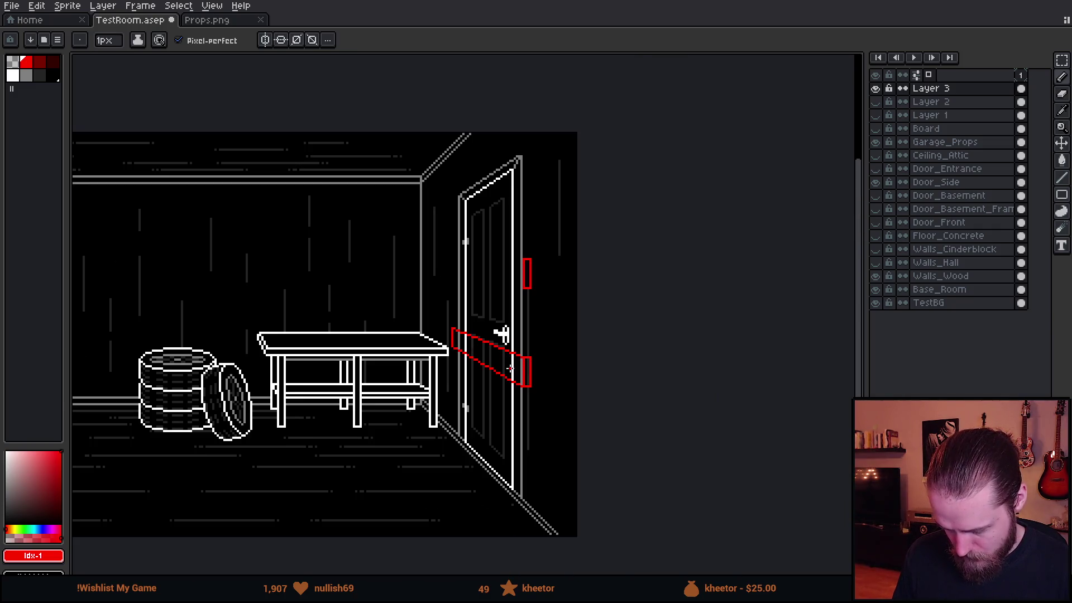
scroll(510, 369, "up", 1)
scroll(503, 356, "up", 1)
left_click(481, 338, "alt")
key("g")
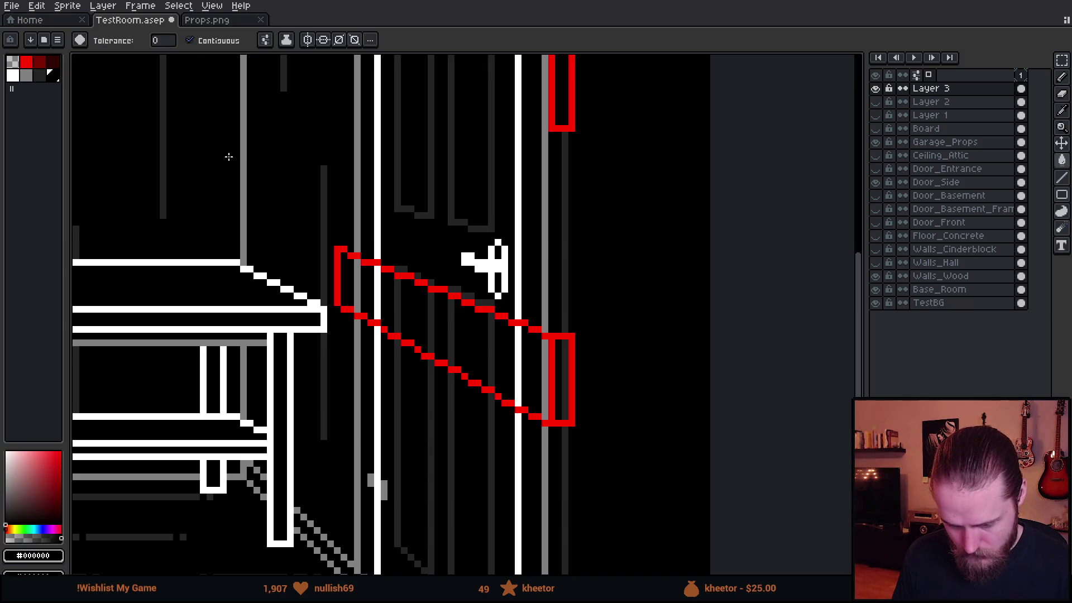
left_click(265, 40)
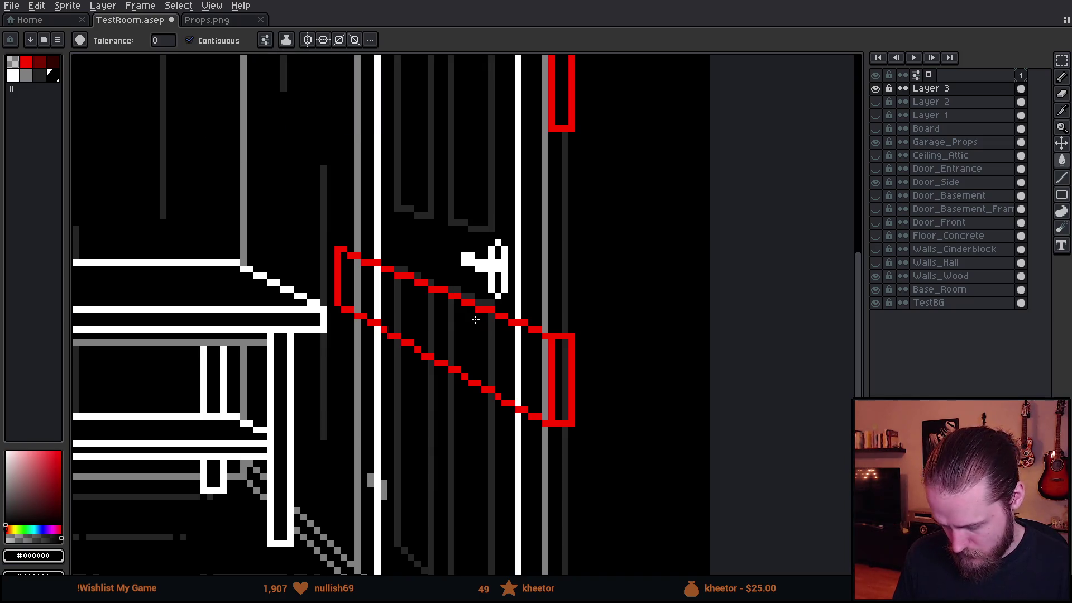
left_click(476, 320)
left_click(553, 375)
scroll(559, 360, "down", 1)
scroll(586, 339, "down", 1)
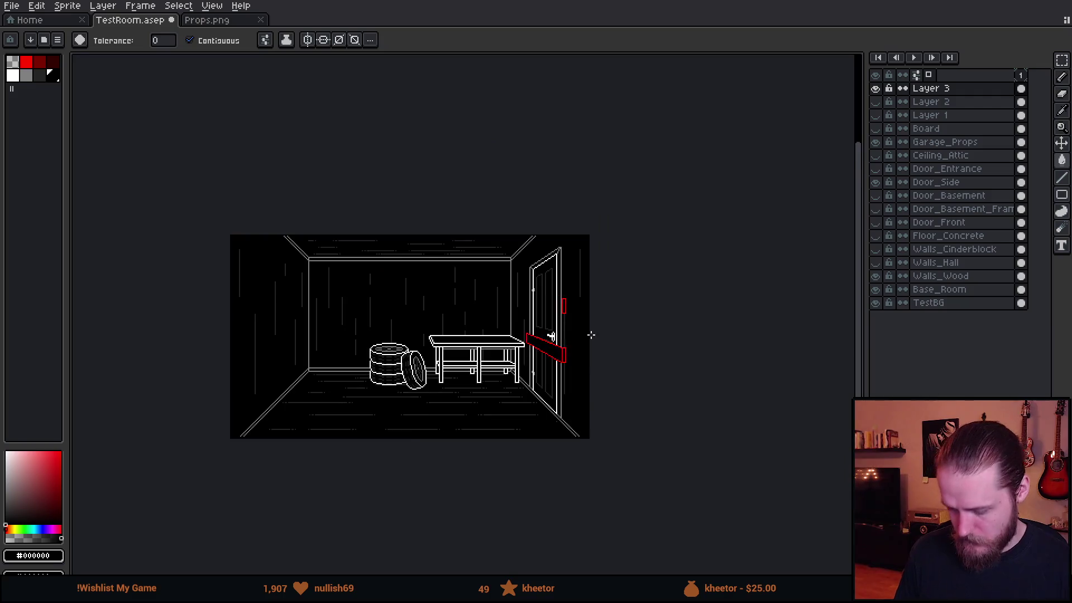
scroll(591, 335, "up", 2)
scroll(496, 354, "up", 2)
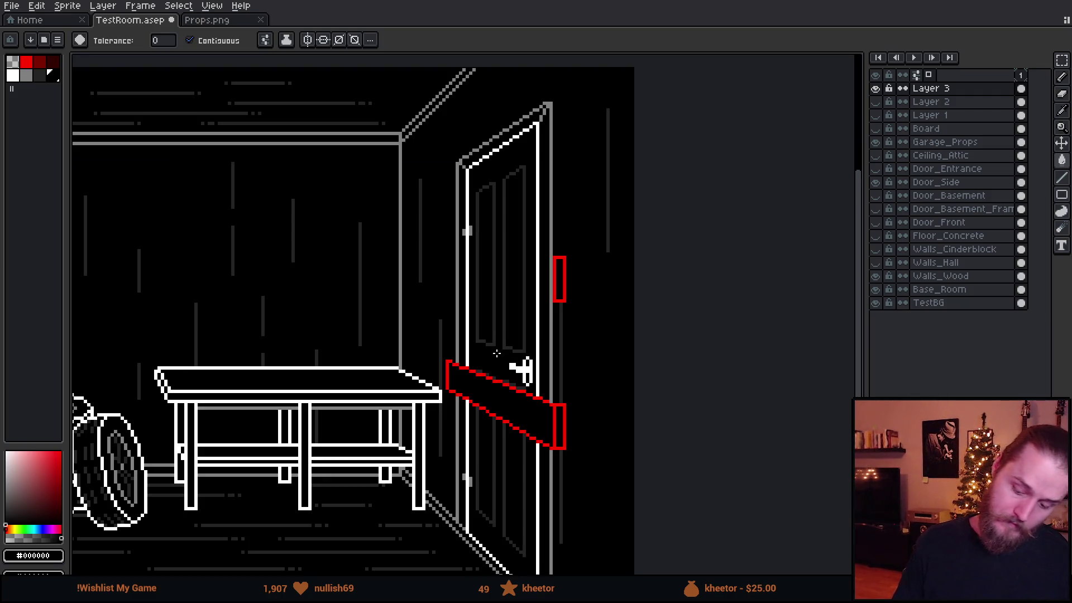
scroll(496, 353, "up", 1)
scroll(523, 324, "up", 1)
Eyedrop red and draw the second arm's lower edge up to the upper hand, repositioning its end
mouse_move(522, 323)
left_mouse_down()
mouse_move(472, 260)
mouse_move(505, 312)
left_mouse_up()
key("i")
left_click(562, 232)
key("b")
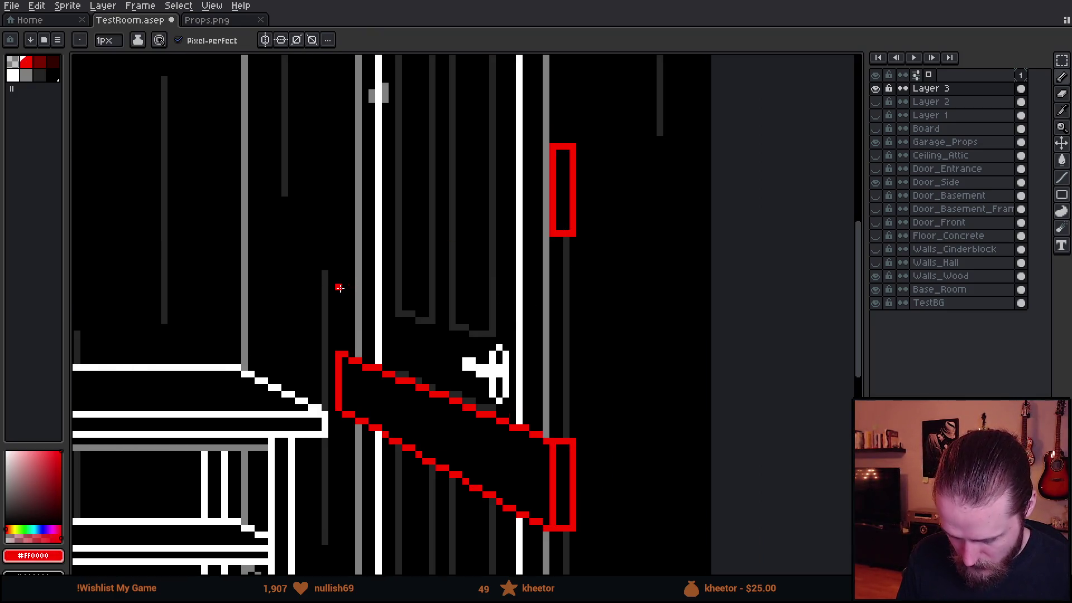
left_click(339, 288, "shift")
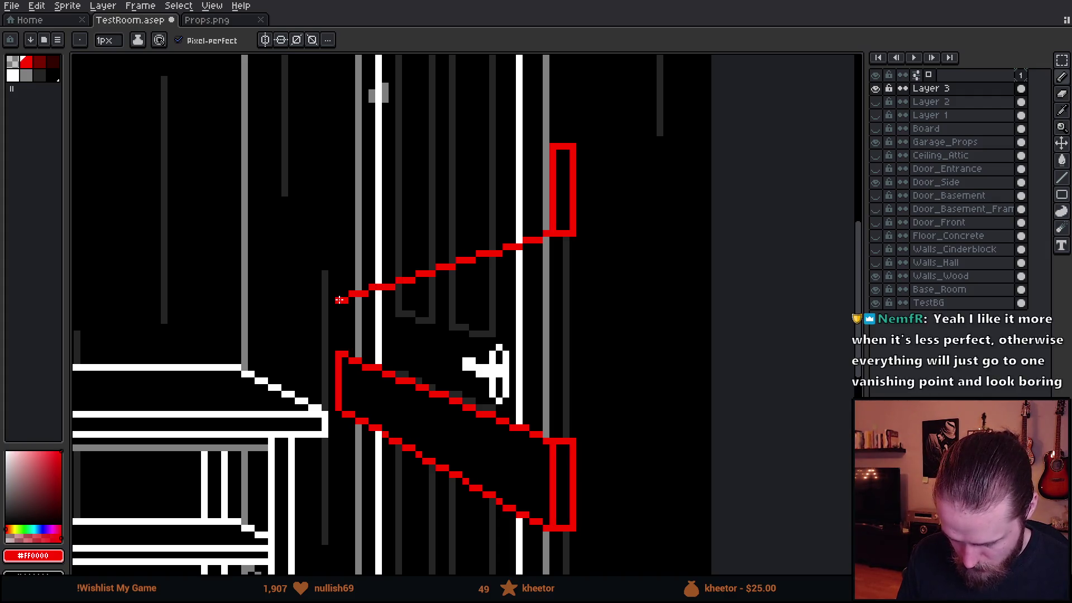
scroll(340, 300, "down", 2)
scroll(340, 310, "down", 2)
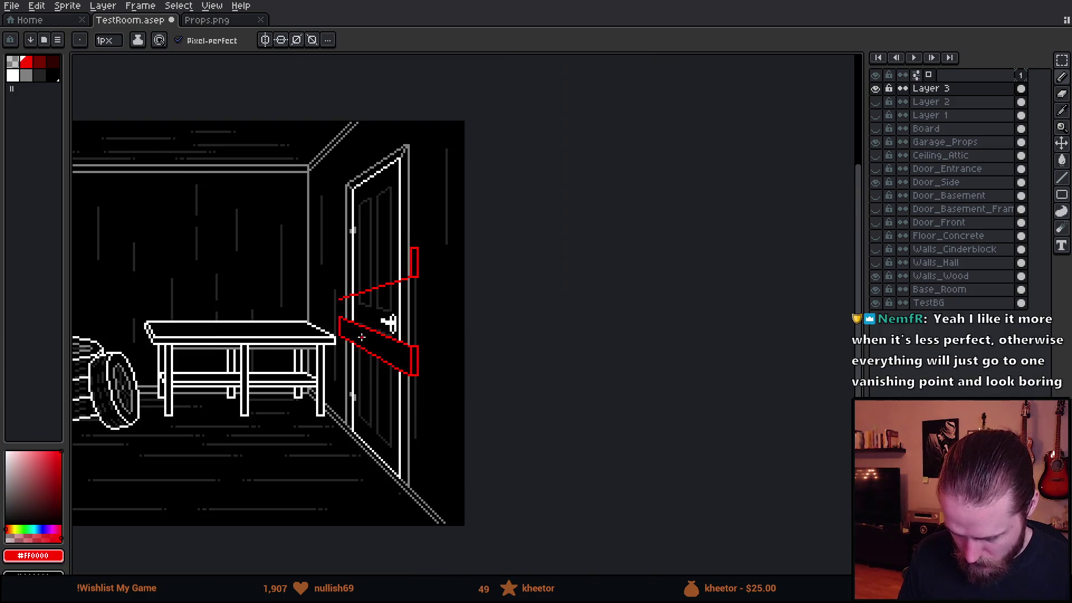
scroll(342, 353, "down", 1)
scroll(362, 324, "up", 3)
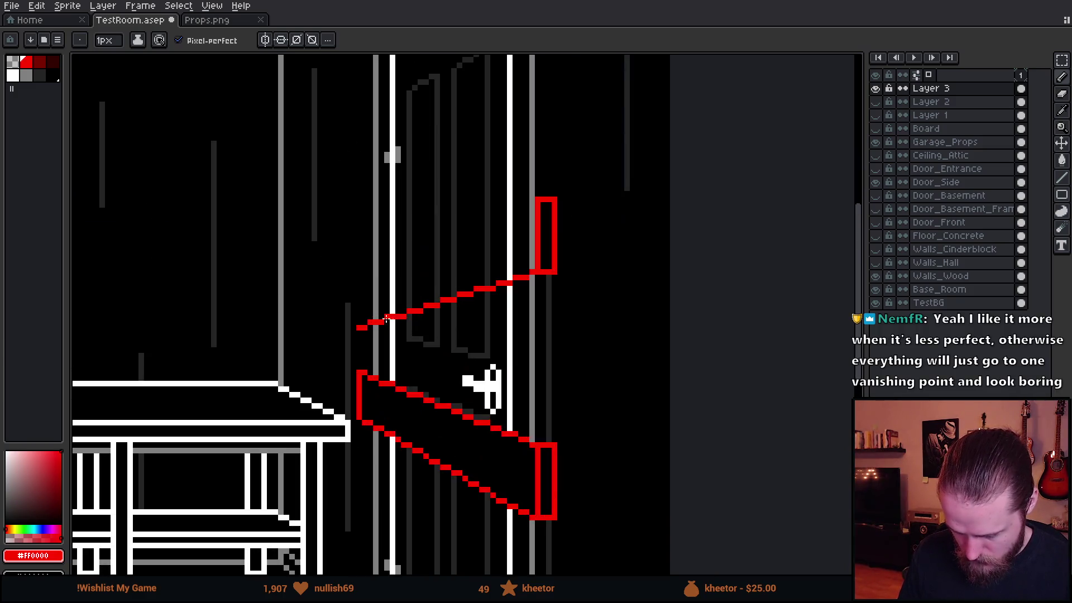
scroll(365, 313, "up", 1)
scroll(366, 353, "up", 1)
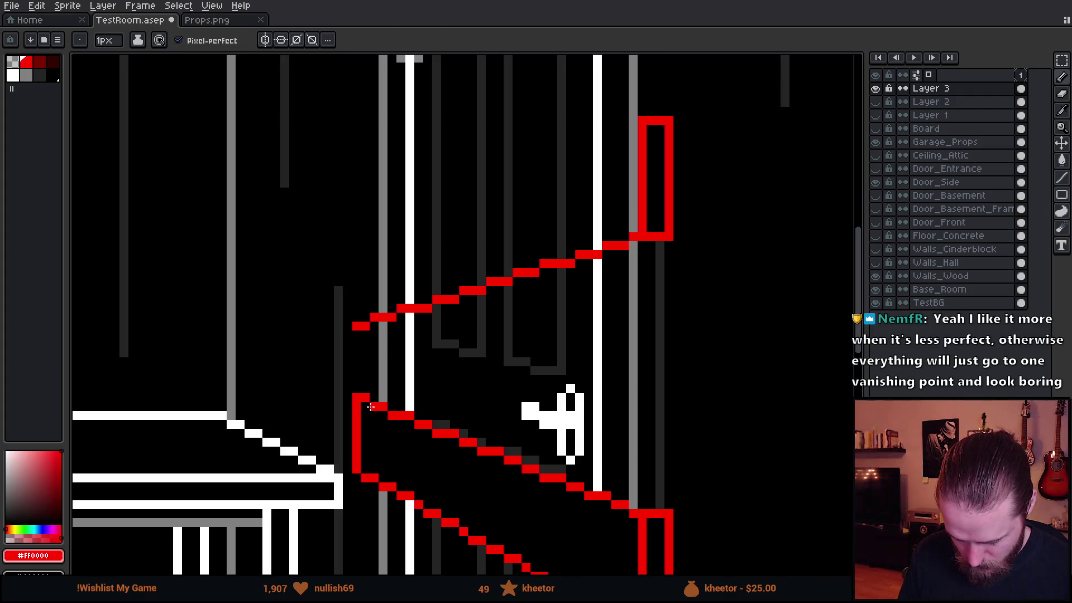
key("m")
mouse_move(334, 393)
left_mouse_down()
mouse_move(362, 494)
mouse_move(366, 320)
left_mouse_up()
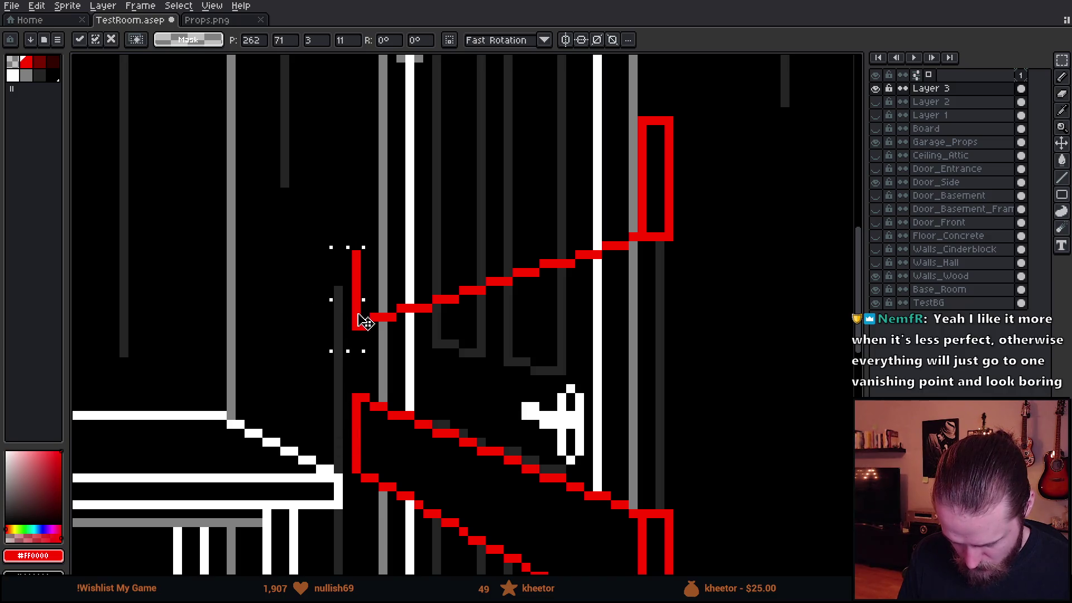
key("b")
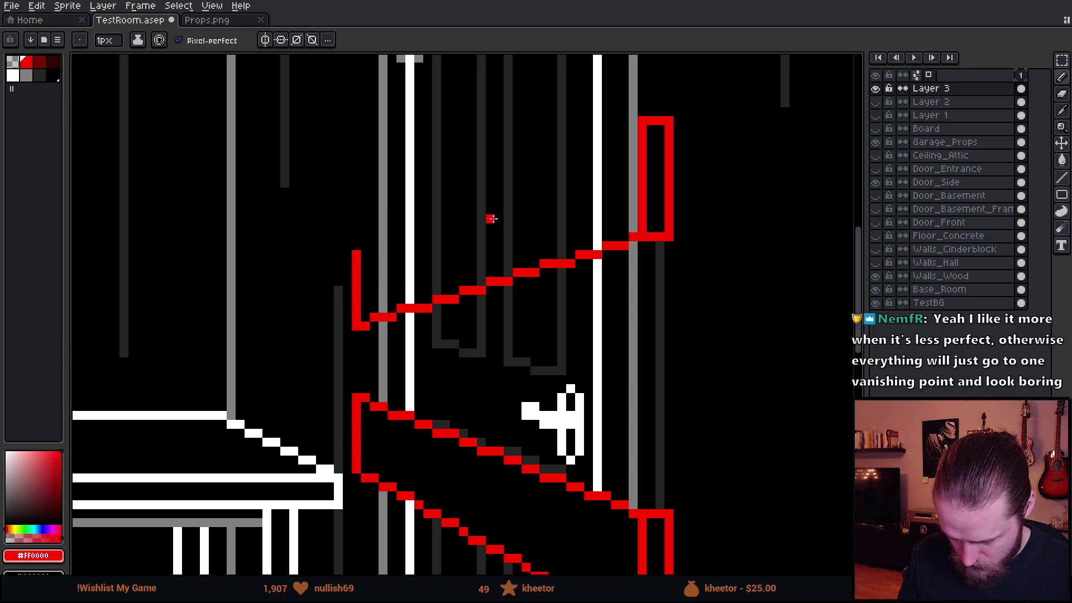
Draw the second arm's upper edge to the hand, undoing a stray freehand stroke
left_click(641, 121, "shift")
scroll(641, 122, "down", 2)
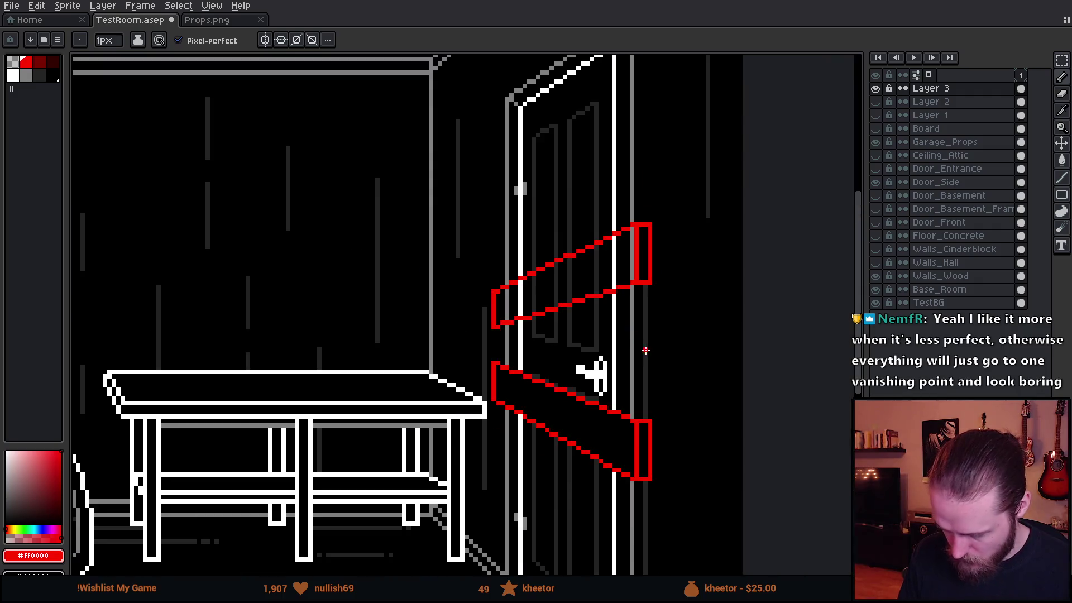
scroll(683, 400, "down", 2)
scroll(581, 333, "up", 1)
scroll(576, 336, "up", 1)
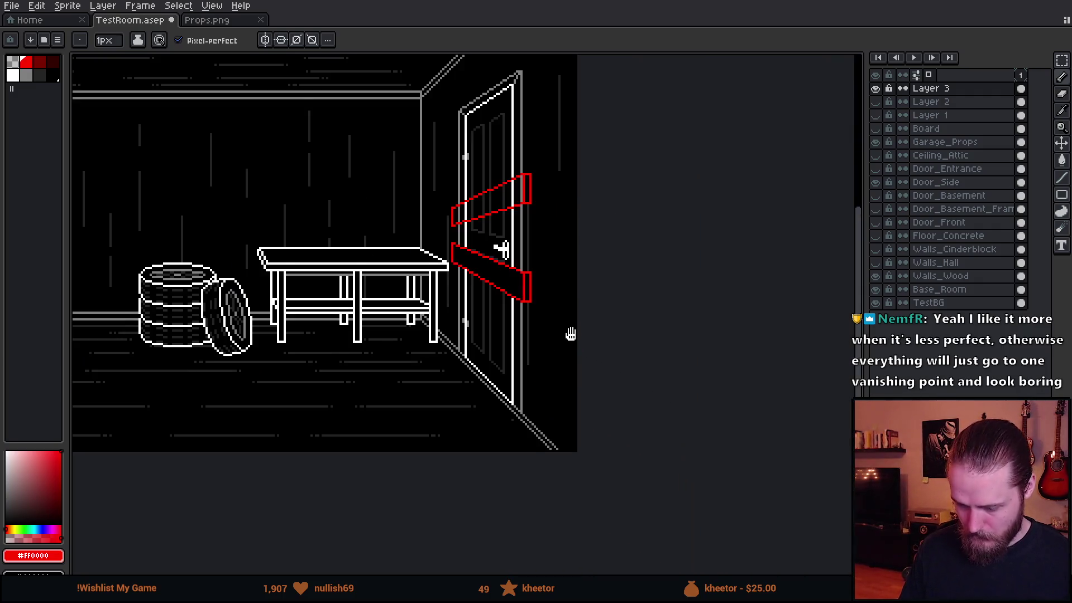
left_click_drag(570, 334, 607, 400)
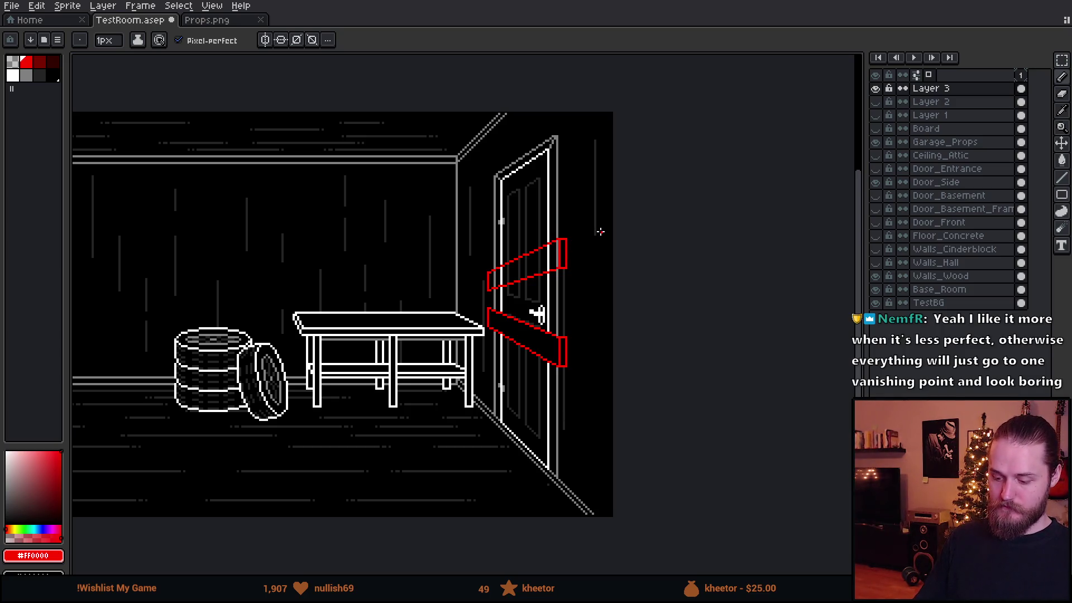
scroll(573, 263, "up", 3)
left_click_drag(557, 201, 591, 252)
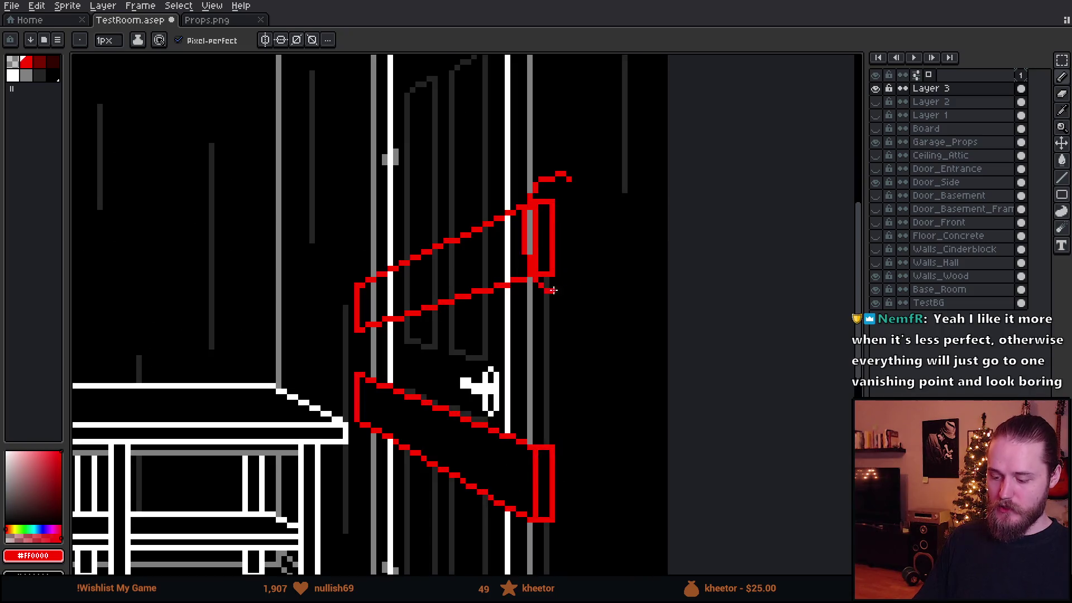
key("ctrl+z")
scroll(580, 324, "down", 2)
scroll(581, 323, "down", 1)
scroll(580, 325, "up", 1)
scroll(564, 295, "up", 1)
scroll(541, 251, "up", 1)
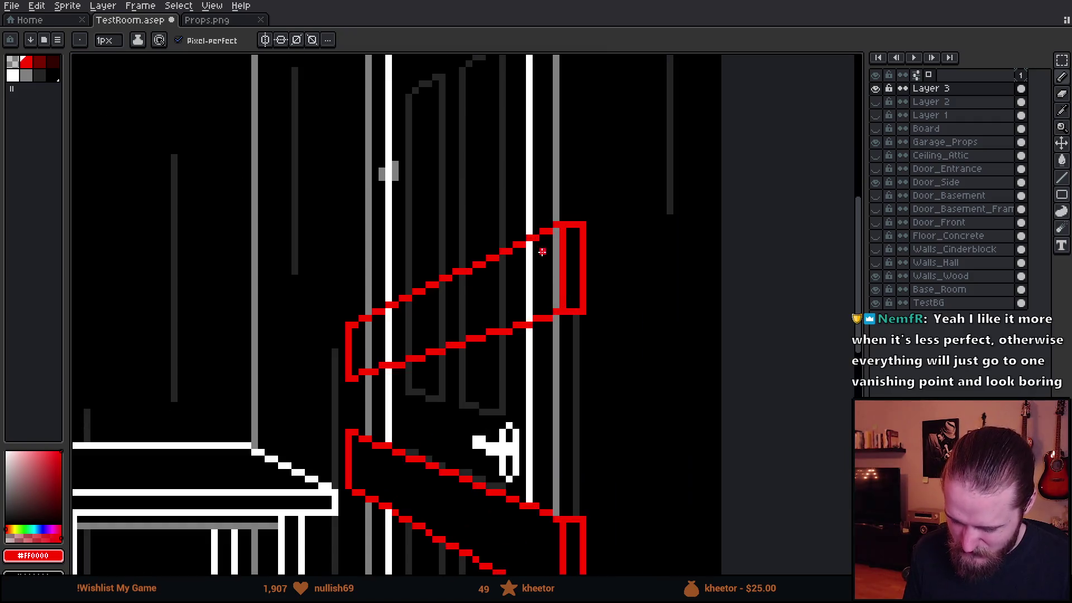
Shift part of the upper hand right at the door edge and commit it
key("m")
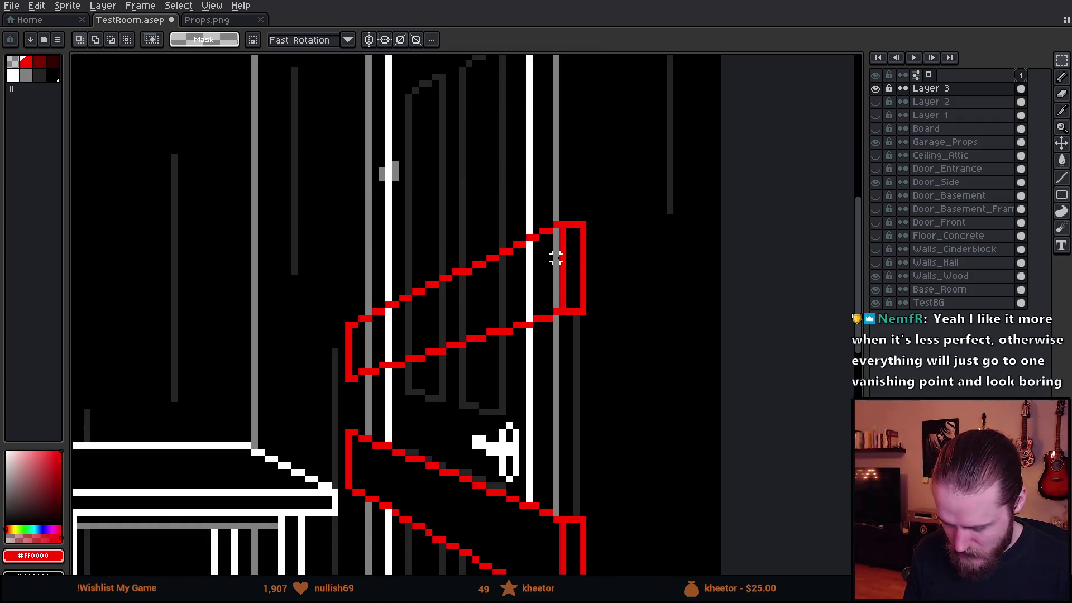
left_click_drag(555, 259, 589, 314)
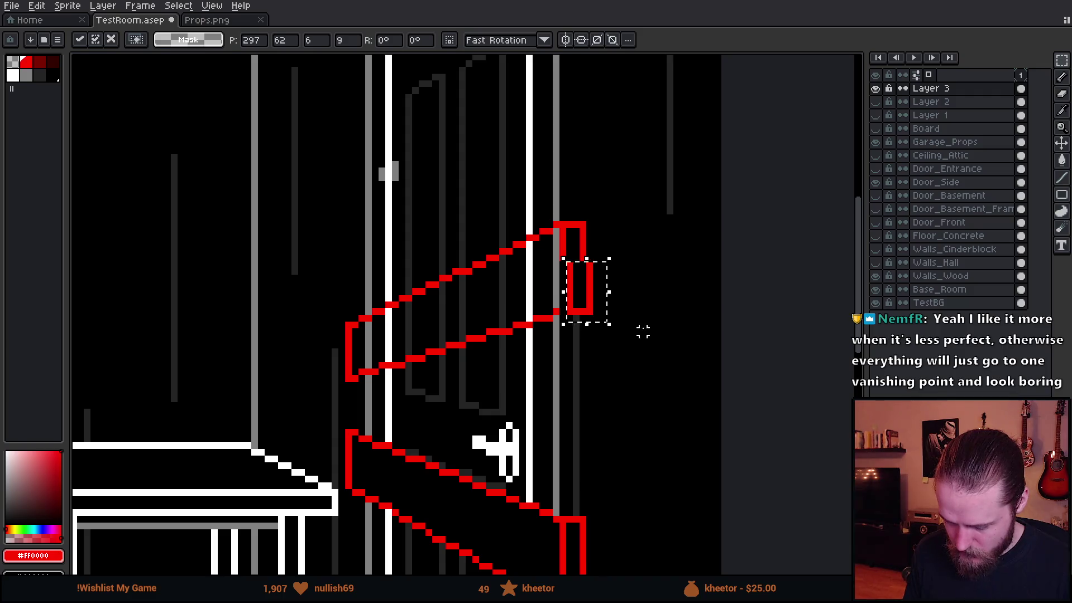
key("Return")
scroll(642, 333, "down", 3)
scroll(641, 332, "up", 1)
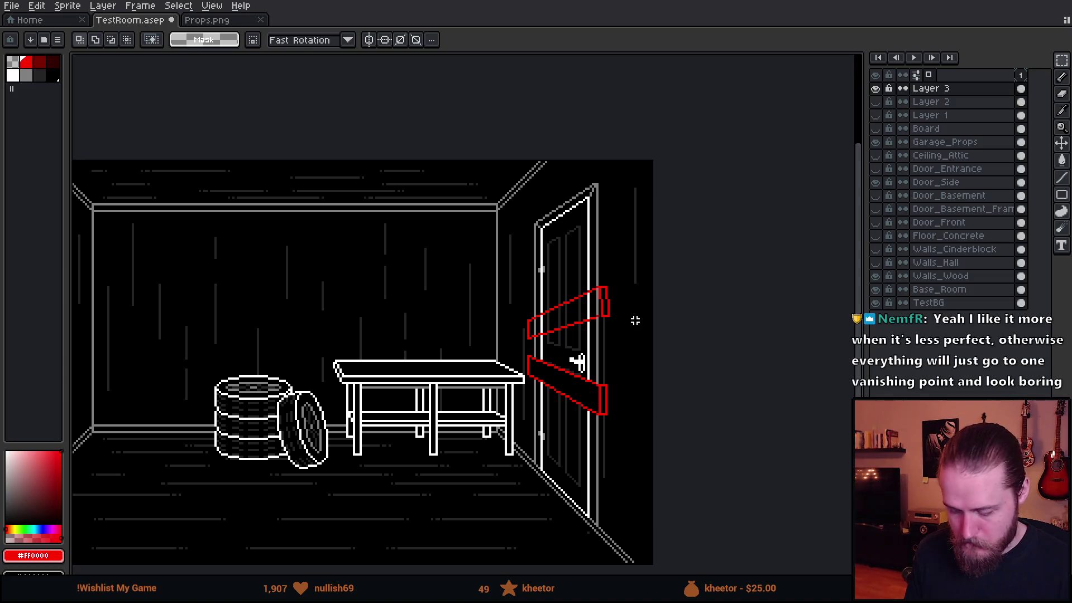
key("ctrl+shift+d")
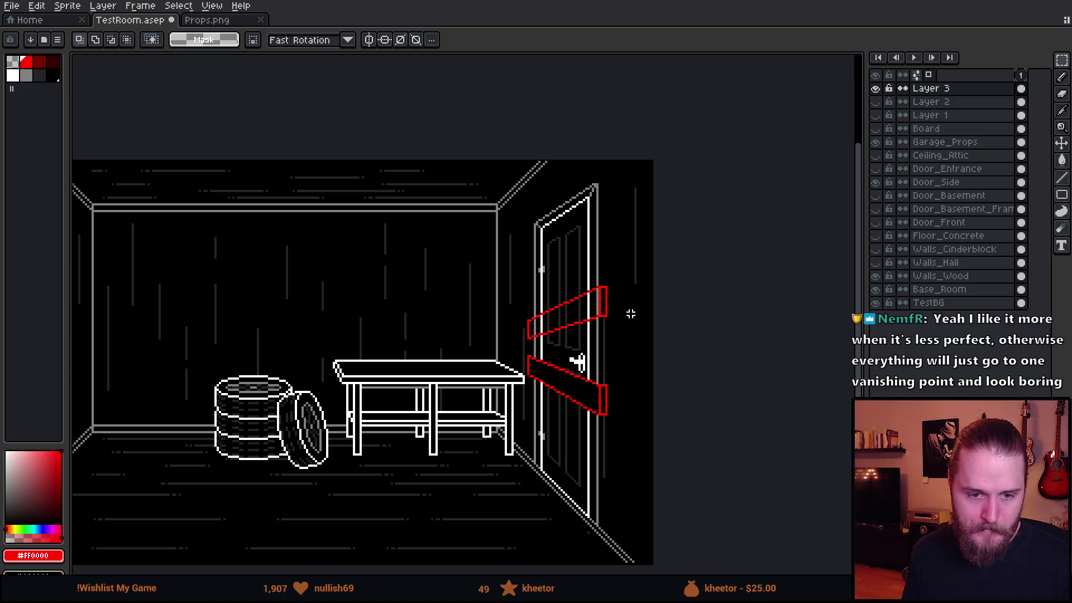
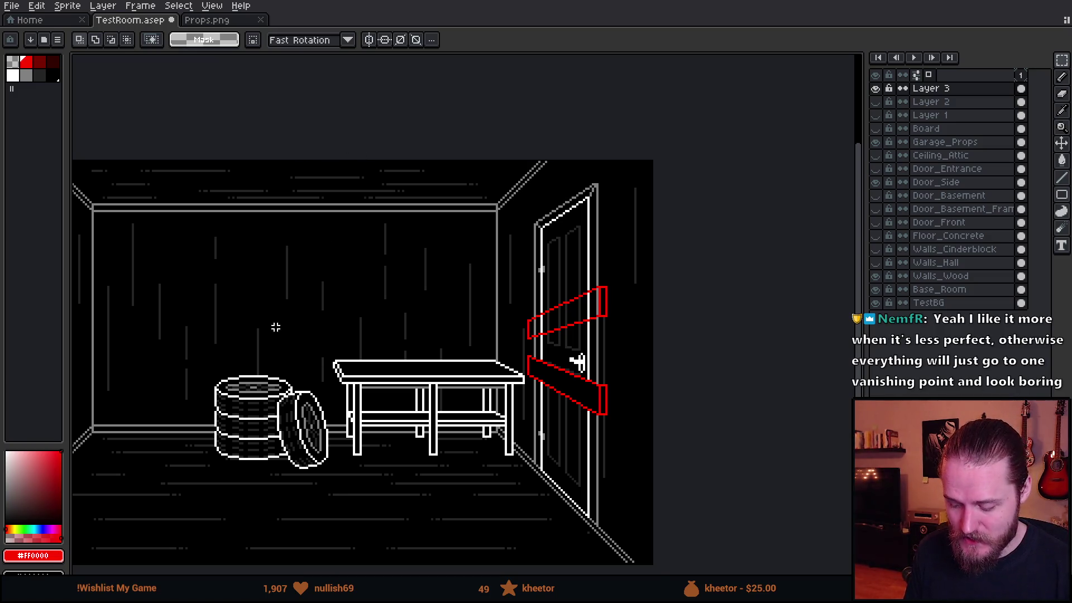
scroll(276, 327, "up", 1)
scroll(333, 275, "left", 3)
scroll(259, 307, "left", 3)
scroll(442, 214, "left", 3)
scroll(299, 376, "up", 2)
Circle the table-top corners and mark red perspective guides from them, then undo the strokes
key("b")
scroll(187, 443, "up", 1)
scroll(154, 445, "up", 1)
left_click_drag(153, 445, 281, 449)
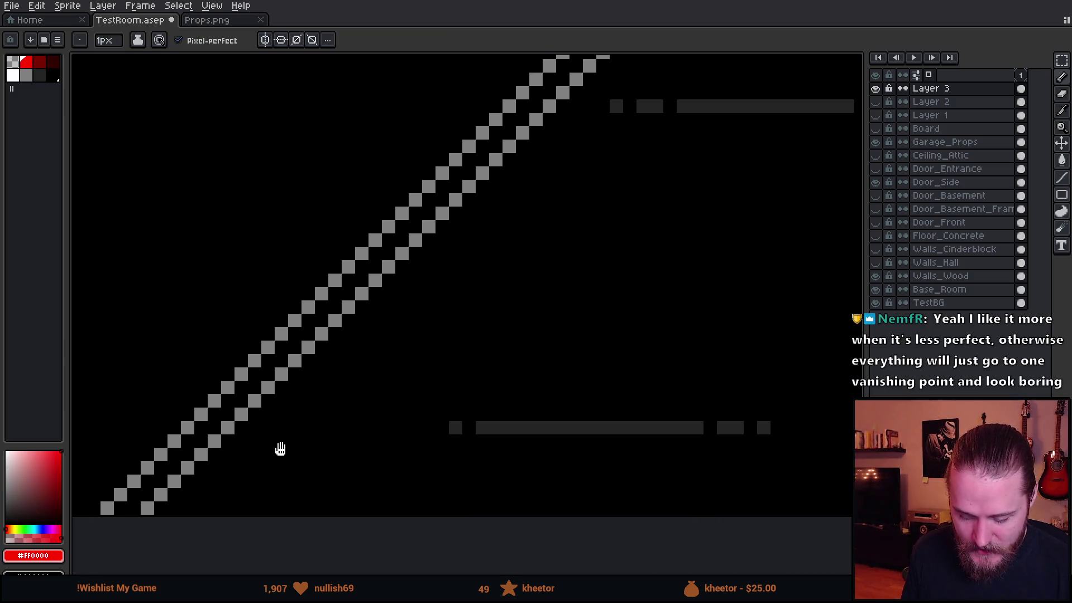
scroll(280, 449, "down", 2)
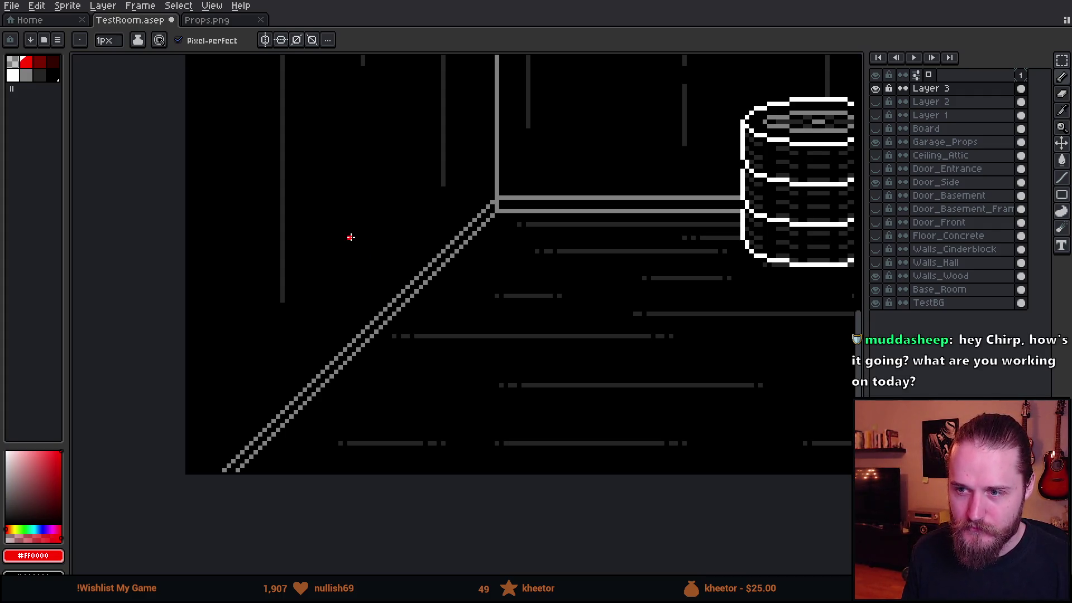
left_click_drag(553, 237, 295, 299)
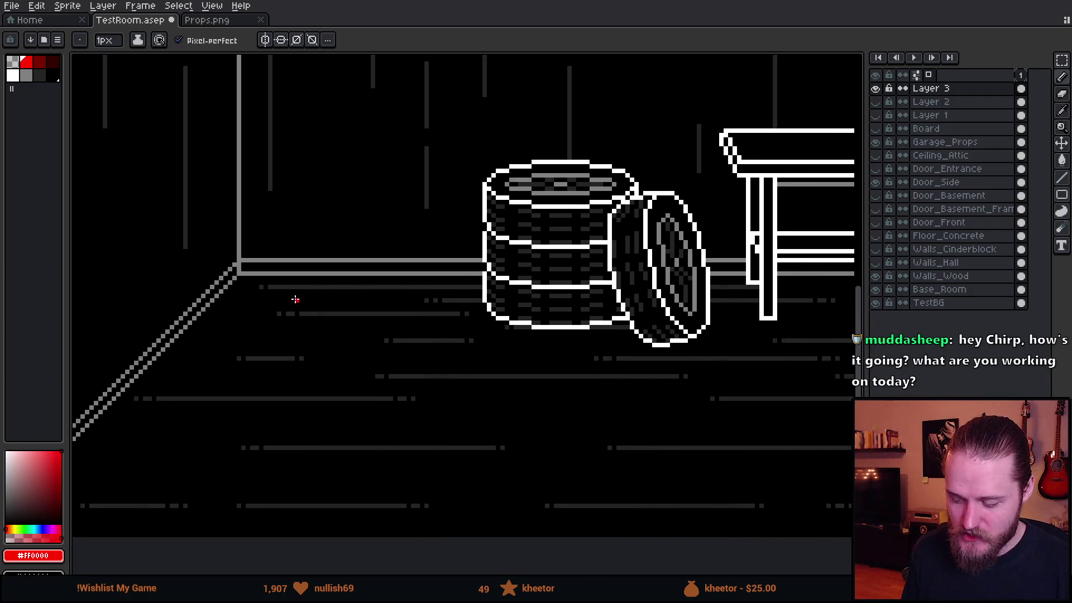
left_click_drag(537, 327, 285, 326)
left_click_drag(464, 324, 243, 206)
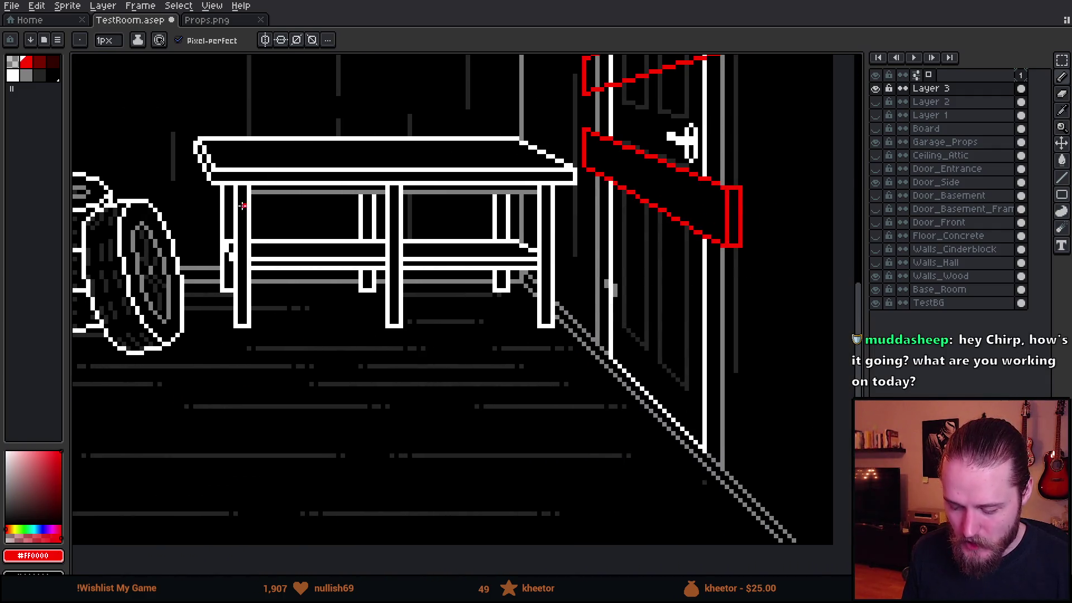
mouse_move(242, 89)
left_mouse_down()
mouse_move(159, 155)
mouse_move(247, 95)
left_mouse_up()
mouse_move(586, 130)
left_mouse_down()
mouse_move(628, 92)
mouse_move(667, 168)
mouse_move(598, 114)
left_mouse_up()
left_click_drag(525, 75, 754, 215)
left_click_drag(149, 99, 448, 515)
scroll(449, 508, "down", 2)
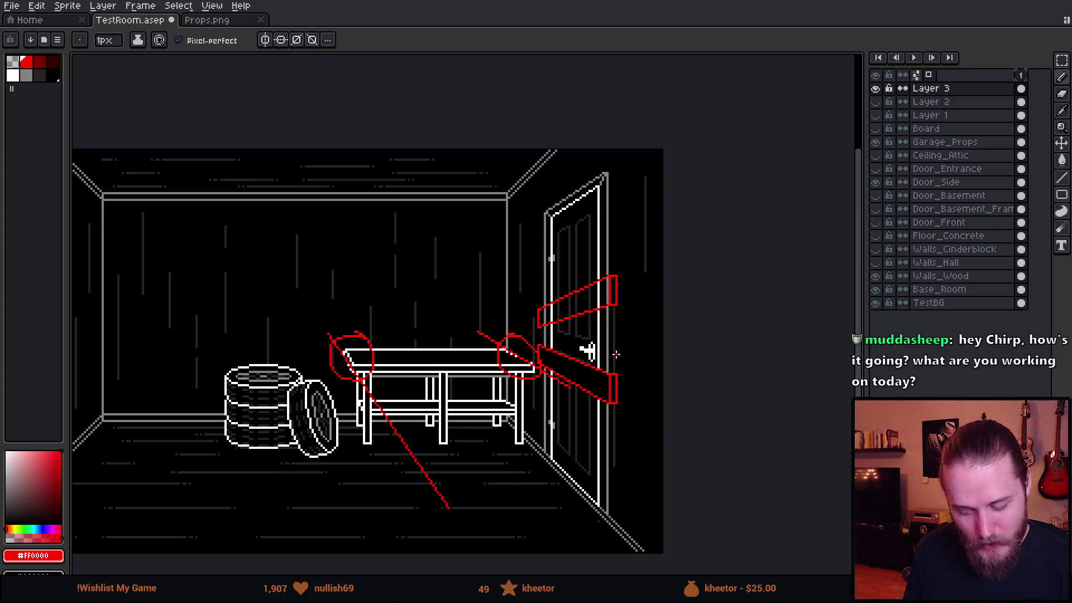
key("v")
key("ctrl+z")
key("ctrl+z")
key("ctrl+z")
key("ctrl+z")
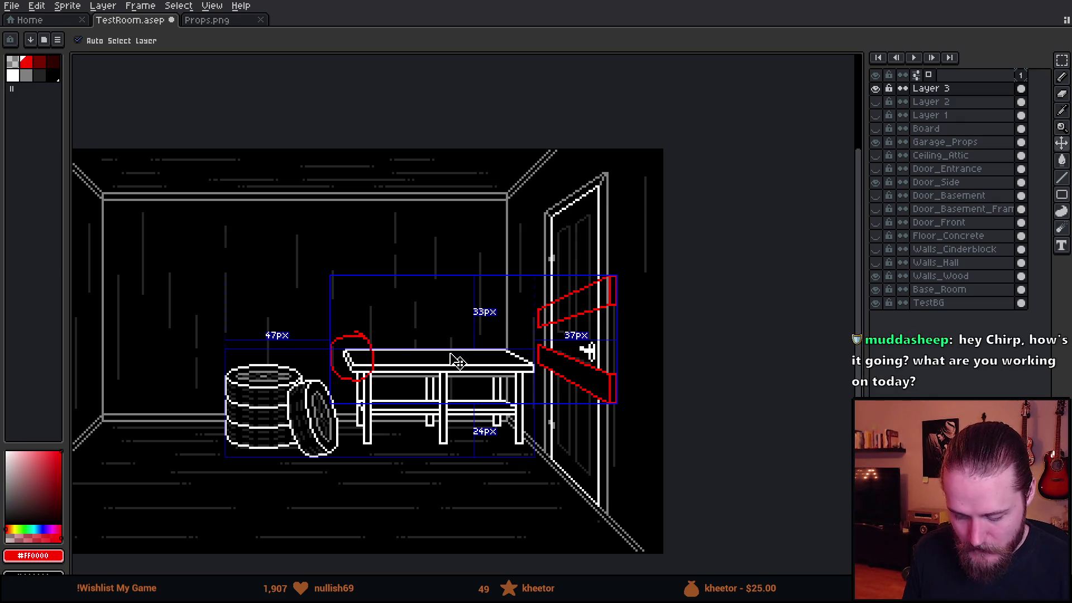
Sketch a red line over the table and a red rectangle on the floor by the tires, undoing as needed
key("b")
left_click_drag(514, 344, 333, 345)
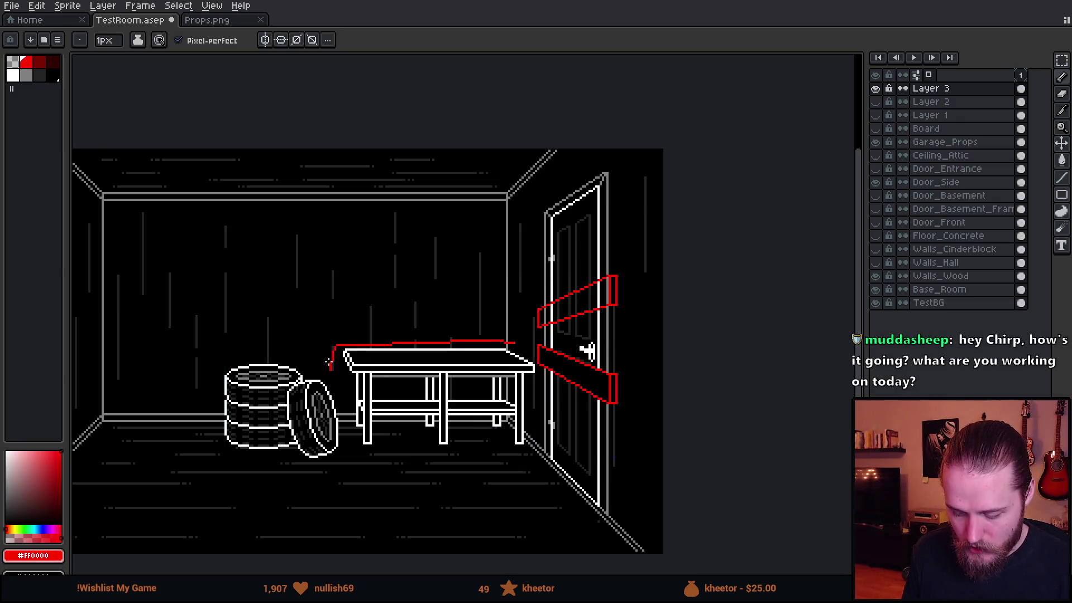
key("ctrl+z")
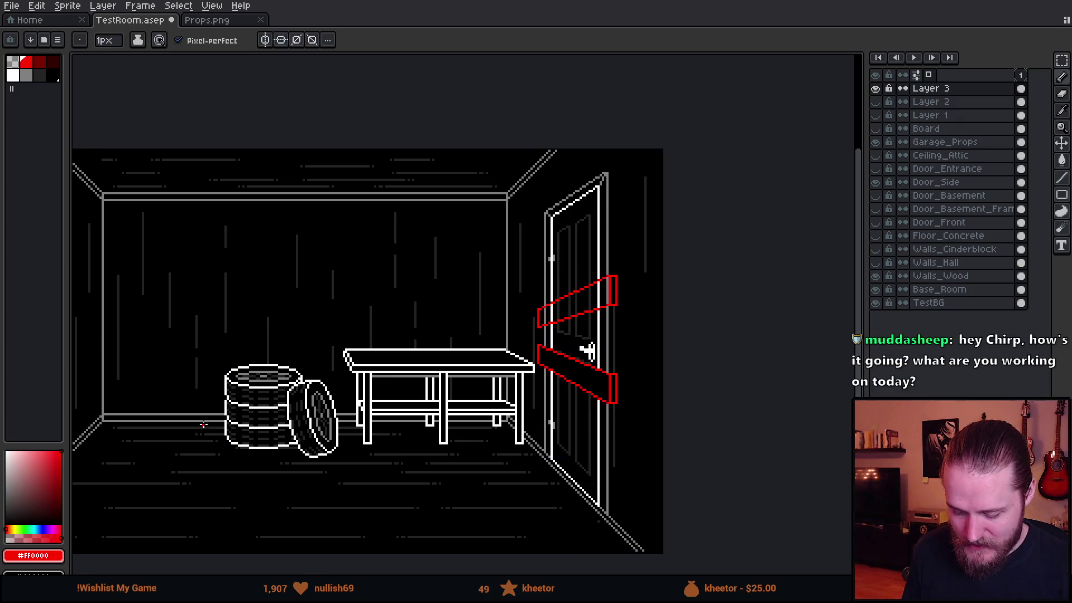
scroll(191, 389, "up", 2)
scroll(366, 371, "up", 1)
mouse_move(391, 332)
left_mouse_down()
mouse_move(328, 388)
mouse_move(446, 480)
mouse_move(425, 404)
left_mouse_up()
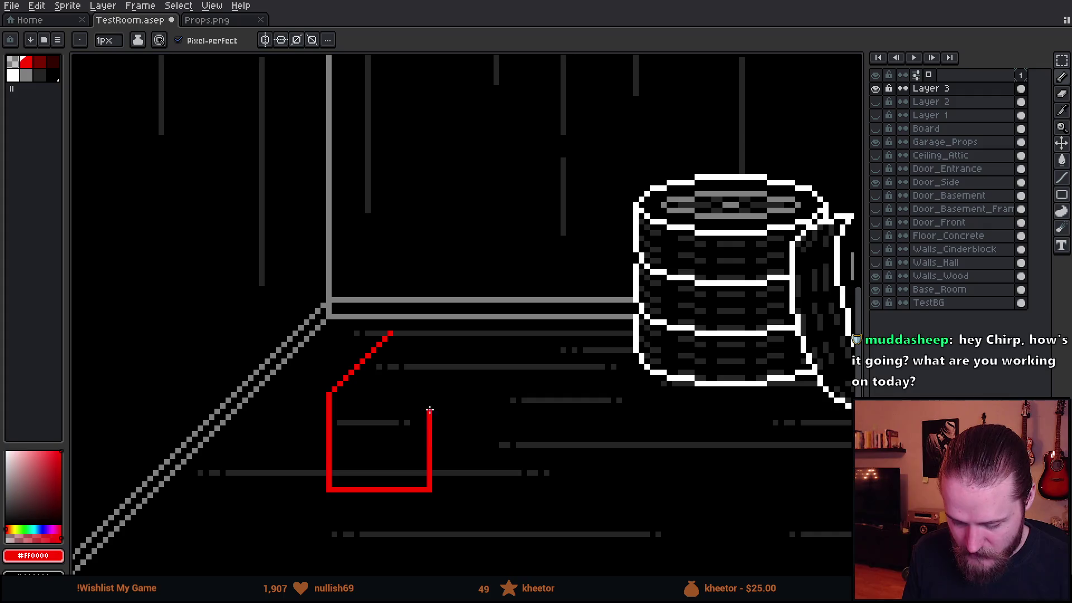
key("ctrl+z")
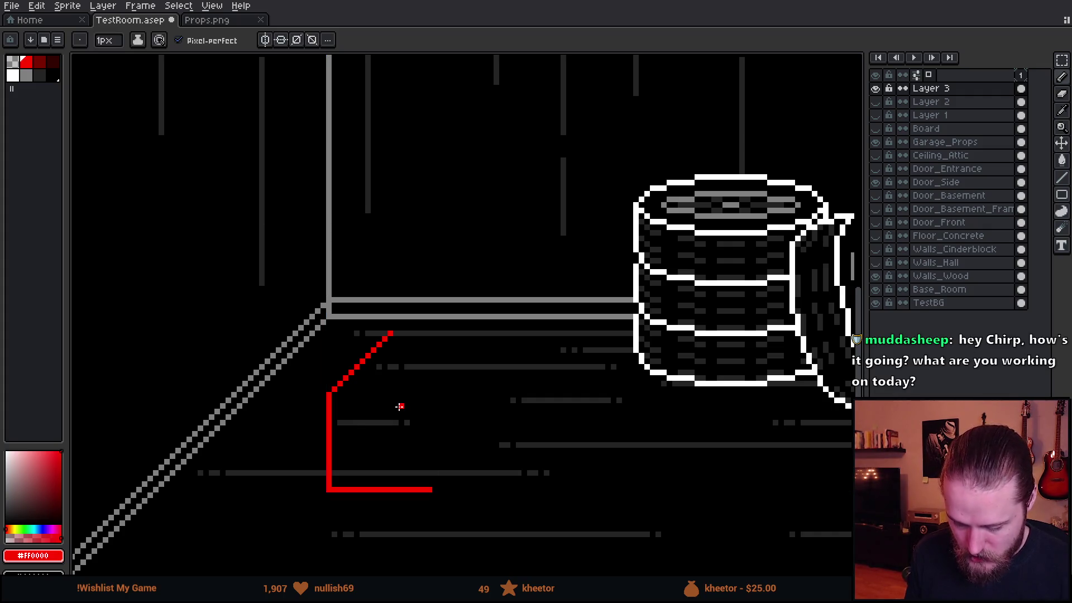
left_click(425, 392, "shift")
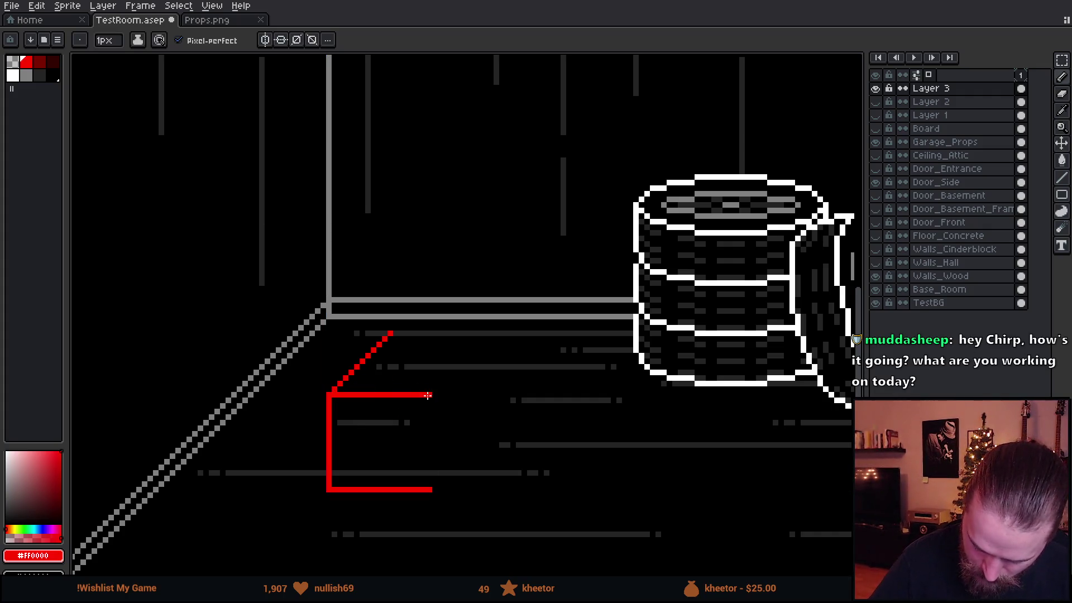
left_click_drag(425, 395, 424, 488)
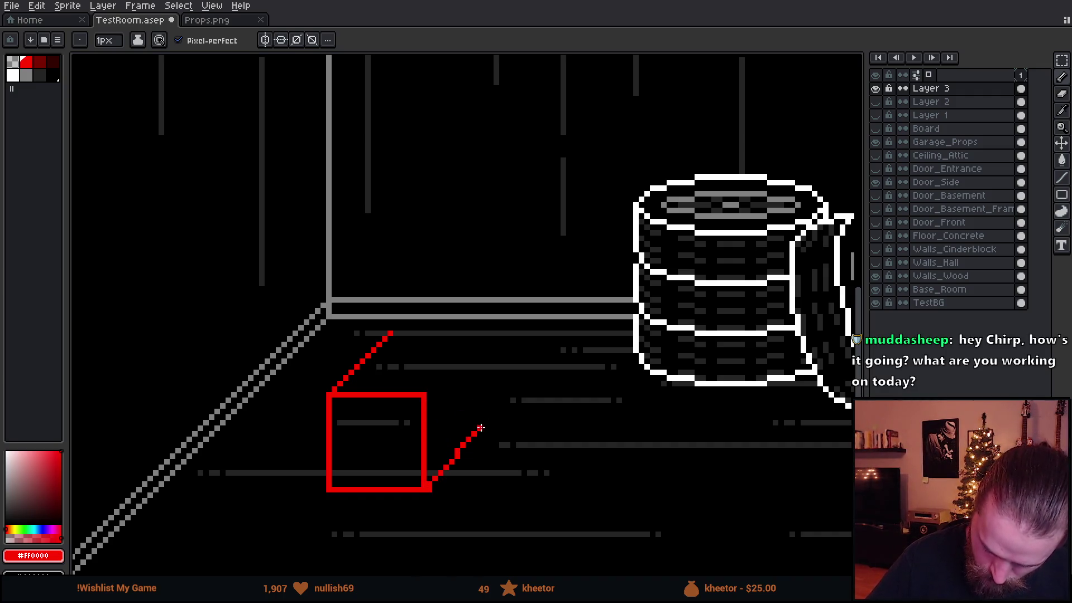
Try a six-pixel red floor line and a lower-left floor edge line, undoing both and restoring the 1px brush
key("plus")
key("plus")
key("plus")
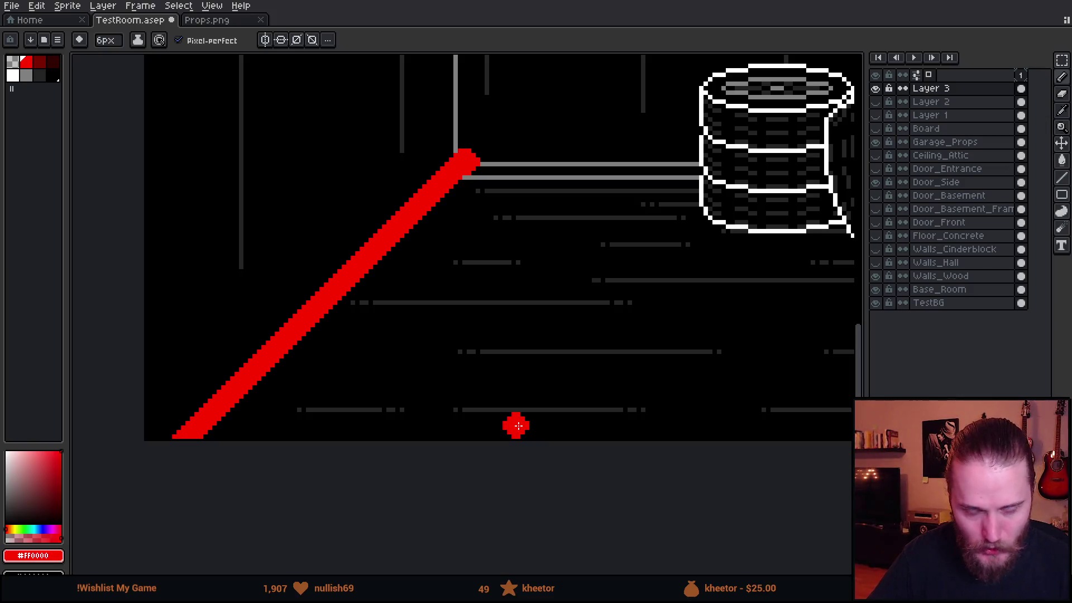
scroll(622, 311, "down", 2)
scroll(659, 318, "down", 2)
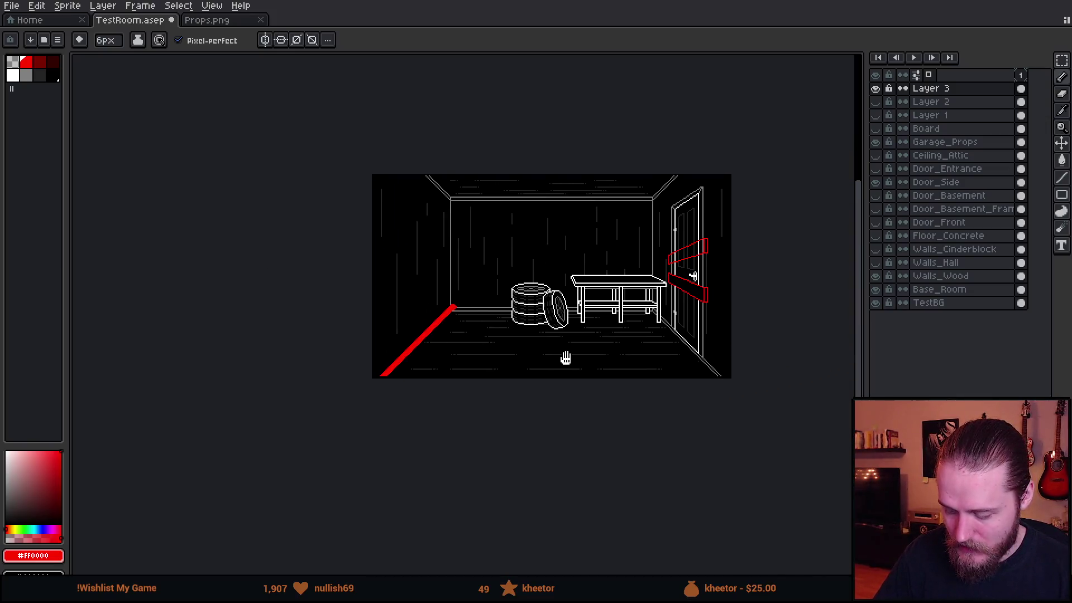
scroll(565, 360, "up", 1)
scroll(521, 369, "up", 1)
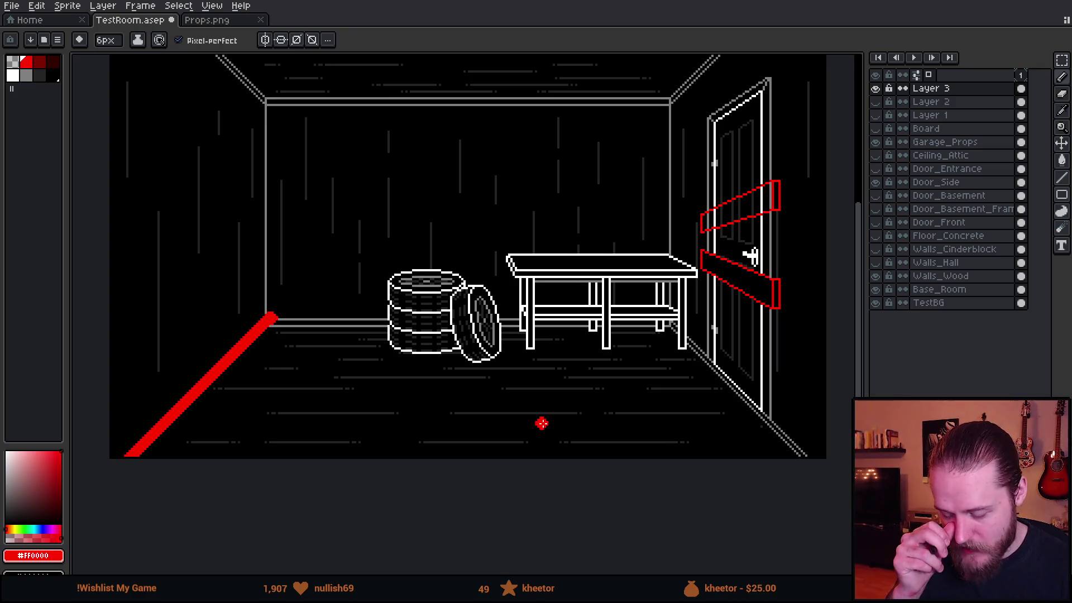
left_click_drag(540, 338, 541, 363)
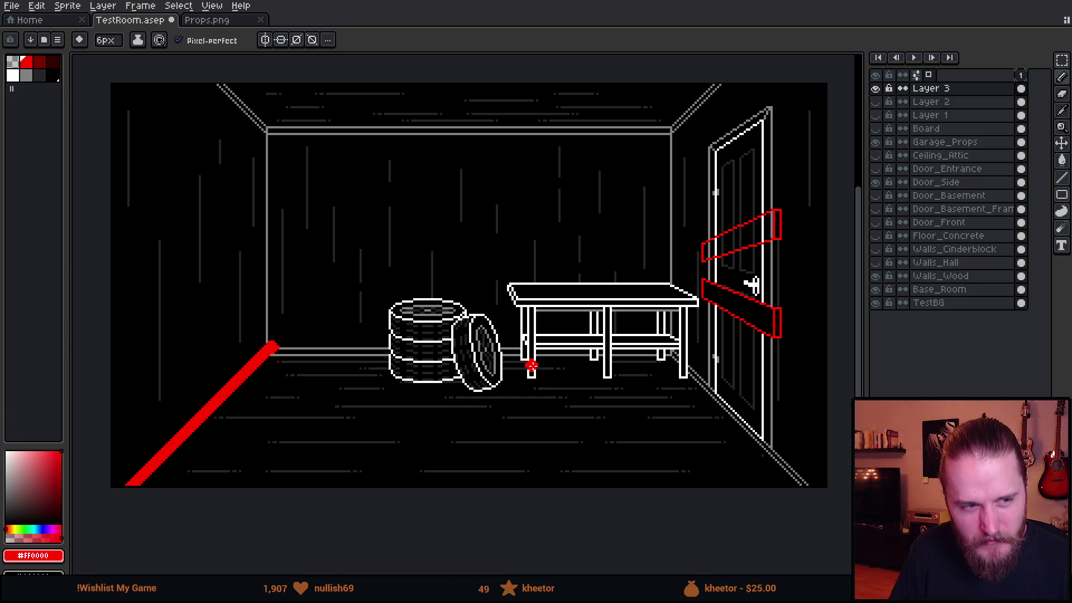
key("ctrl+z")
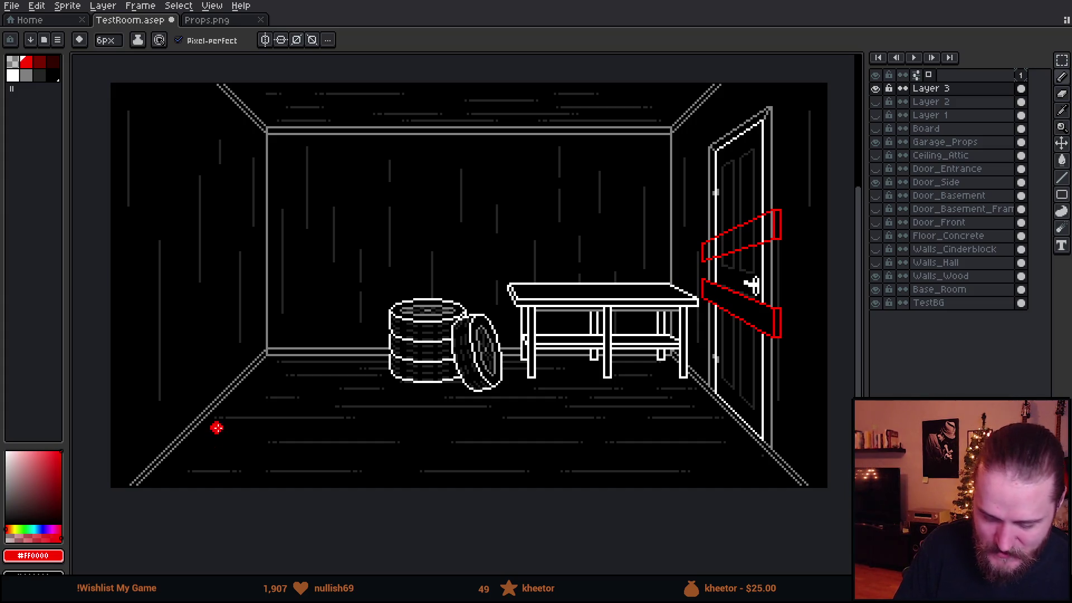
key("minus")
key("minus")
key("minus")
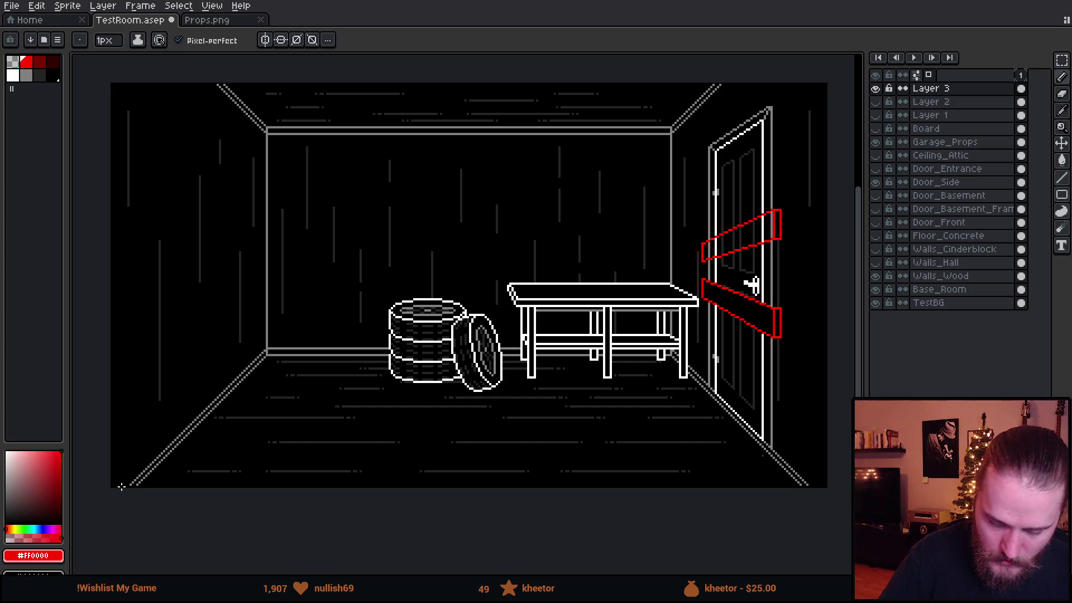
left_click(270, 348, "shift")
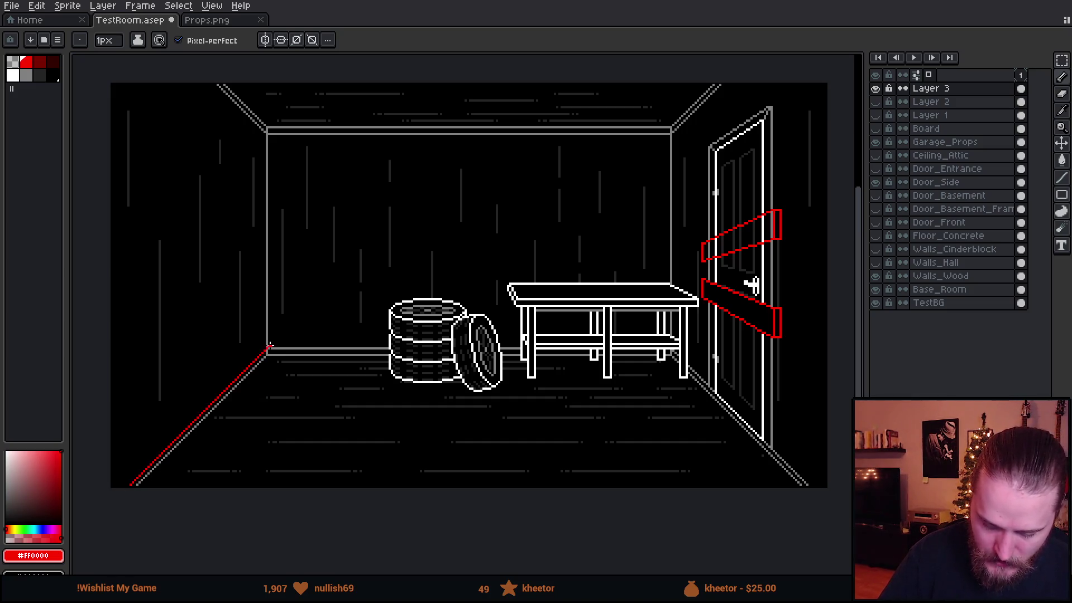
key("ctrl+z")
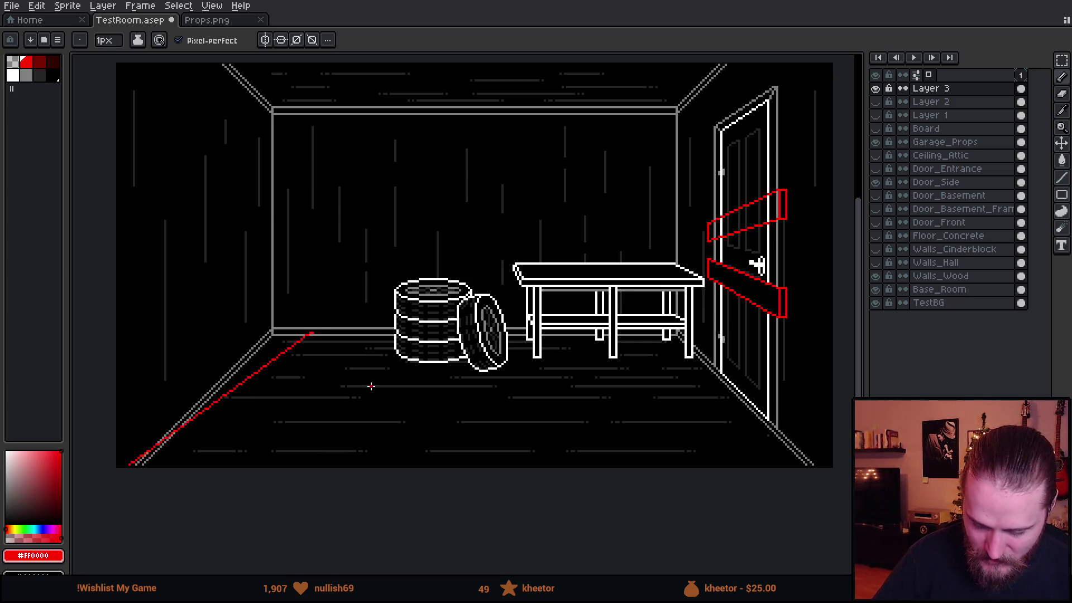
Mark the right floor edge, circle the wall corner and door frame with a red arrow, then undo them
left_click_drag(641, 331, 824, 474)
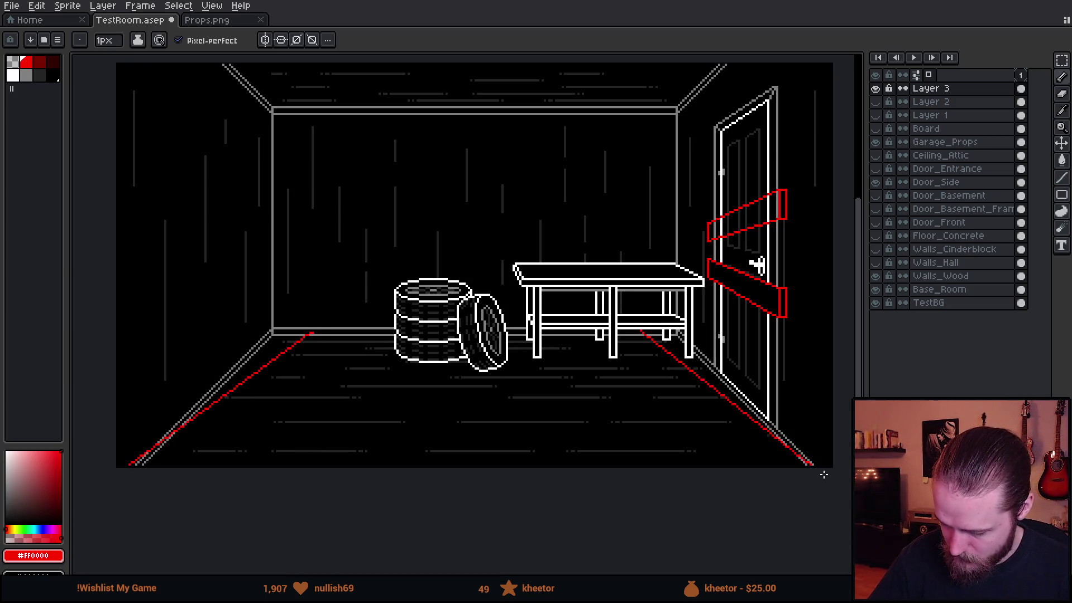
mouse_move(375, 365)
left_mouse_down()
mouse_move(424, 403)
mouse_move(328, 405)
left_mouse_up()
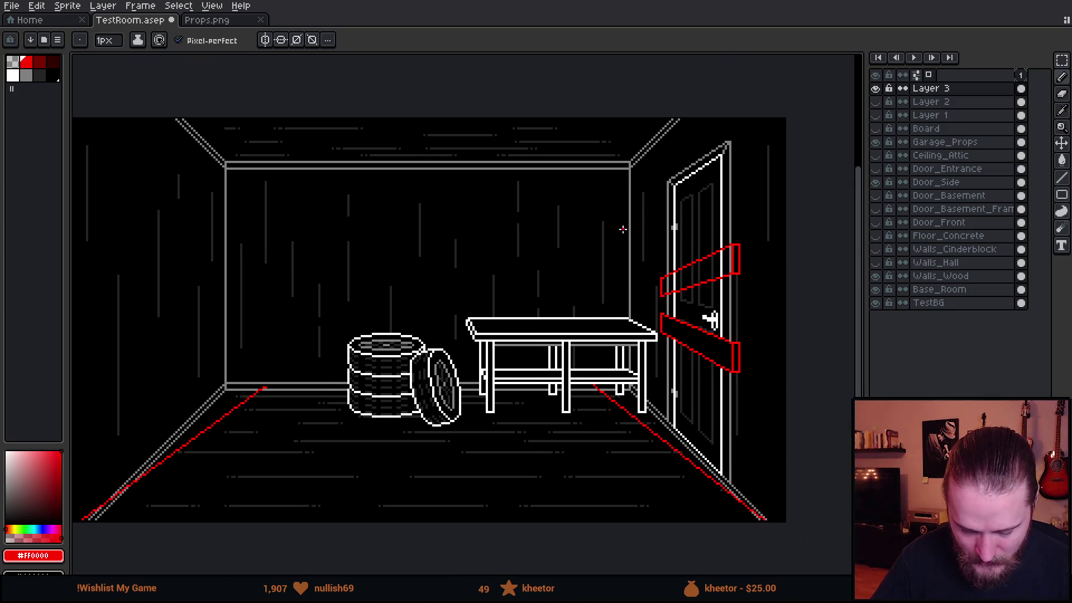
left_click_drag(623, 229, 616, 265)
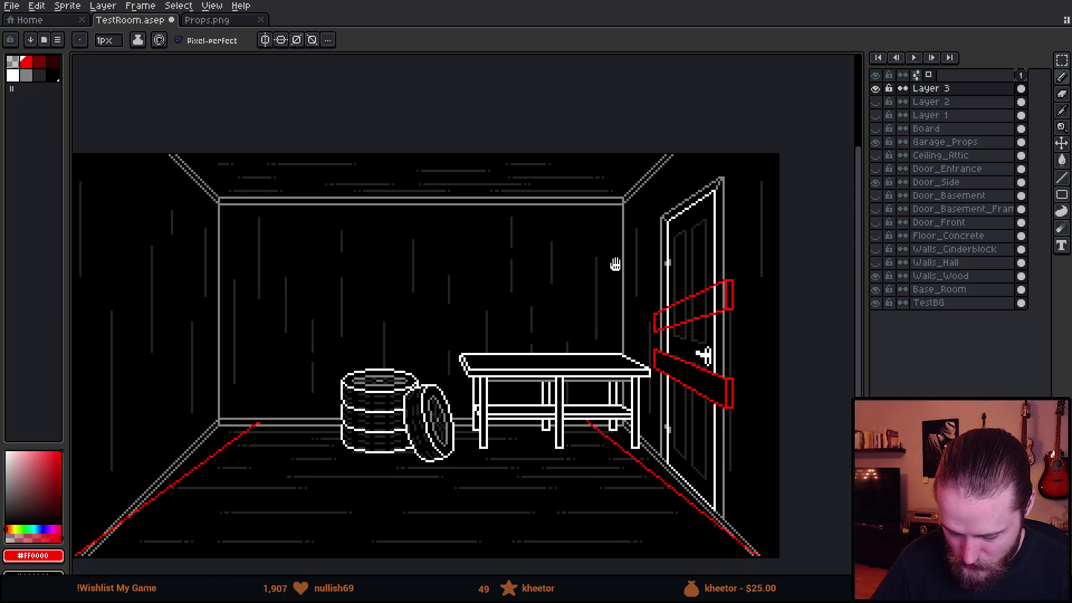
scroll(627, 276, "up", 1)
scroll(709, 219, "up", 2)
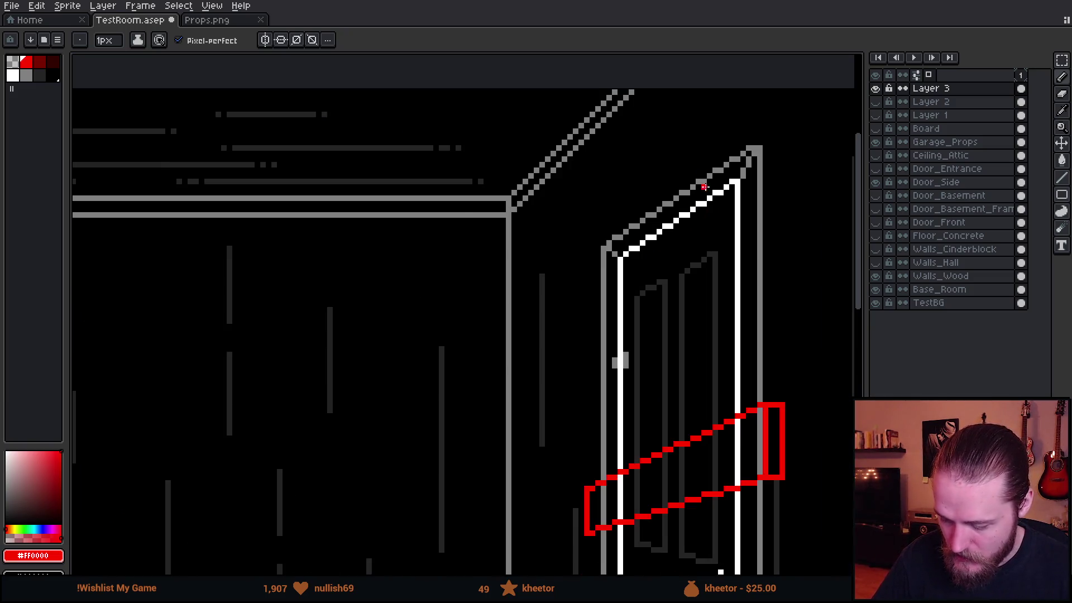
scroll(704, 185, "up", 1)
left_click_drag(695, 186, 575, 260)
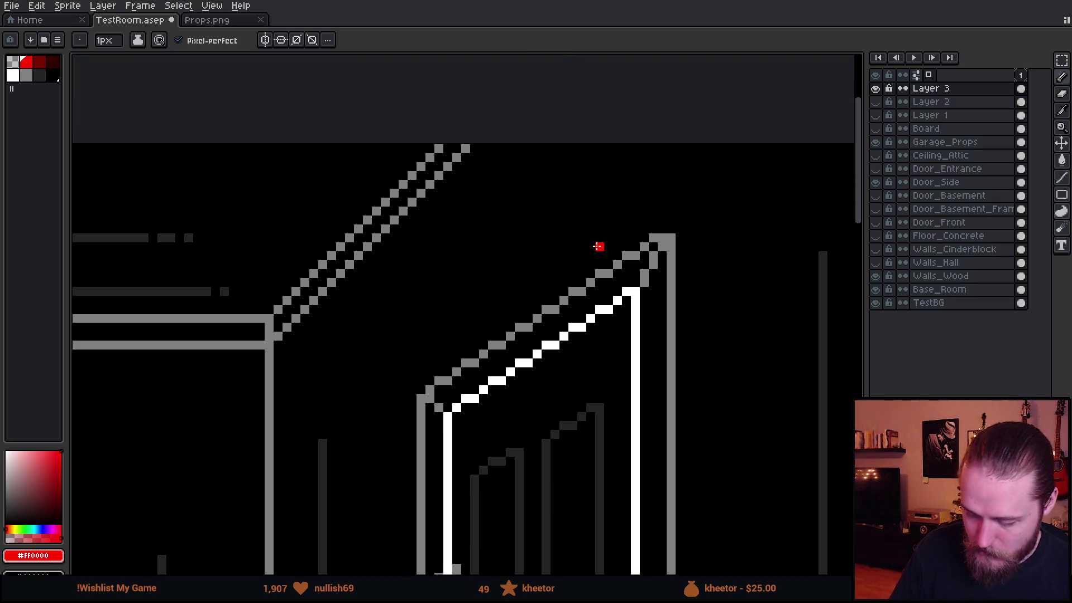
mouse_move(511, 148)
left_mouse_down()
mouse_move(466, 281)
mouse_move(457, 148)
left_mouse_up()
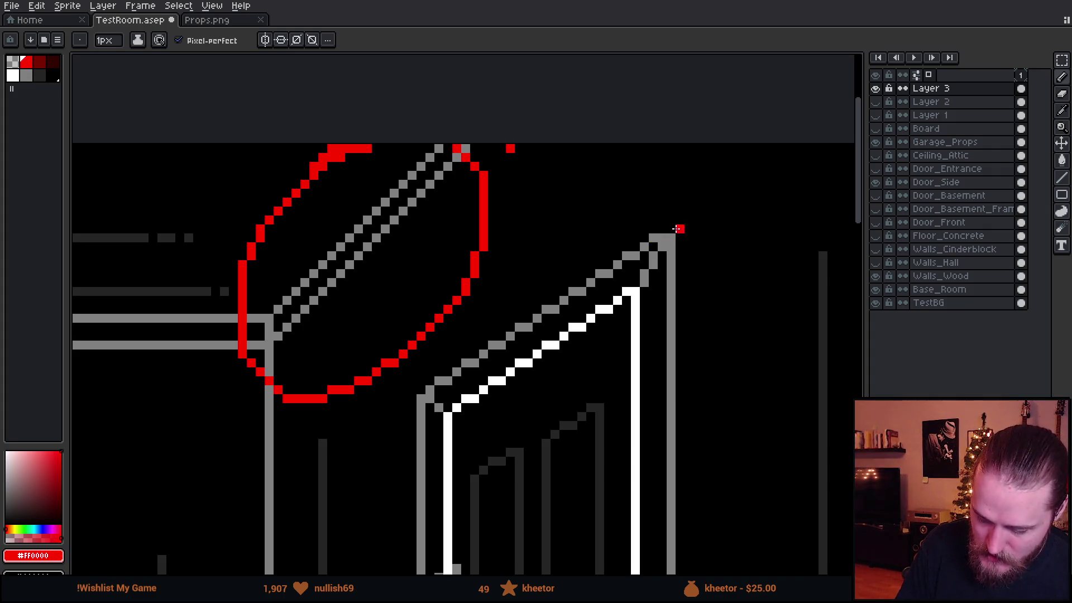
left_click_drag(679, 229, 638, 195)
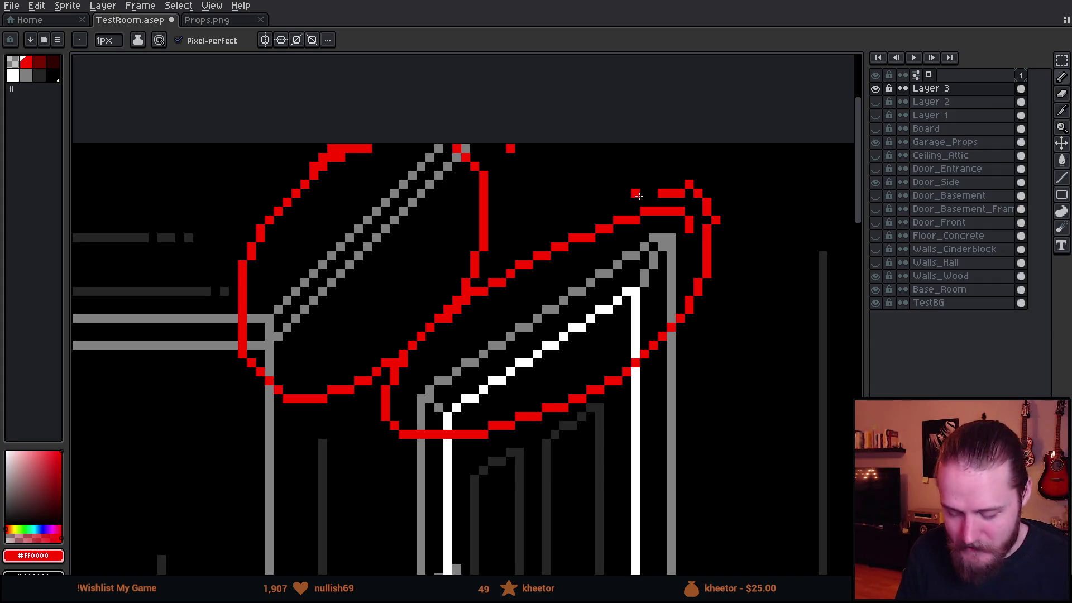
left_click_drag(126, 497, 251, 370)
left_click_drag(158, 399, 229, 485)
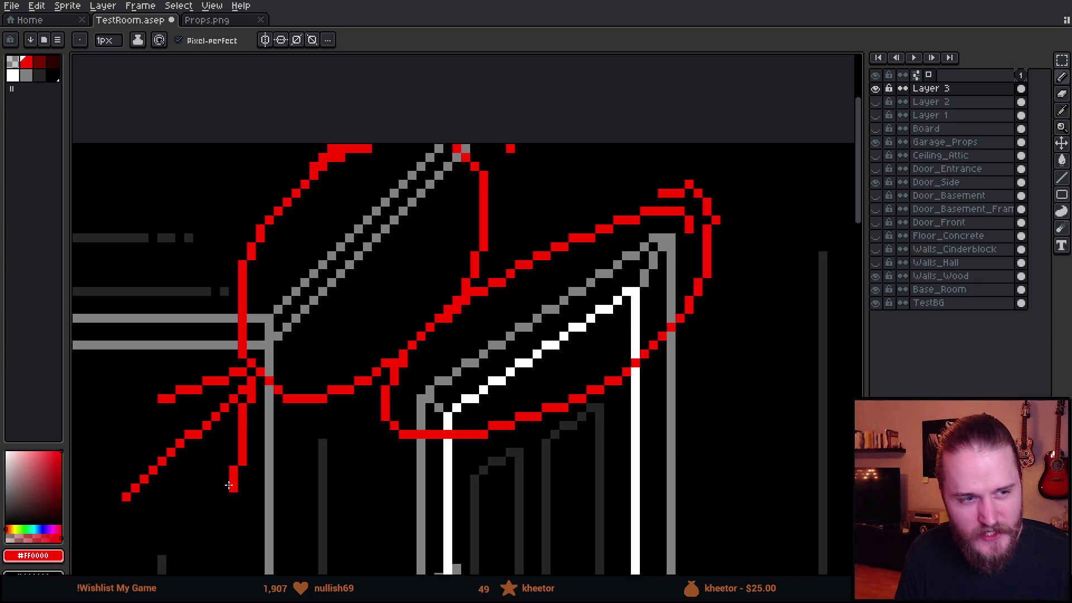
key("ctrl+z")
key("ctrl+z")
key("ctrl+z")
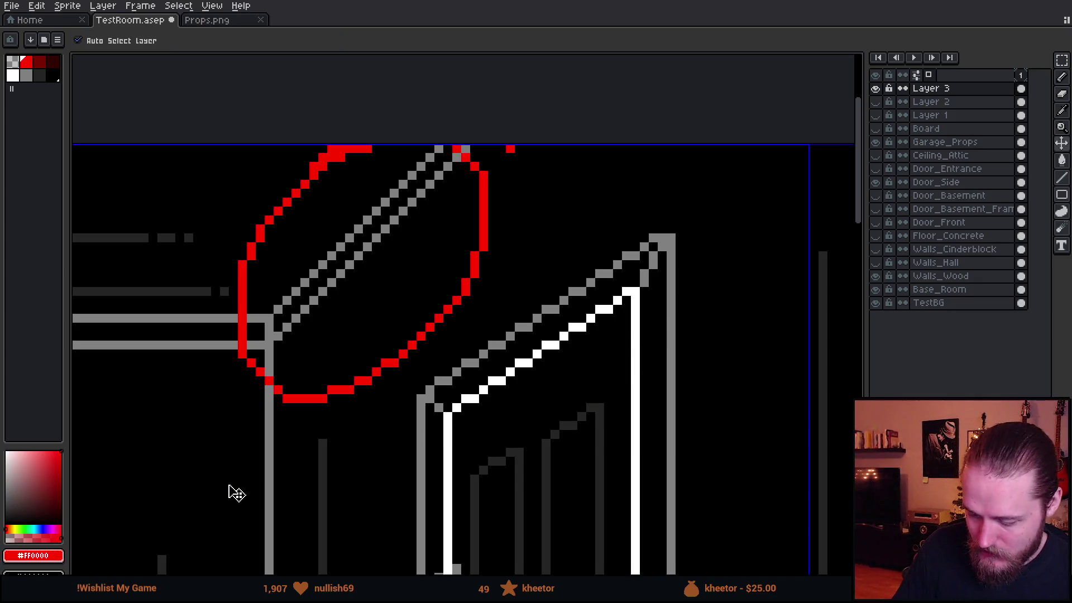
key("ctrl+z")
Scribble red loops on the left wall, door and back wall outline, then remove them
left_click_drag(515, 371, 587, 360)
scroll(591, 383, "down", 1)
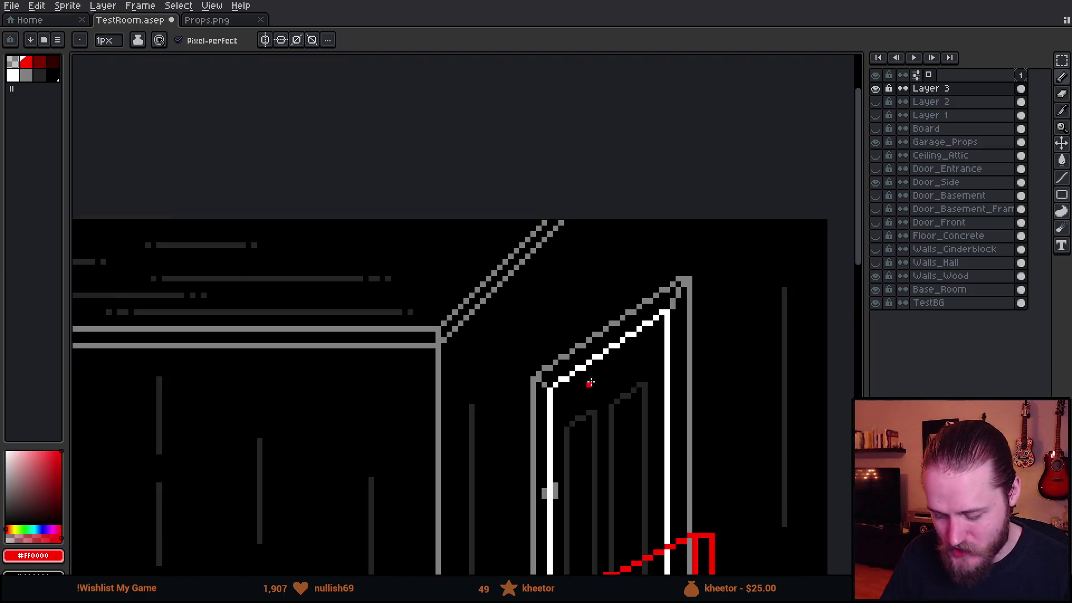
scroll(590, 383, "down", 1)
scroll(590, 383, "down", 1)
scroll(589, 385, "up", 1)
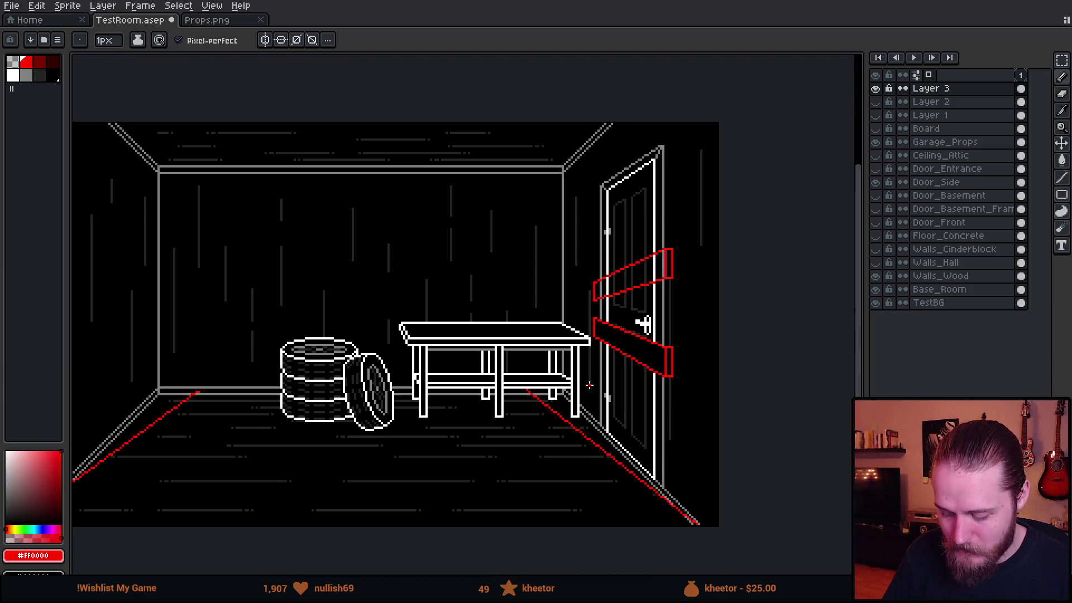
scroll(589, 385, "up", 1)
mouse_move(676, 412)
left_mouse_down()
mouse_move(640, 441)
mouse_move(645, 456)
mouse_move(668, 454)
left_mouse_up()
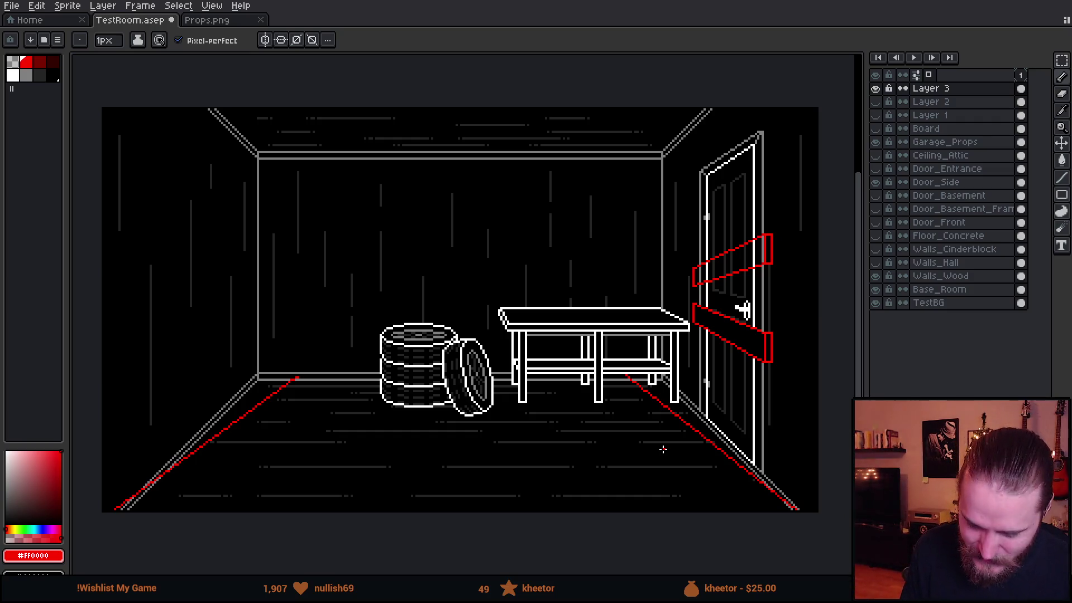
mouse_move(194, 144)
left_mouse_down()
mouse_move(172, 276)
mouse_move(180, 192)
left_mouse_up()
mouse_move(737, 192)
left_mouse_down()
mouse_move(729, 252)
mouse_move(748, 260)
left_mouse_up()
mouse_move(254, 148)
left_mouse_down()
mouse_move(253, 249)
mouse_move(620, 390)
mouse_move(670, 164)
mouse_move(256, 151)
left_mouse_up()
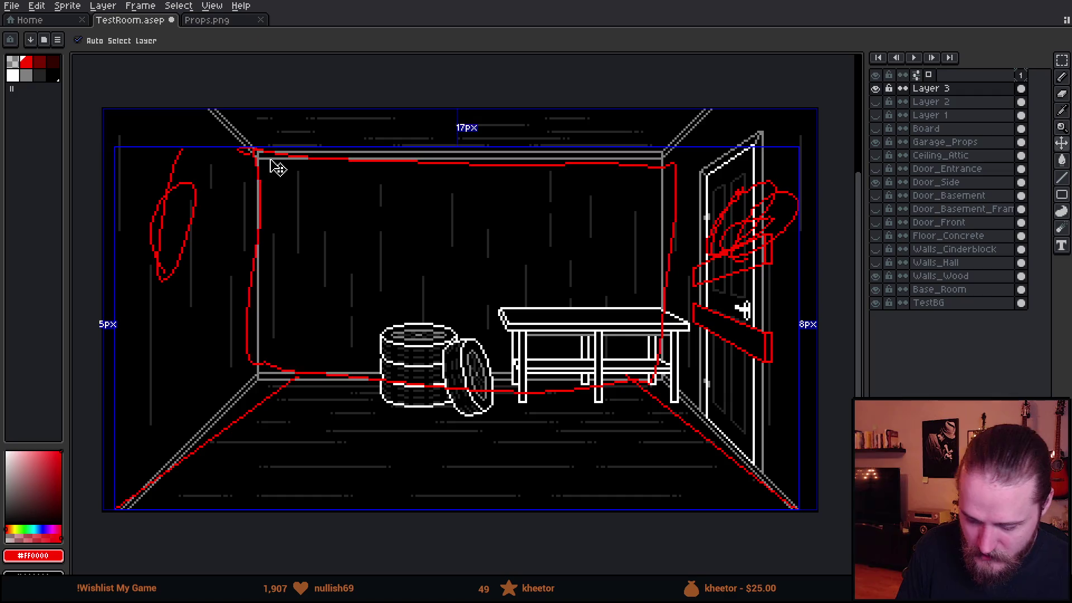
key("ctrl+z")
key("ctrl+z")
key("ctrl+z")
Paint red strokes along both floor lines and the ceiling corner, then undo them, briefly redoing one to check
mouse_move(126, 505)
left_mouse_down()
mouse_move(222, 415)
mouse_move(145, 496)
left_mouse_up()
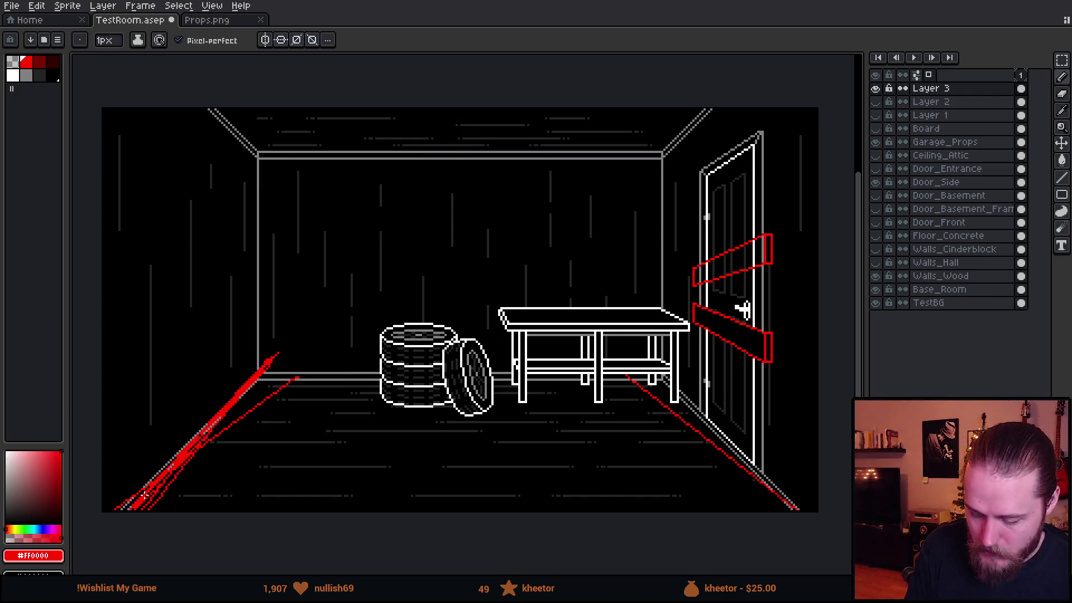
mouse_move(647, 359)
left_mouse_down()
mouse_move(797, 504)
mouse_move(670, 369)
mouse_move(724, 431)
left_mouse_up()
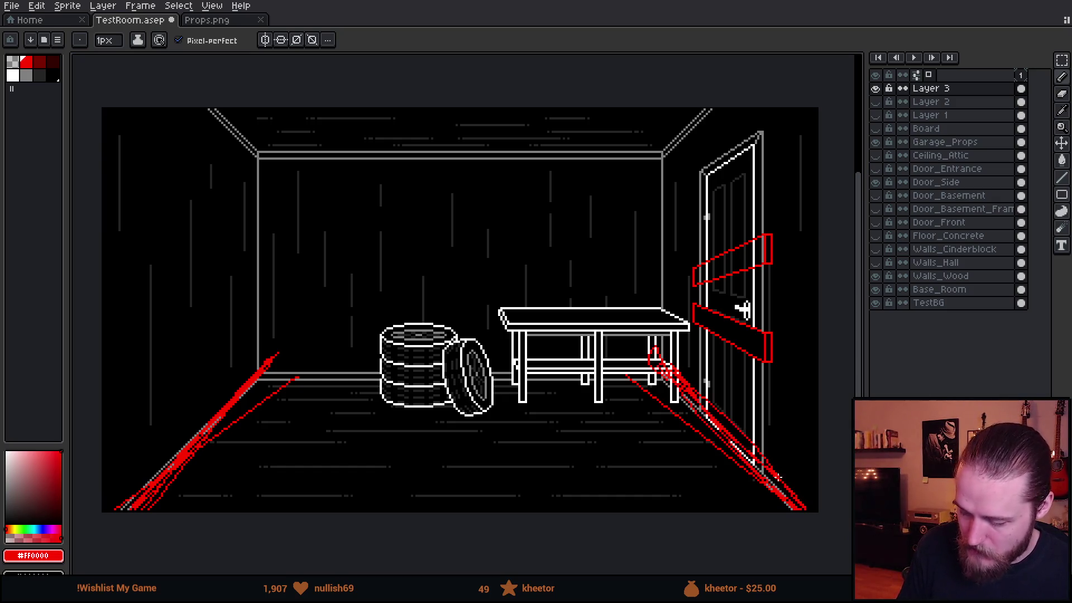
left_click_drag(257, 166, 206, 108)
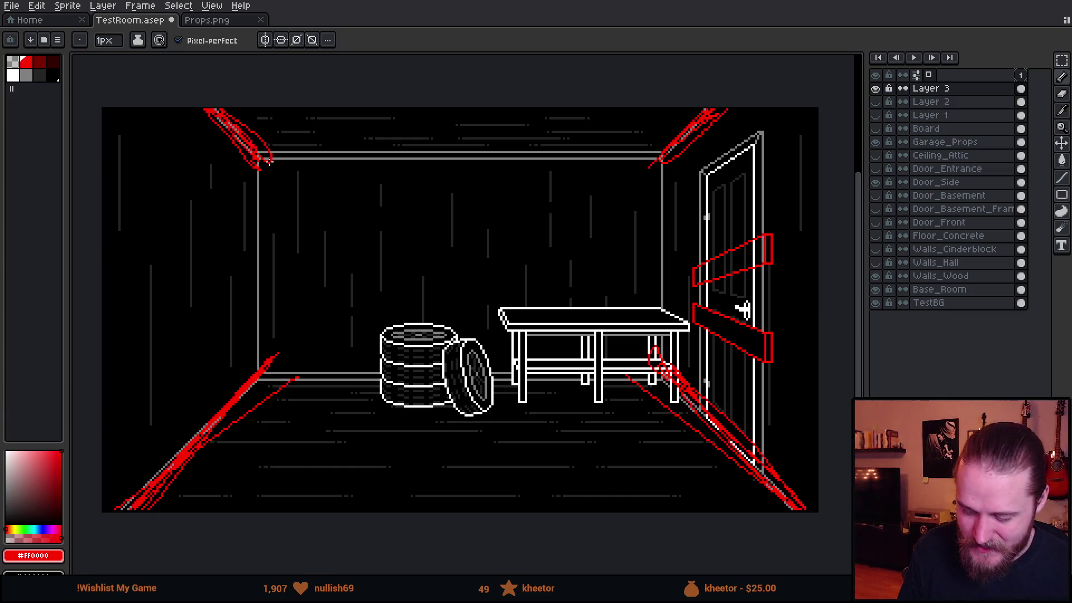
key("ctrl+z")
key("ctrl+z")
key("ctrl+z")
key("ctrl+z")
key("ctrl+z")
key("ctrl+z")
key("ctrl+z")
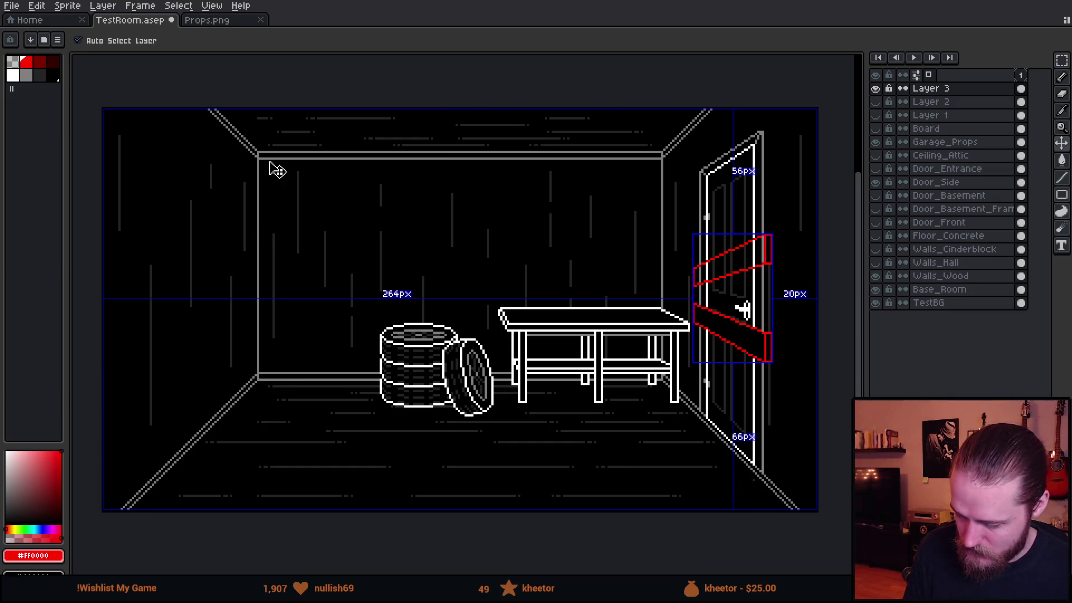
key("ctrl+y")
key("ctrl+z")
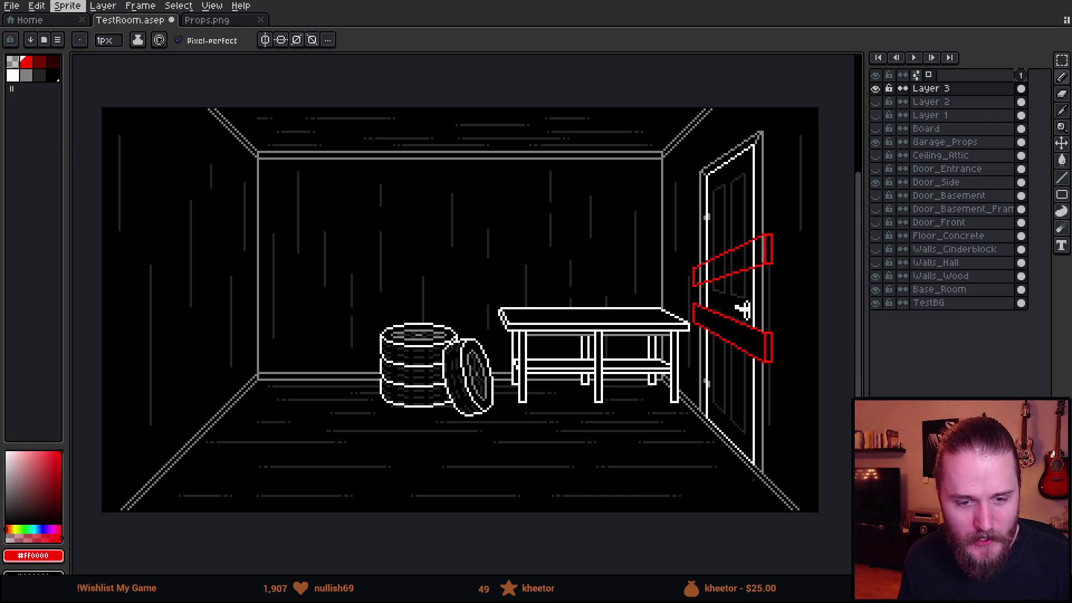
Marquee-select the area around both red door boards, adjust and commit, leaving them unchanged
left_click_drag(734, 264, 506, 233)
scroll(506, 233, "up", 1)
scroll(506, 233, "up", 1)
scroll(505, 233, "down", 1)
scroll(502, 232, "down", 2)
scroll(497, 228, "up", 1)
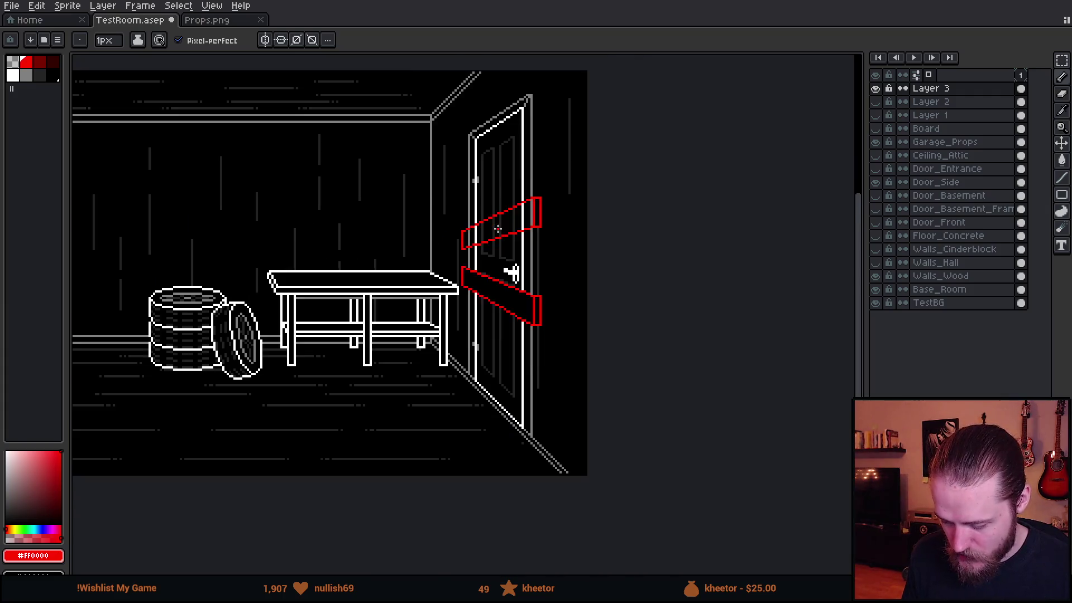
scroll(498, 229, "up", 2)
scroll(549, 221, "down", 1)
scroll(556, 205, "up", 2)
scroll(556, 205, "down", 2)
scroll(554, 206, "up", 1)
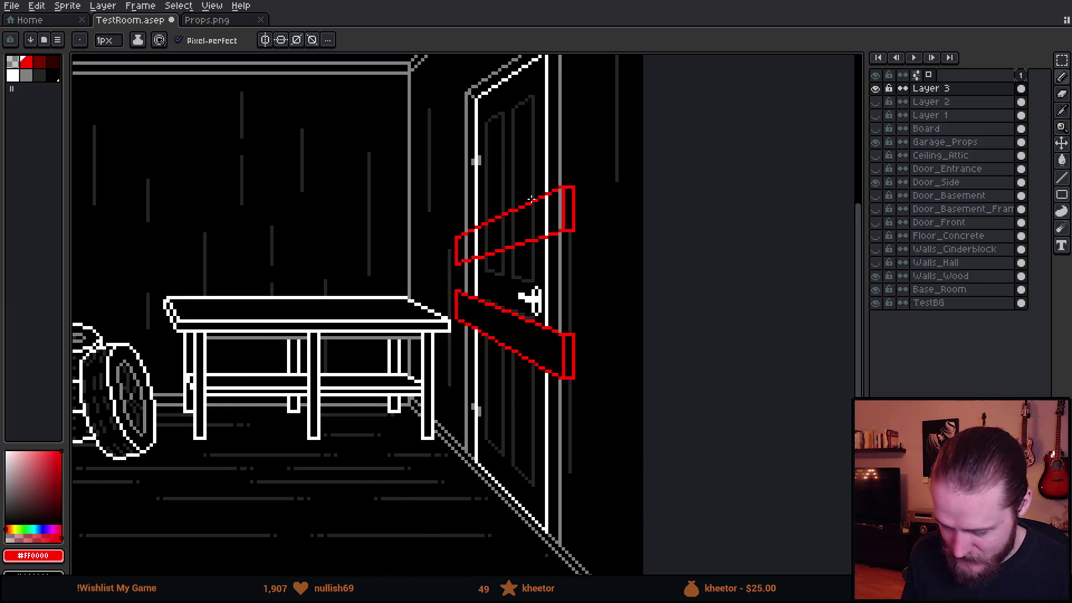
scroll(532, 200, "up", 1)
key("m")
left_click_drag(431, 201, 633, 482)
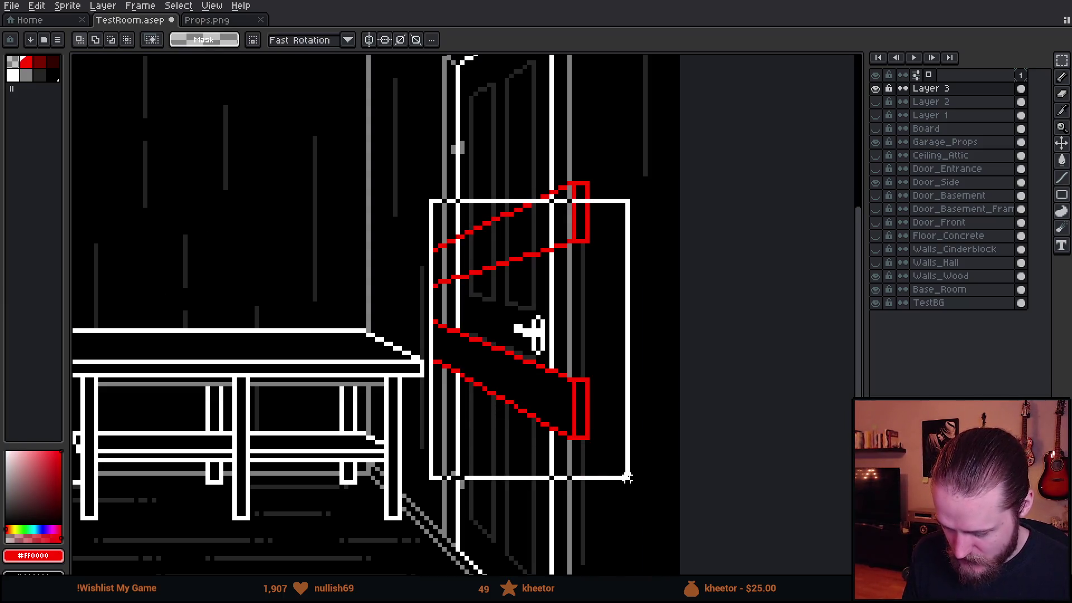
left_click_drag(518, 130, 642, 454)
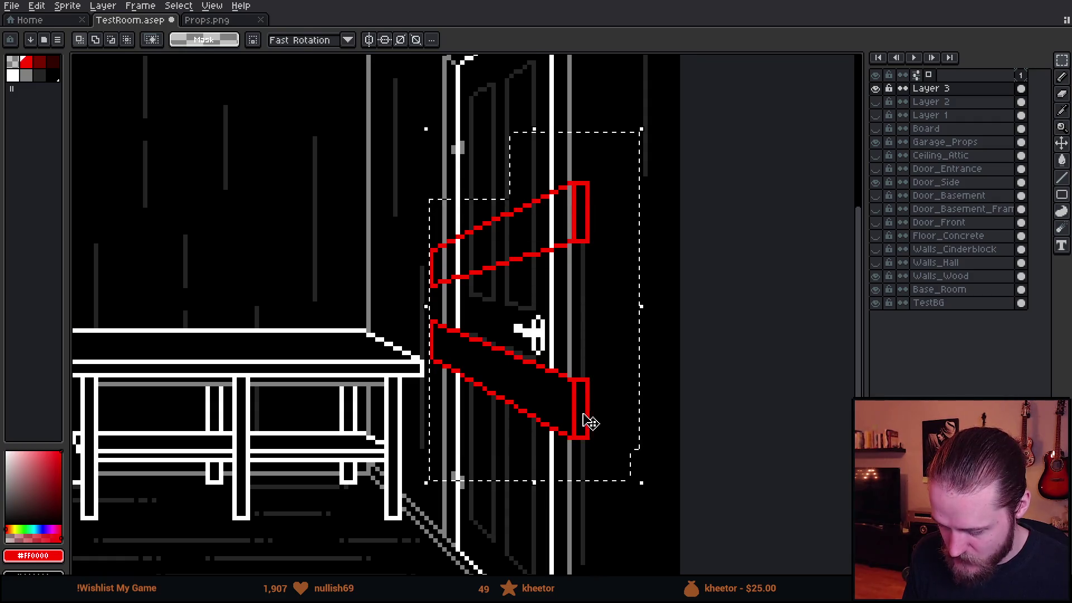
left_click(587, 423)
key("ctrl+d")
scroll(679, 309, "down", 2)
scroll(663, 301, "down", 1)
scroll(667, 319, "up", 1)
left_click_drag(668, 319, 584, 274)
scroll(557, 254, "up", 1)
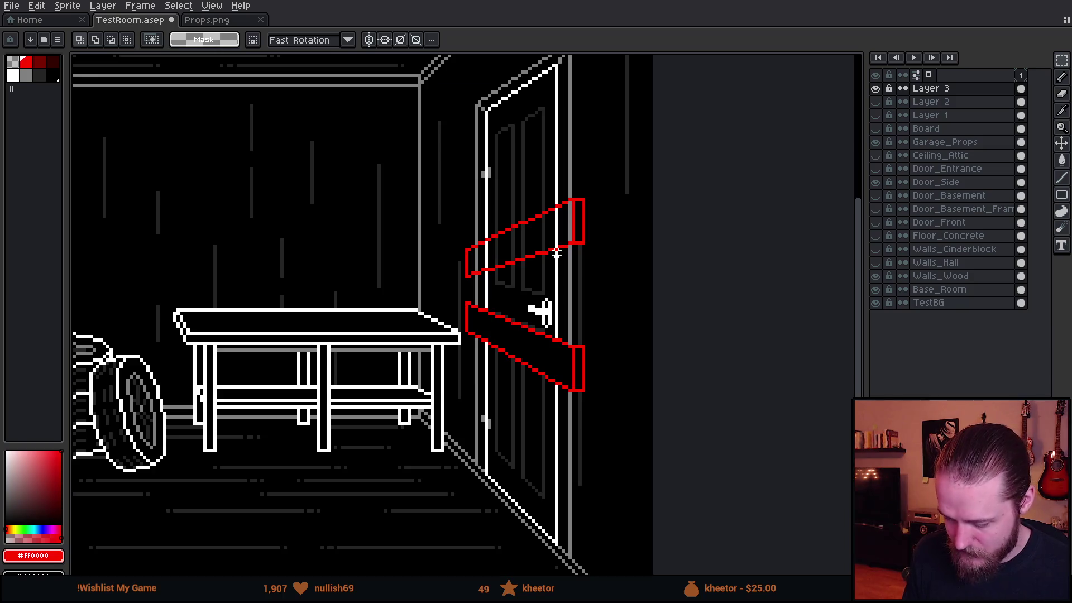
scroll(555, 250, "up", 1)
scroll(562, 250, "down", 3)
scroll(571, 249, "up", 1)
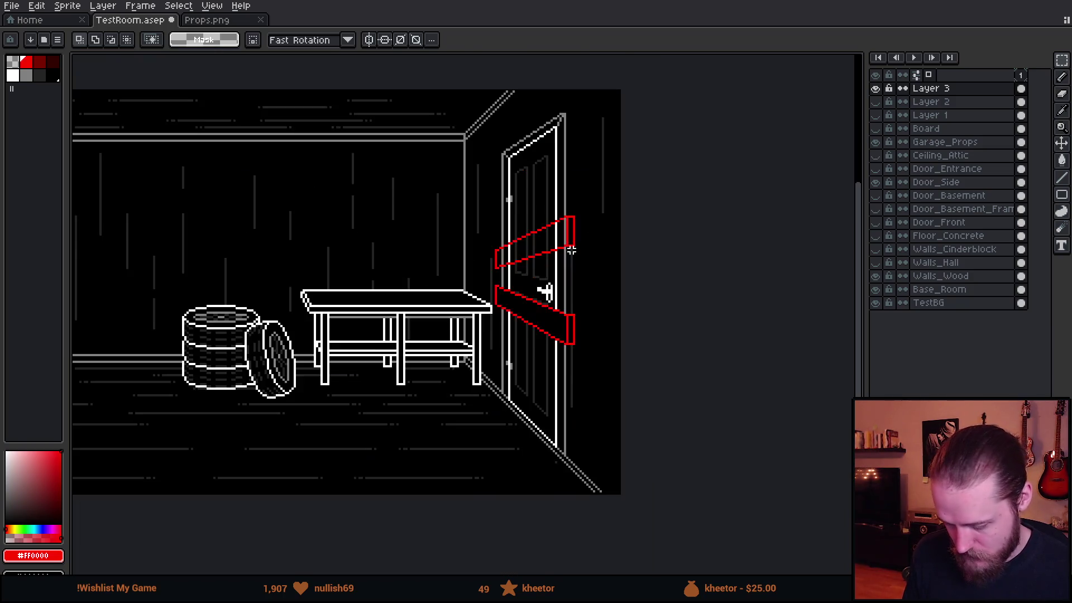
scroll(571, 249, "up", 1)
key("w")
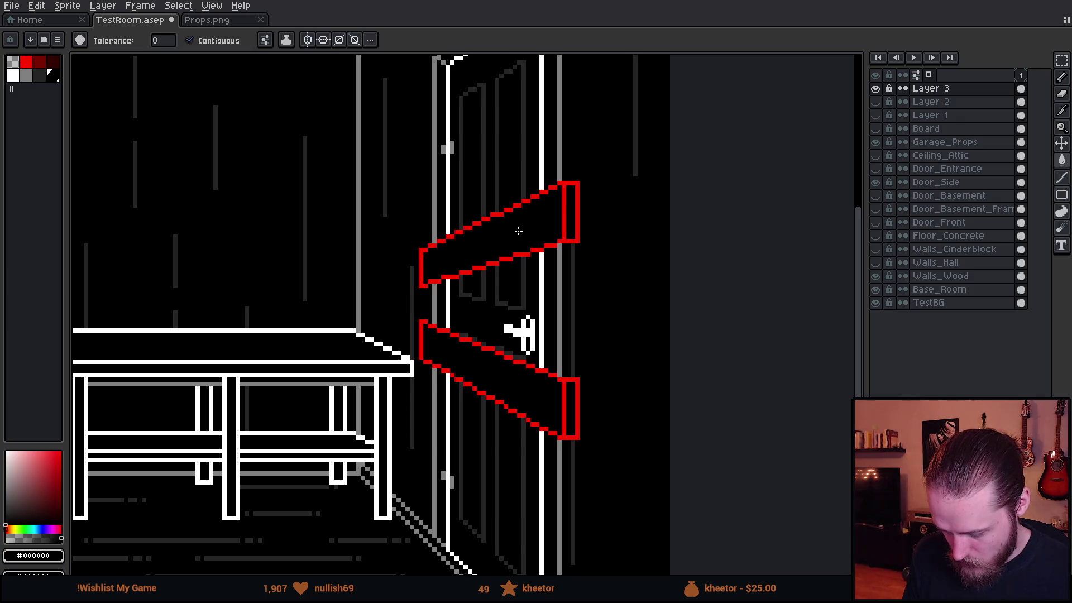
scroll(567, 205, "down", 3)
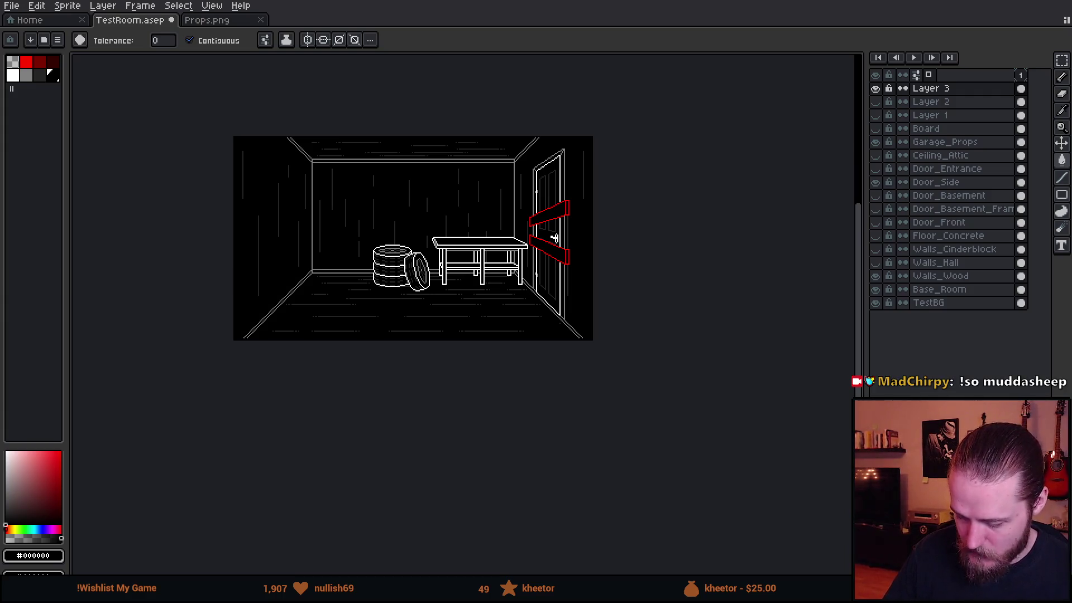
scroll(606, 353, "up", 2)
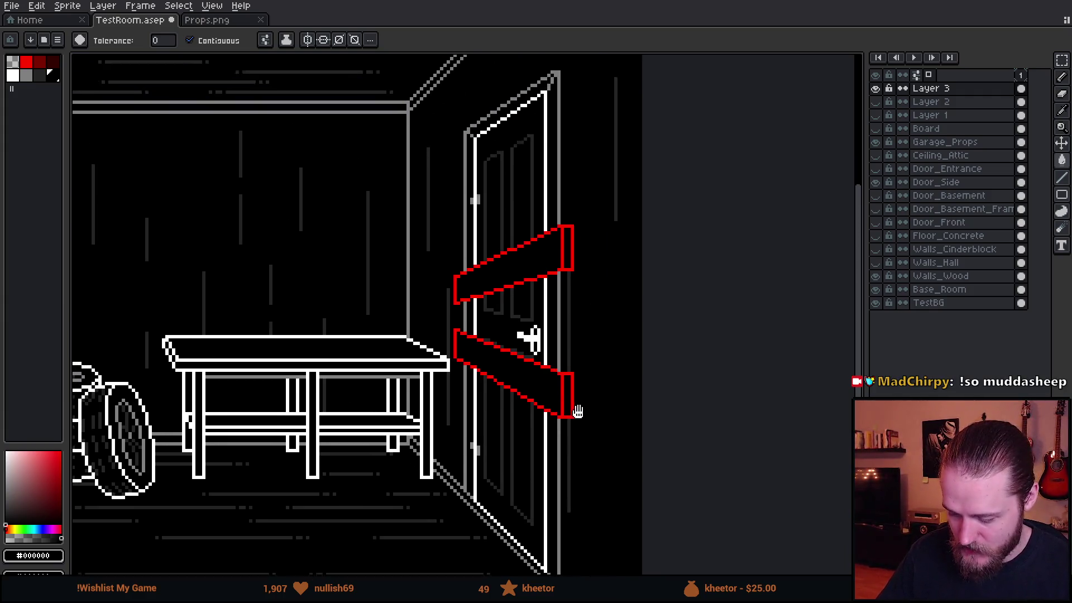
Recolour every red board pixel white with a non-contiguous paint-bucket fill
left_click_drag(577, 411, 612, 405)
mouse_move(625, 449)
left_mouse_down()
mouse_move(646, 444)
mouse_move(615, 409)
left_mouse_up()
scroll(646, 443, "down", 1)
scroll(637, 435, "down", 1)
scroll(633, 427, "down", 1)
scroll(596, 374, "up", 2)
scroll(582, 333, "up", 1)
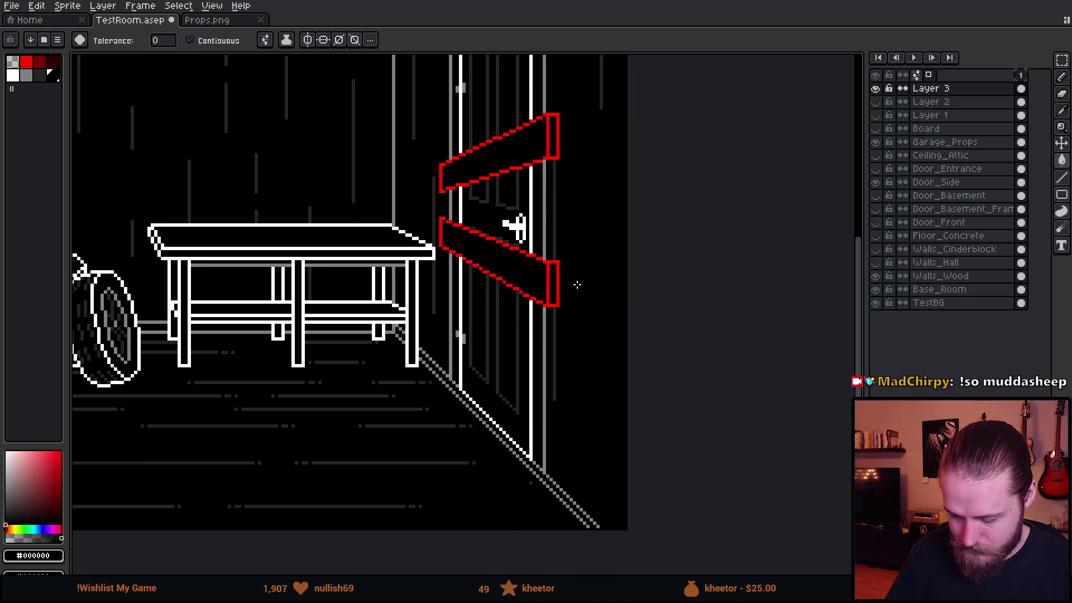
scroll(574, 283, "up", 1)
scroll(568, 276, "up", 1)
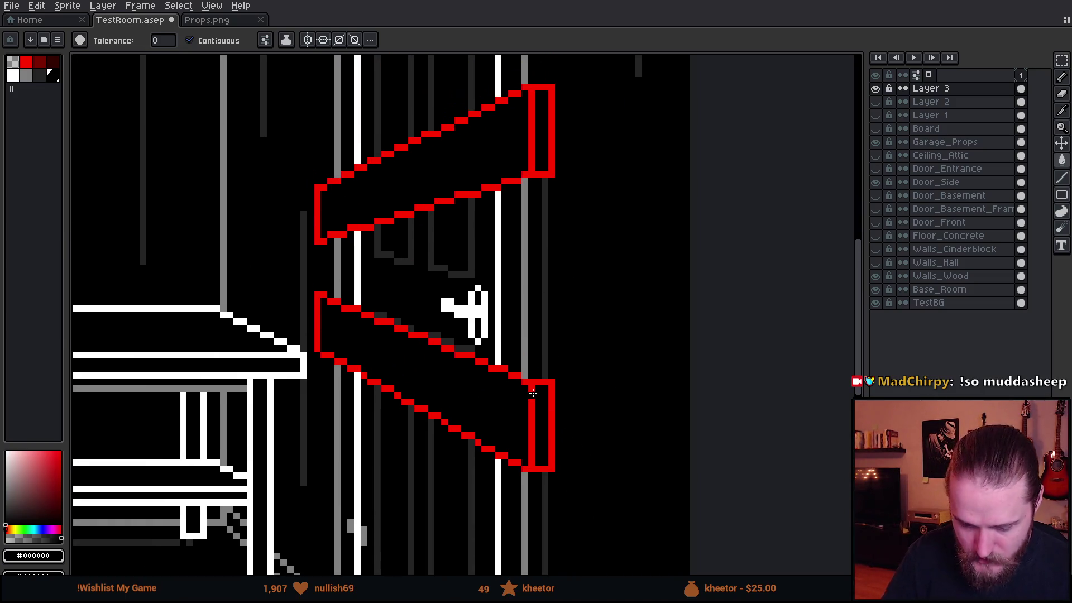
left_click(13, 74)
left_click(191, 41)
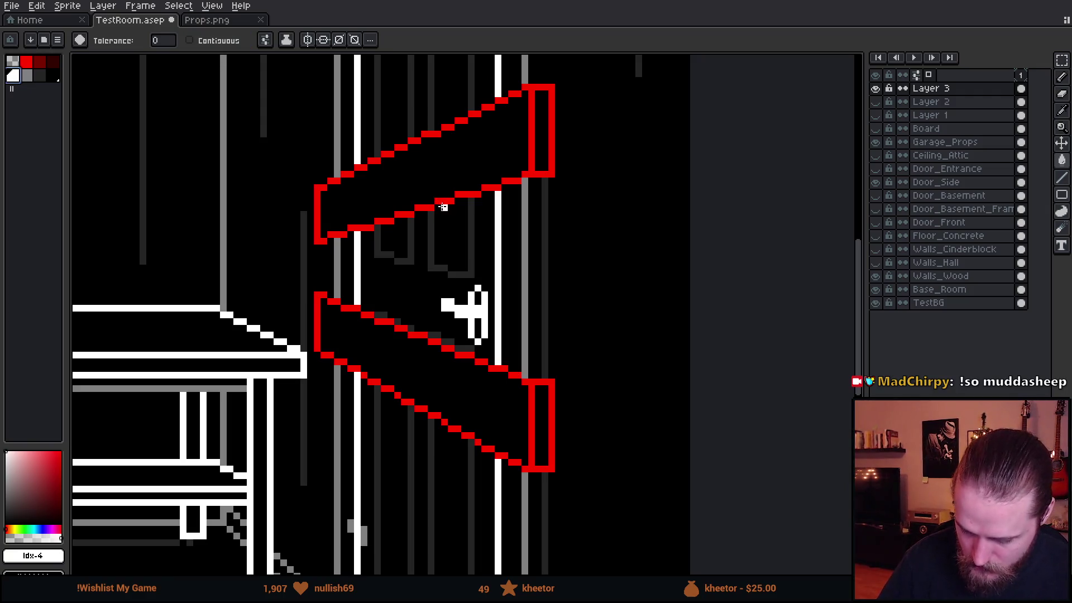
left_click(442, 206)
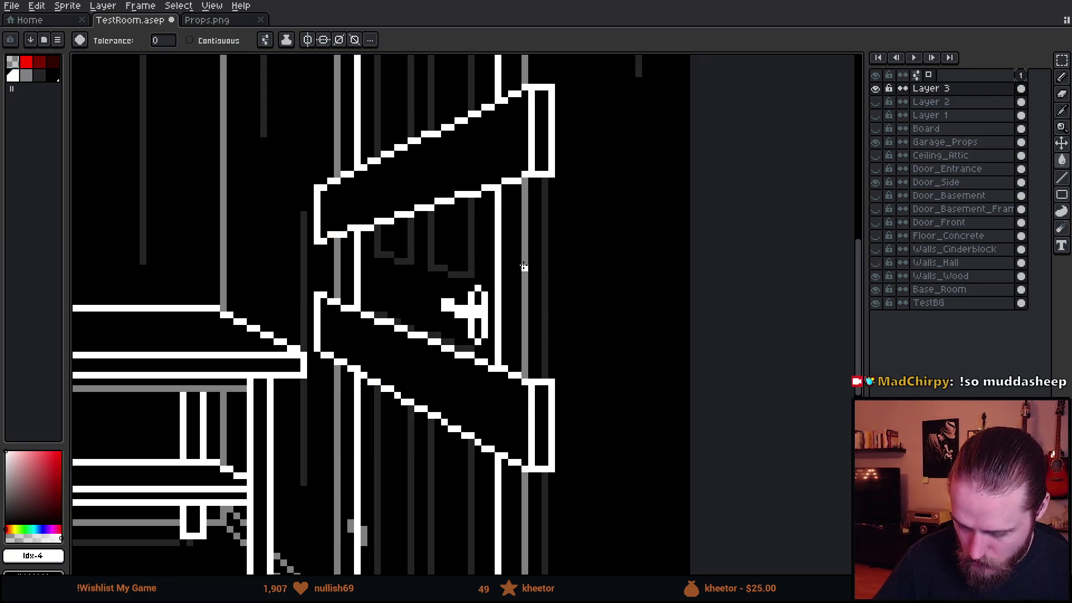
Switch the drawing colour to grey and add a new empty layer for shading
key("]")
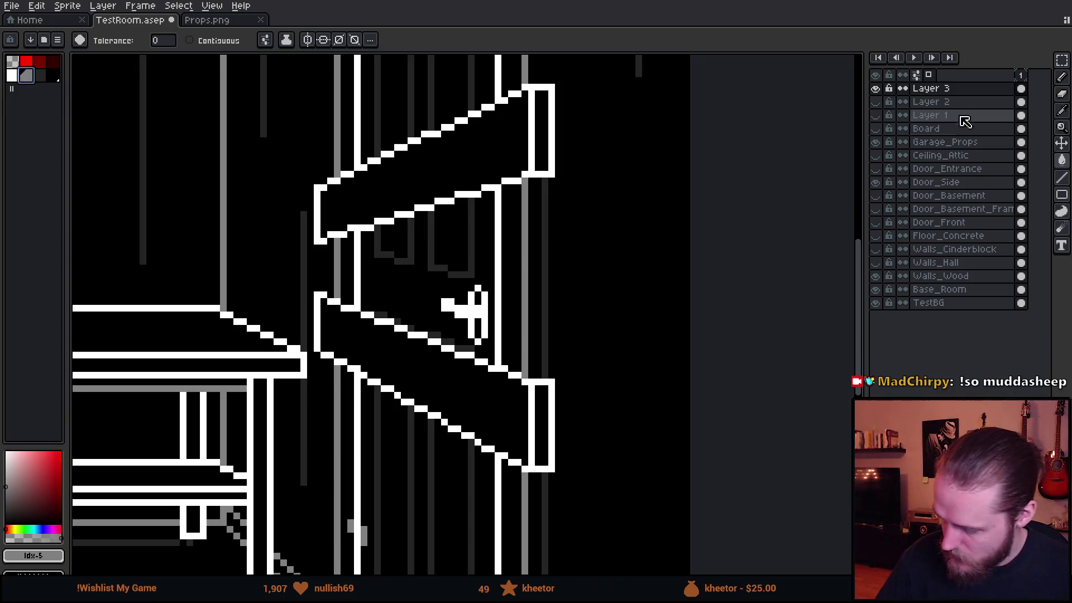
key("shift+n")
key("b")
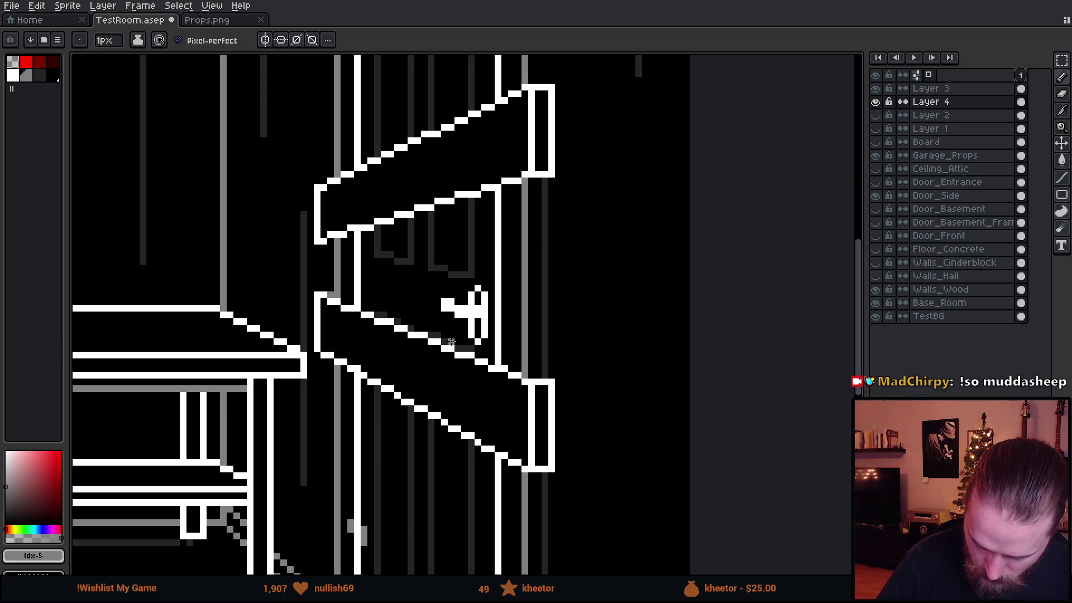
Draw a grey line on the lower board's edge, then hide the room and door layers and show TestBG
left_click(544, 375, "shift")
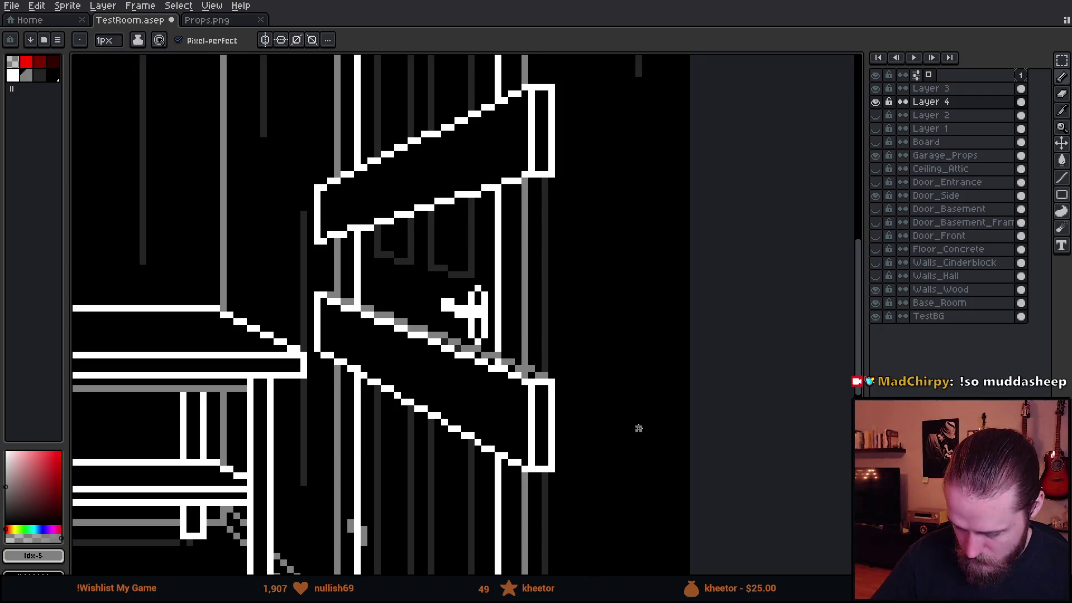
left_click_drag(645, 382, 690, 360)
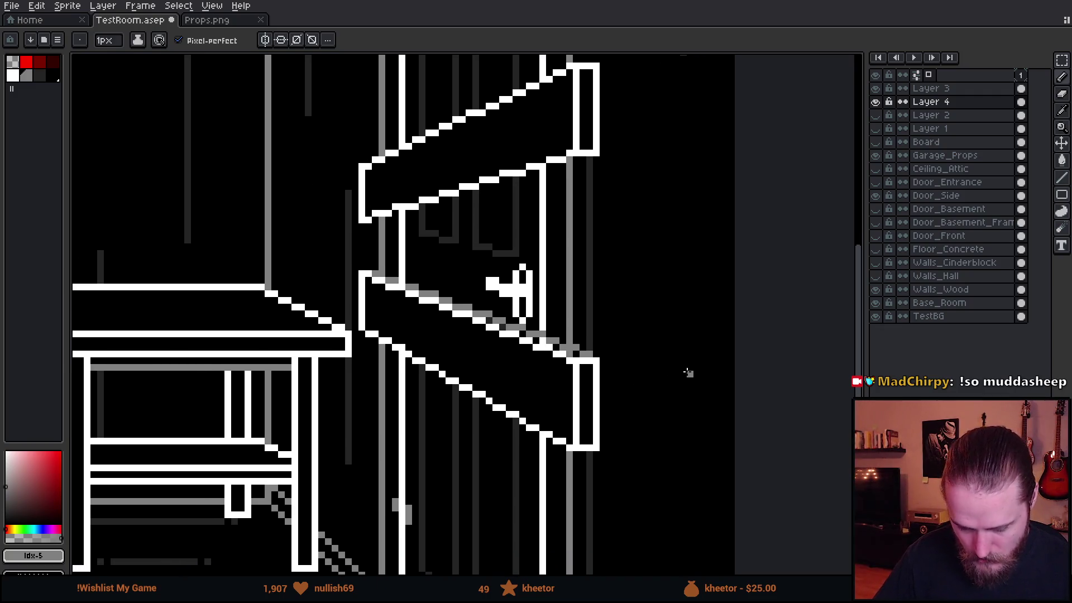
scroll(688, 373, "down", 3)
scroll(687, 377, "down", 1)
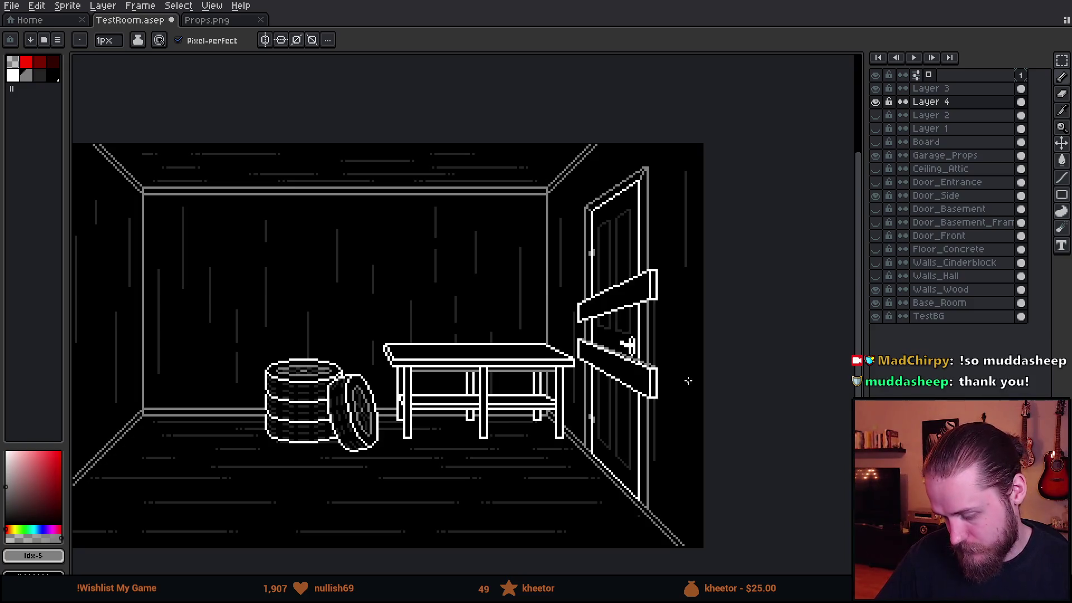
scroll(687, 377, "up", 2)
scroll(668, 347, "up", 1)
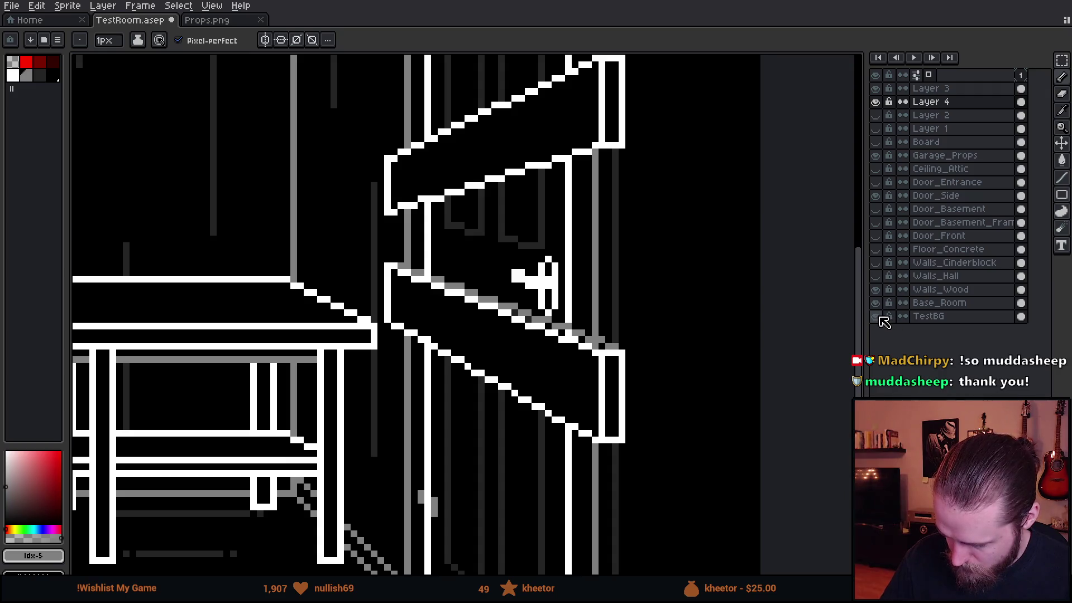
left_click(879, 312)
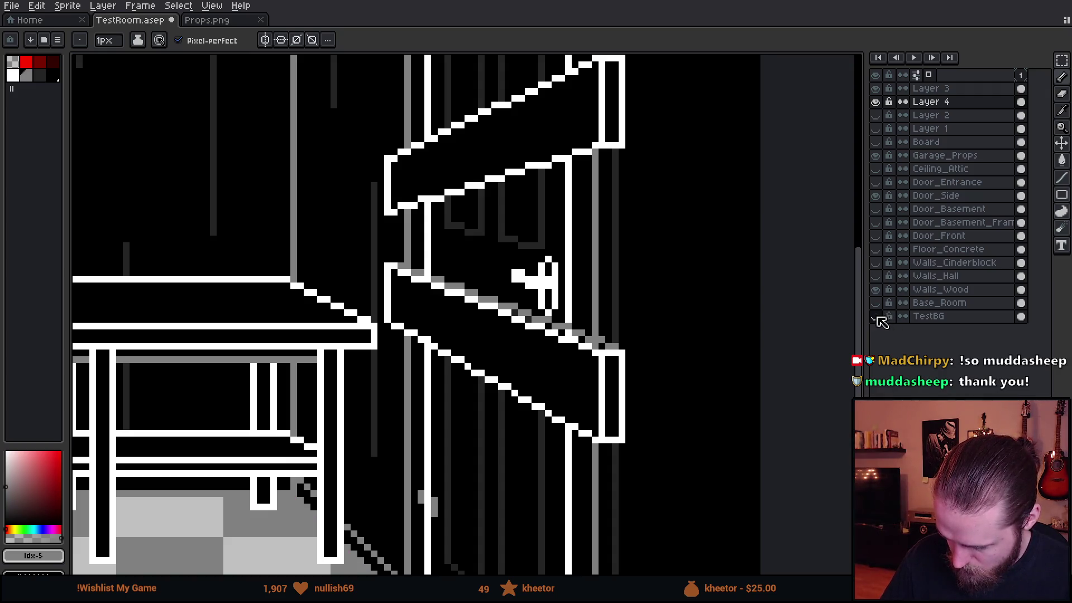
left_click(881, 311)
left_click(881, 300)
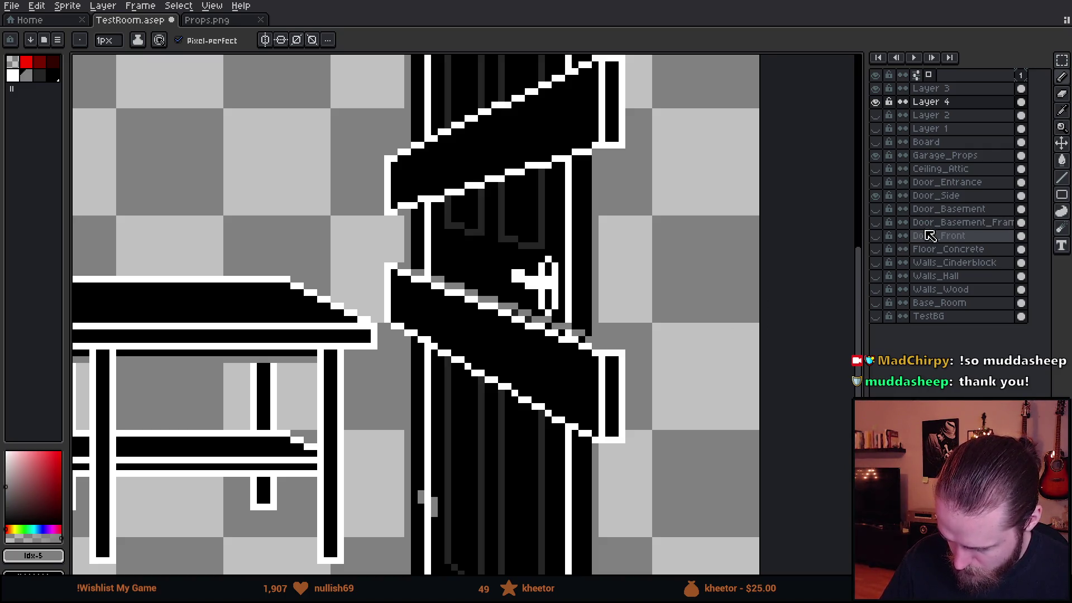
left_click(876, 209)
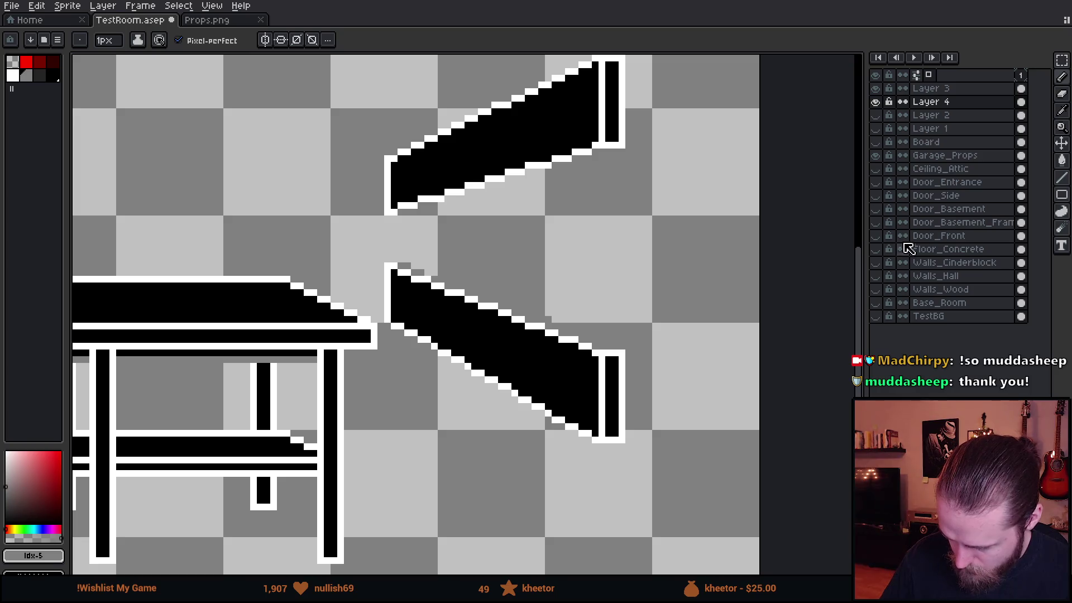
left_click(876, 317)
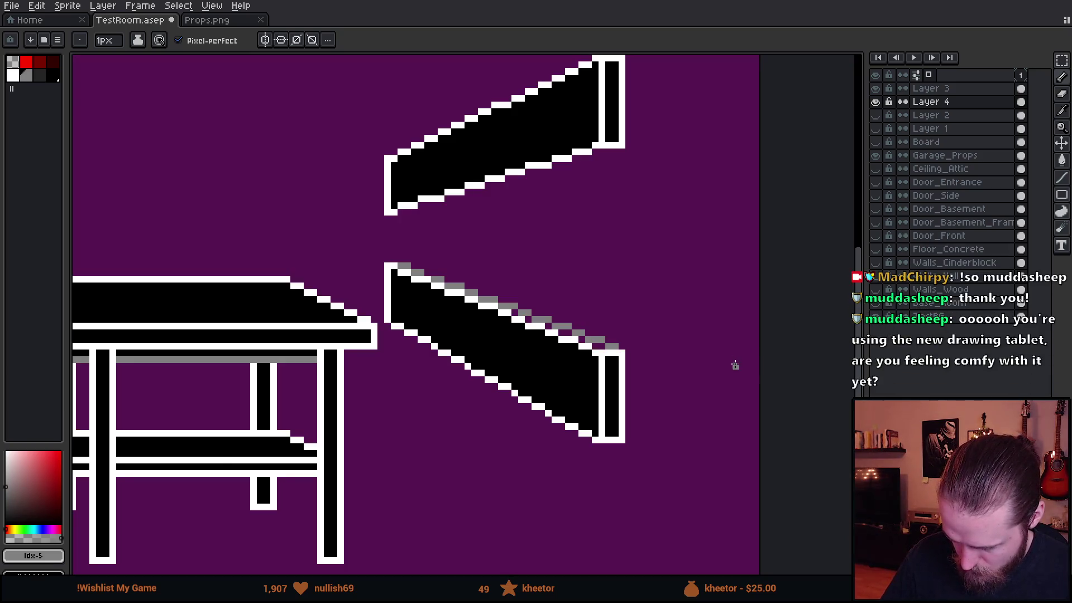
scroll(717, 346, "up", 1)
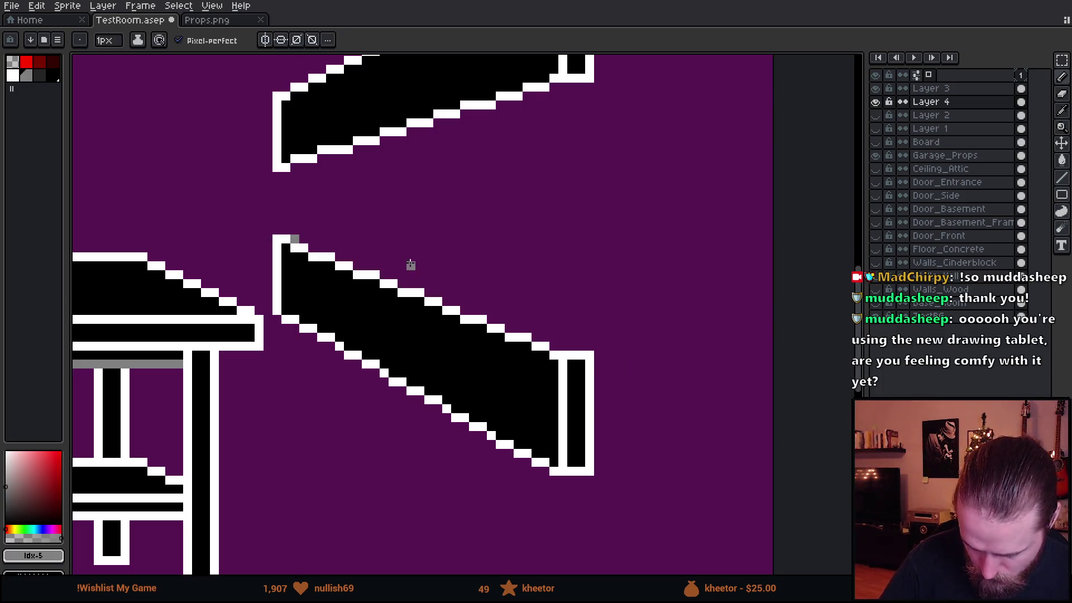
Draw a straight grey highlight along the lower board's top edge, redoing it until the angle is right
left_click(588, 345, "shift")
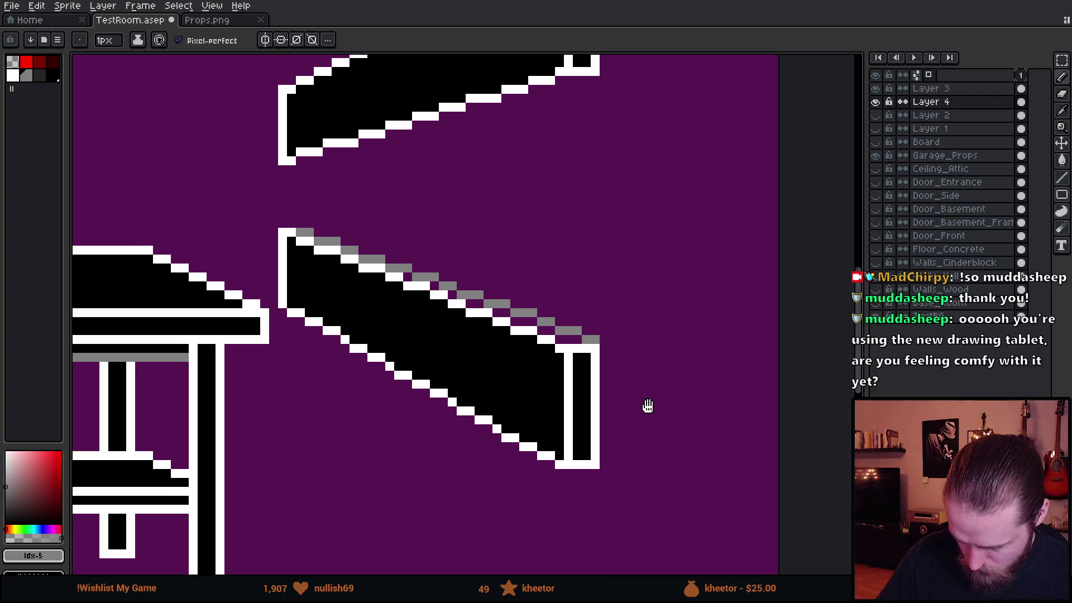
left_click_drag(646, 407, 659, 363)
key("ctrl+z")
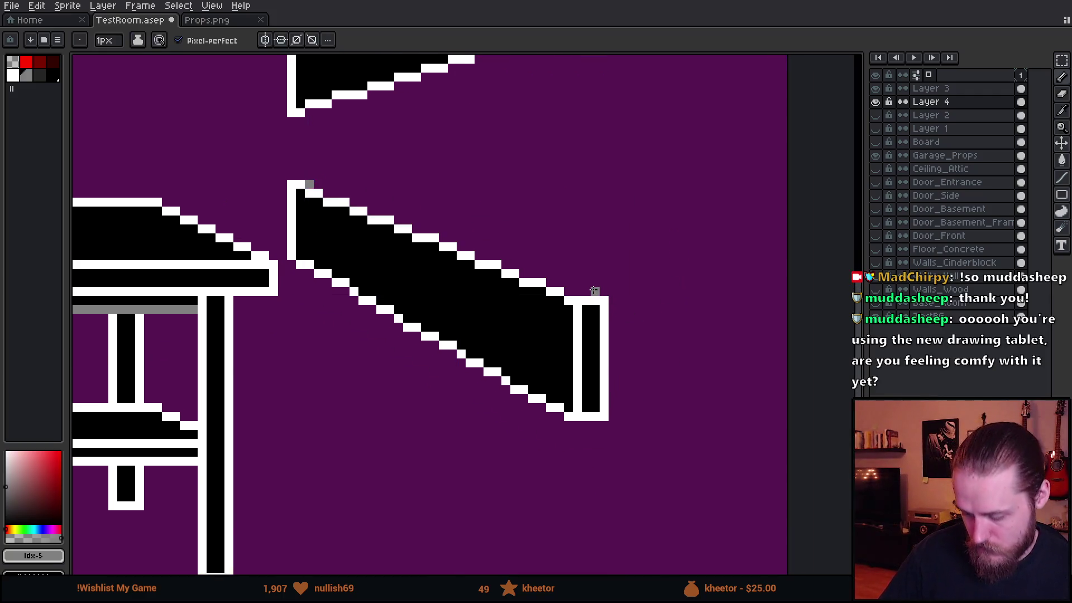
left_click(595, 292, "shift")
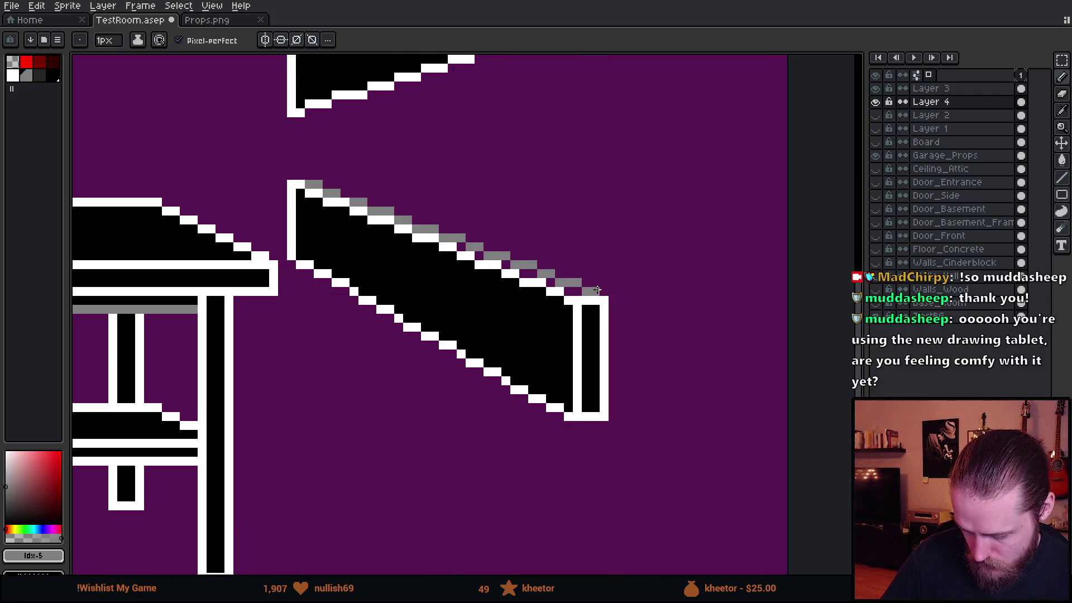
key("ctrl+z")
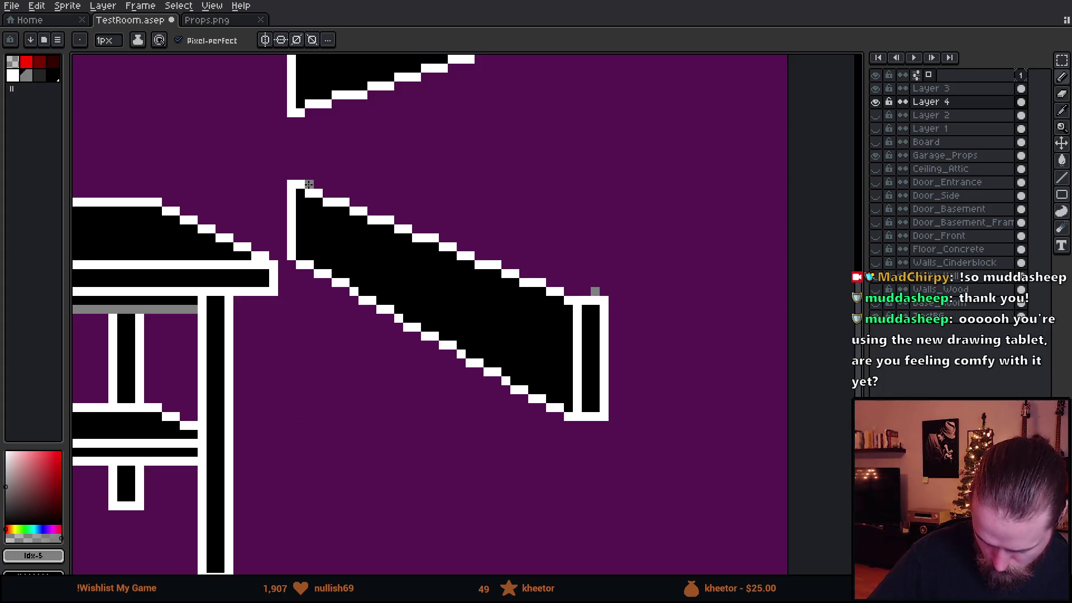
left_click(308, 184, "shift")
key("ctrl+z")
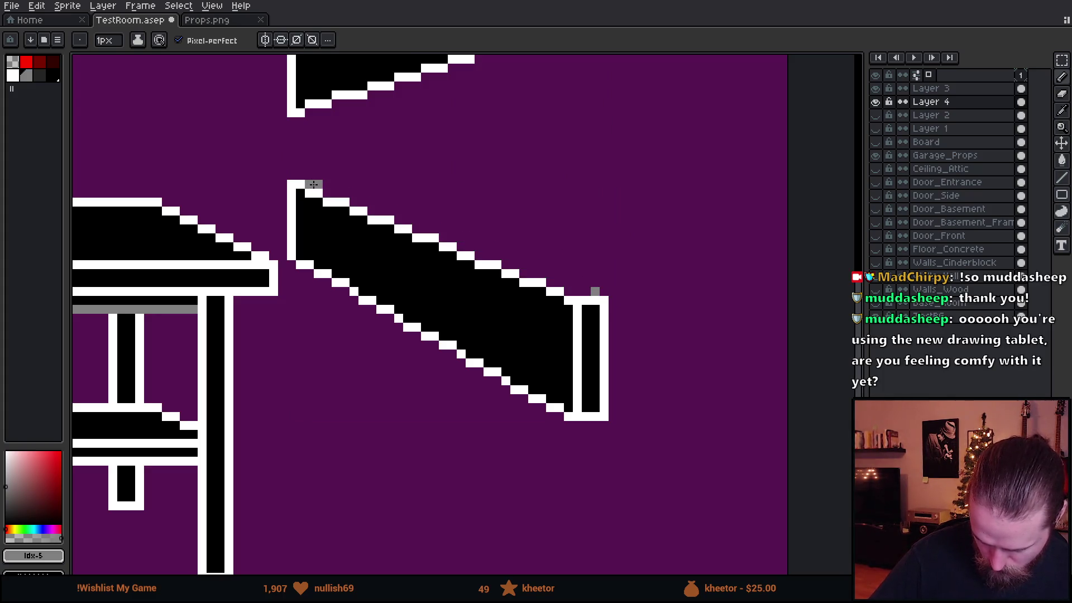
left_click(595, 292, "shift")
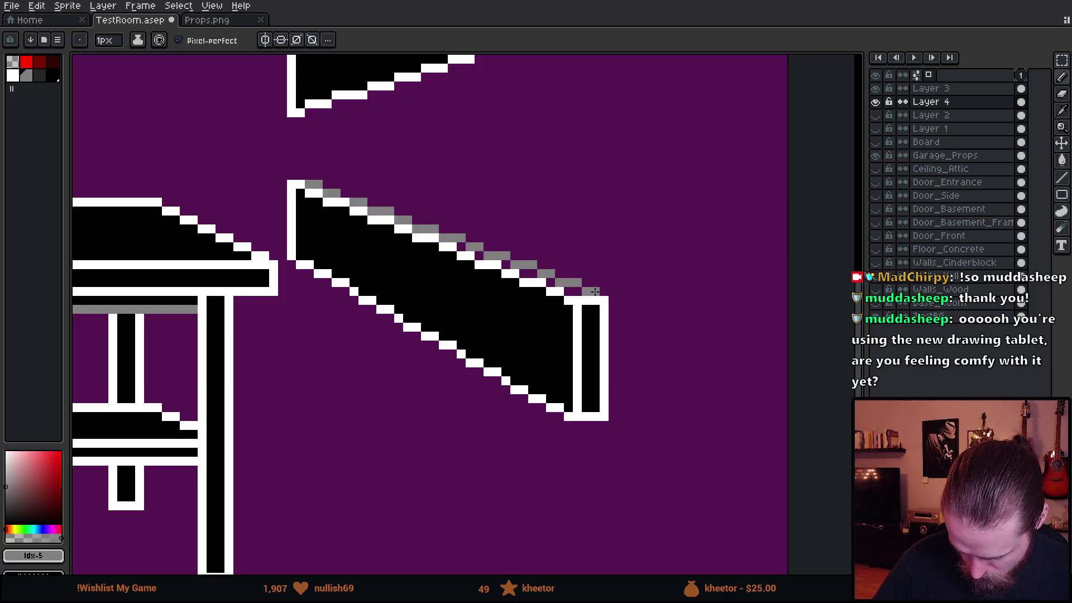
left_click(569, 291, "alt")
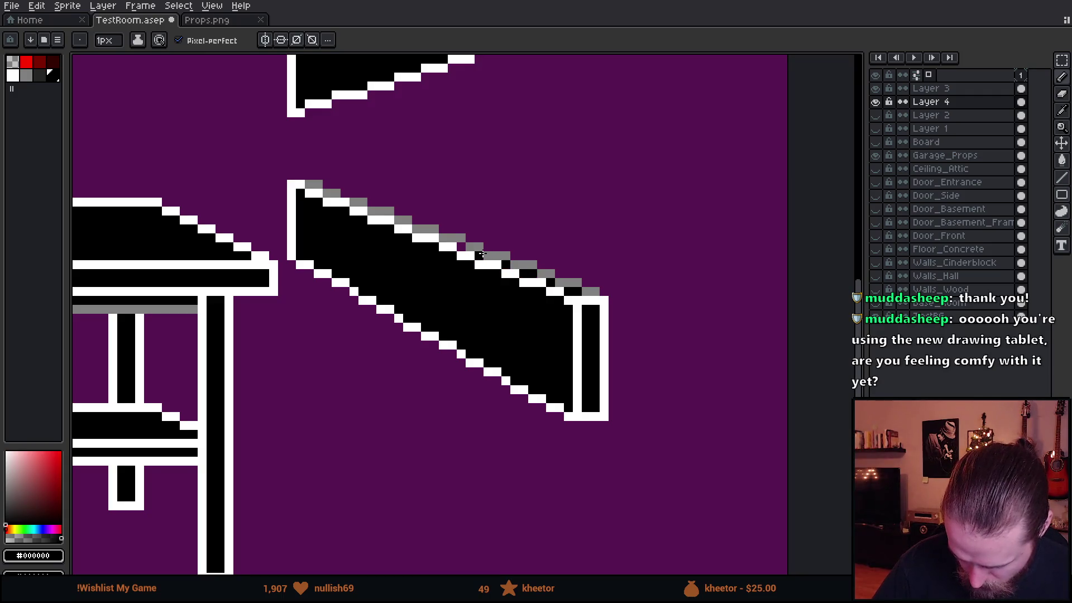
Pick the grey from the board and draw a highlight along the upper board's bottom edge
left_click_drag(623, 398, 659, 420)
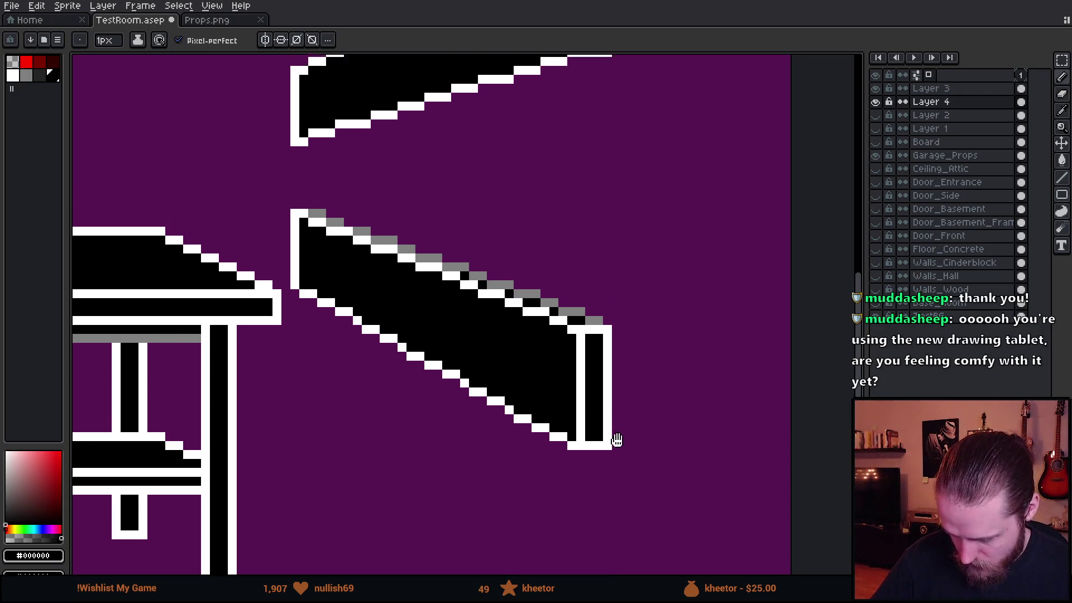
scroll(658, 420, "down", 1)
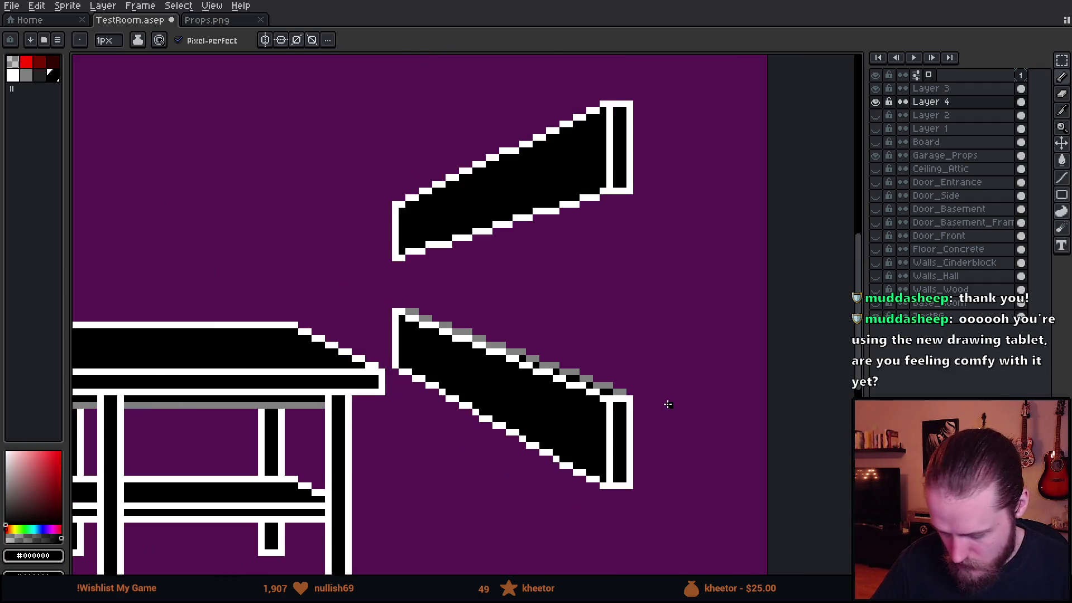
scroll(708, 353, "down", 1)
scroll(770, 288, "down", 1)
scroll(773, 289, "up", 1)
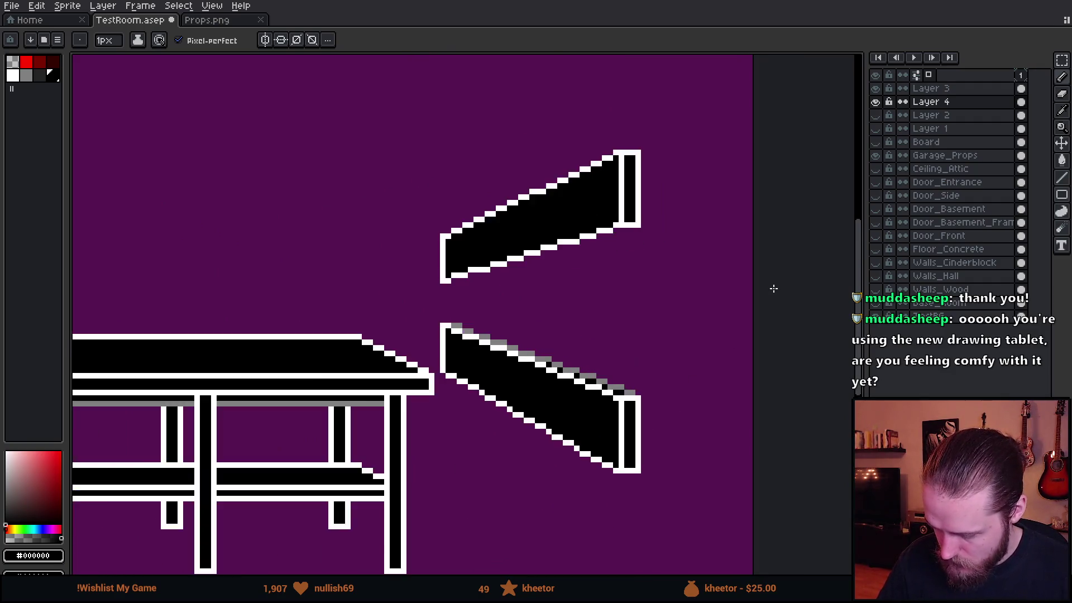
scroll(774, 288, "up", 1)
left_click_drag(472, 326, 512, 356)
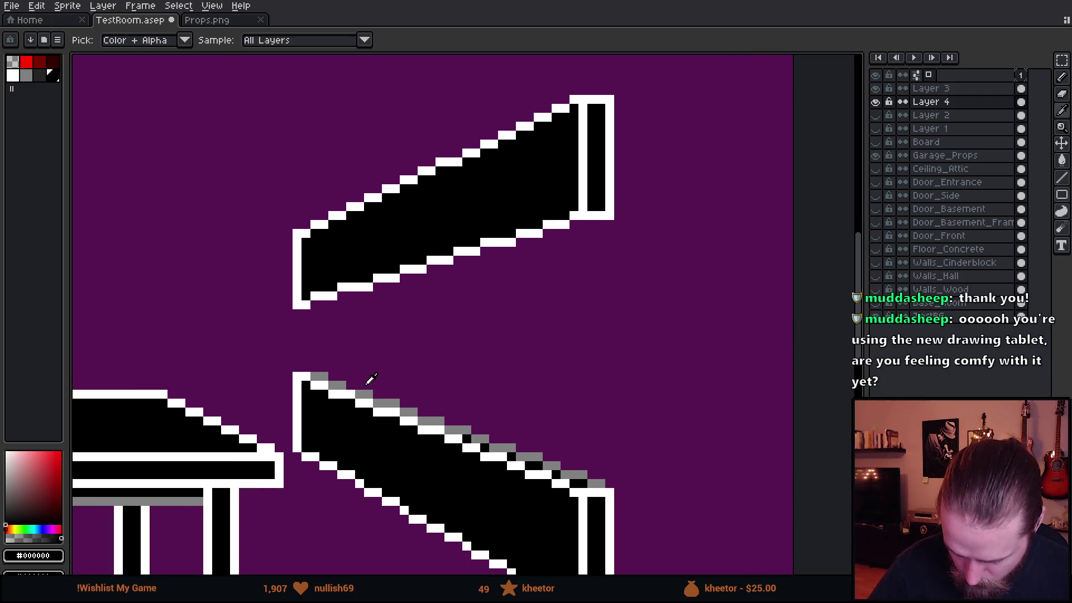
left_click(366, 377, "alt")
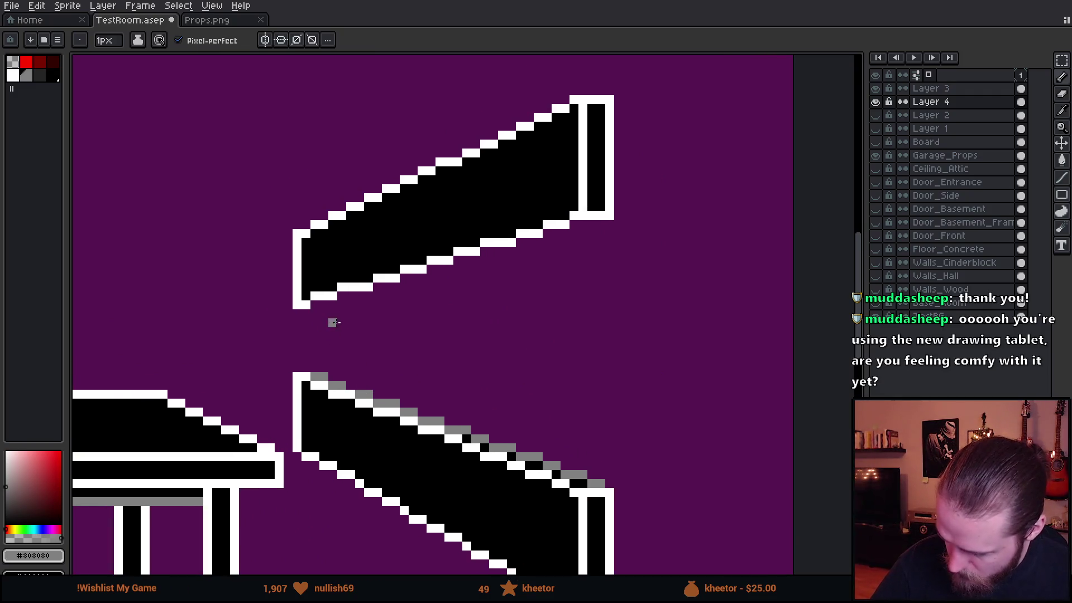
left_click(314, 304)
left_click(593, 224, "shift")
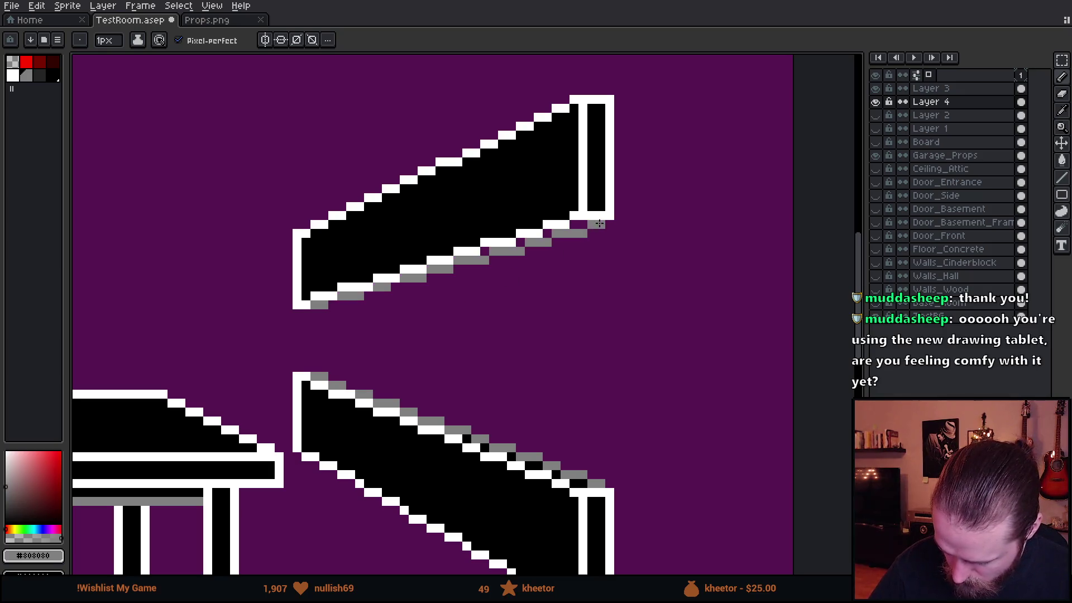
left_click(602, 176, "alt")
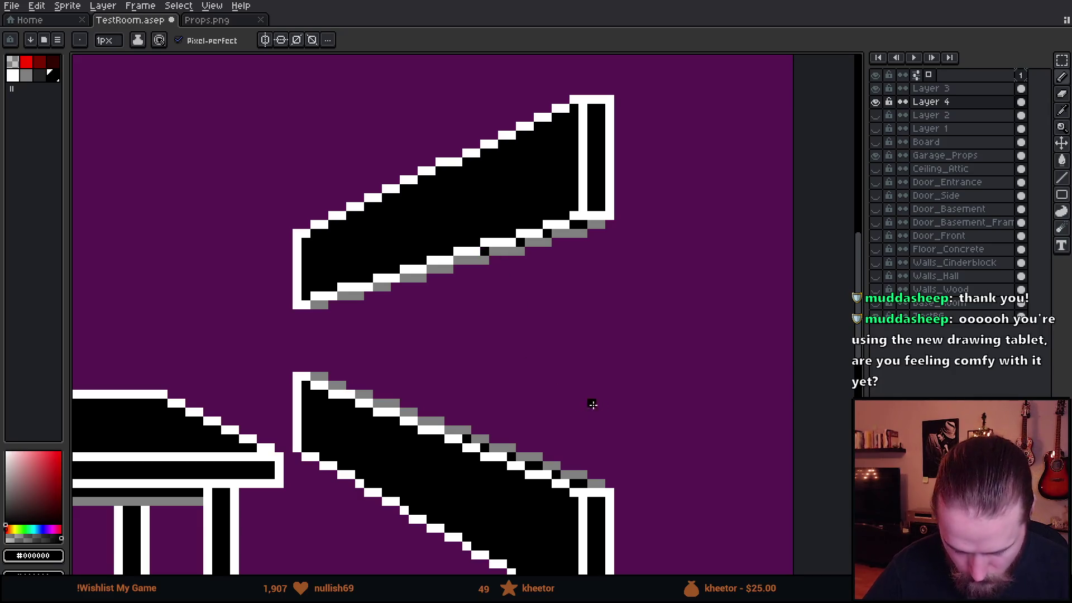
scroll(593, 405, "down", 1)
scroll(620, 411, "down", 2)
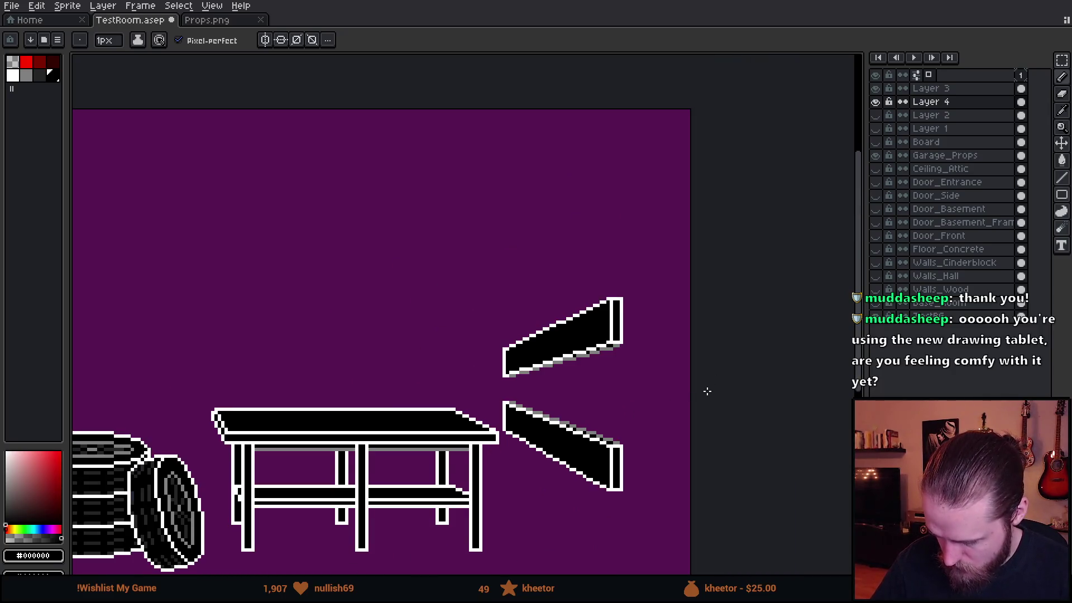
Show the hidden room and door layers again and frame the whole garage scene in view
left_click_drag(708, 392, 790, 327)
left_click(876, 306)
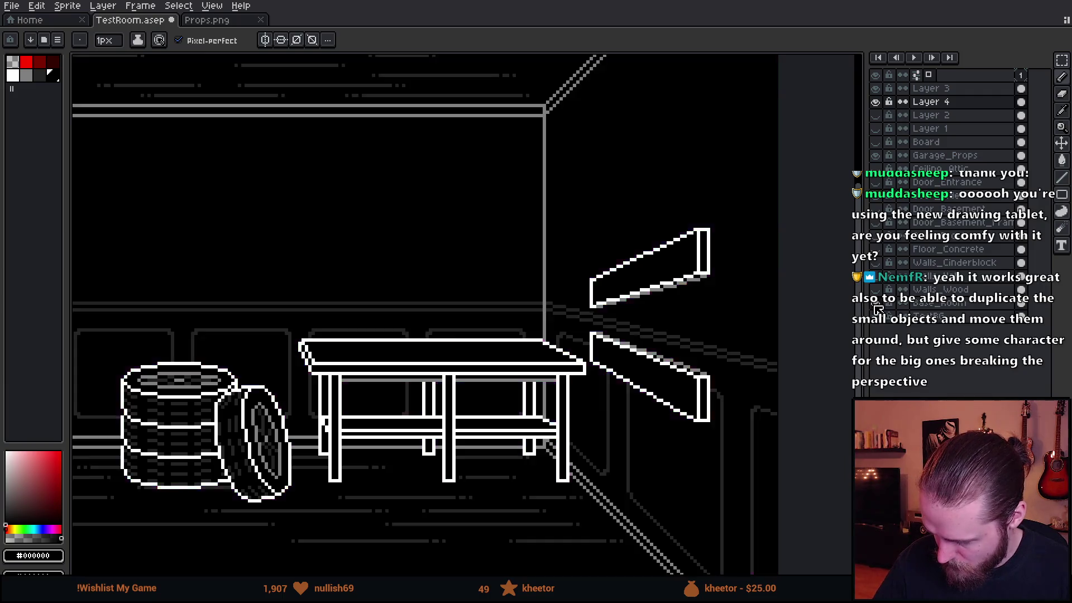
left_click(877, 291)
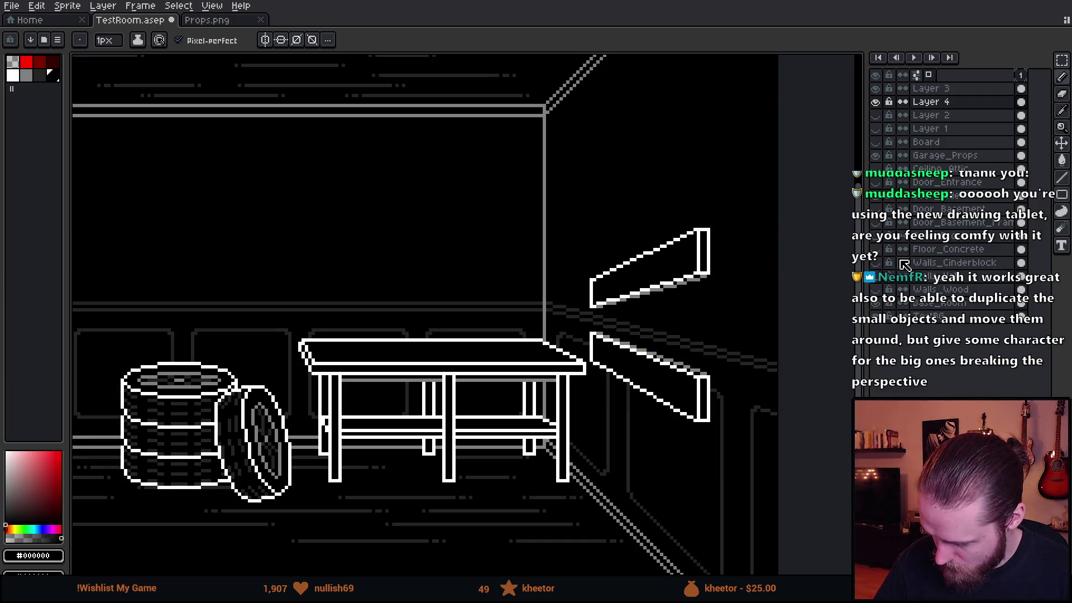
left_click(876, 209)
left_click_drag(666, 341, 732, 318)
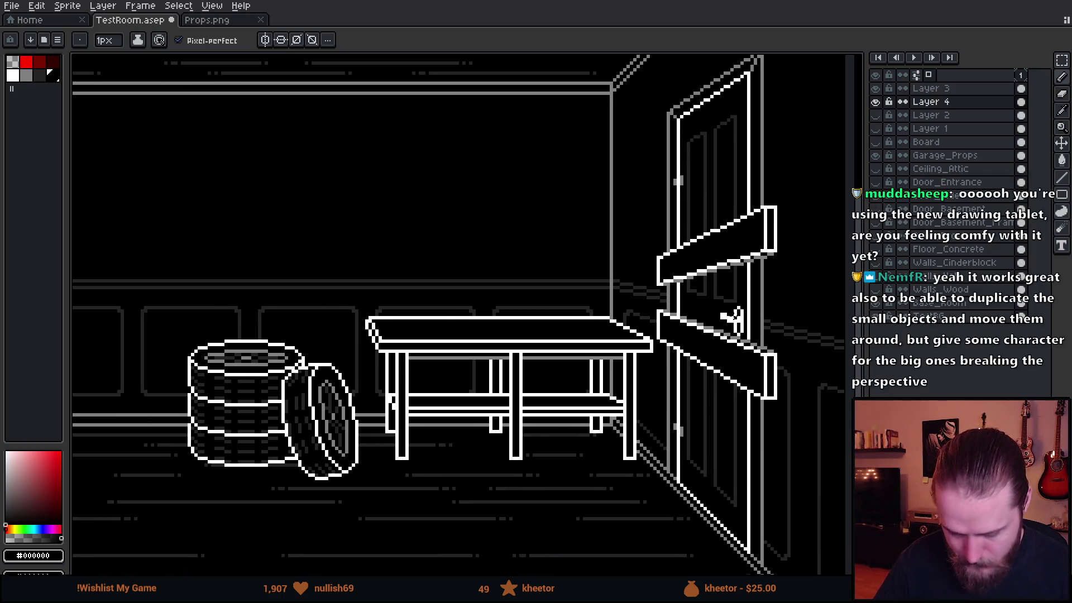
scroll(734, 319, "down", 2)
scroll(746, 361, "down", 2)
scroll(756, 371, "up", 2)
left_click_drag(742, 395, 704, 423)
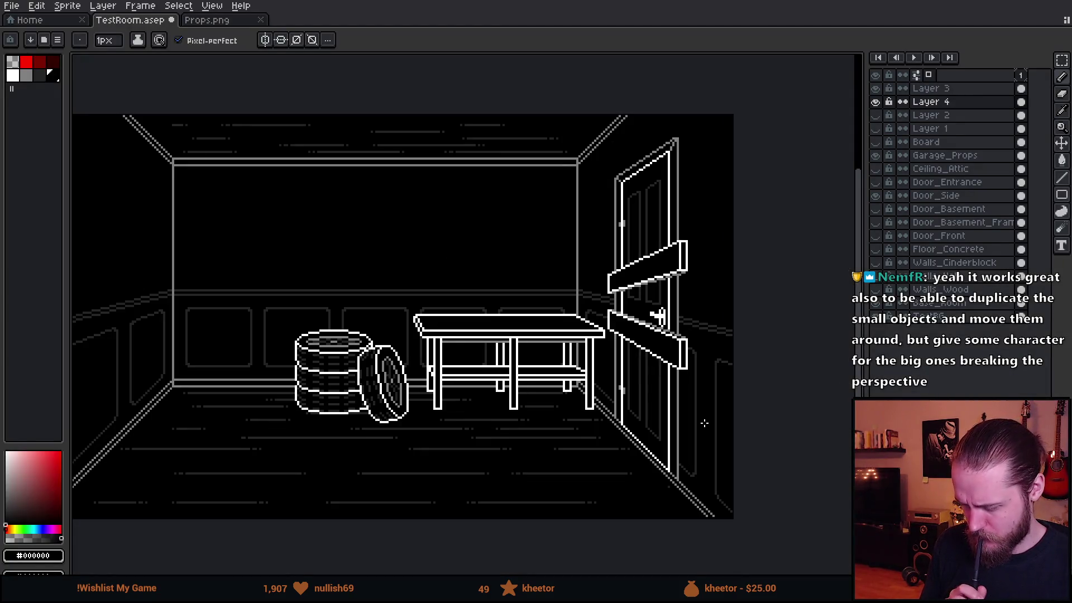
scroll(677, 388, "right", 3)
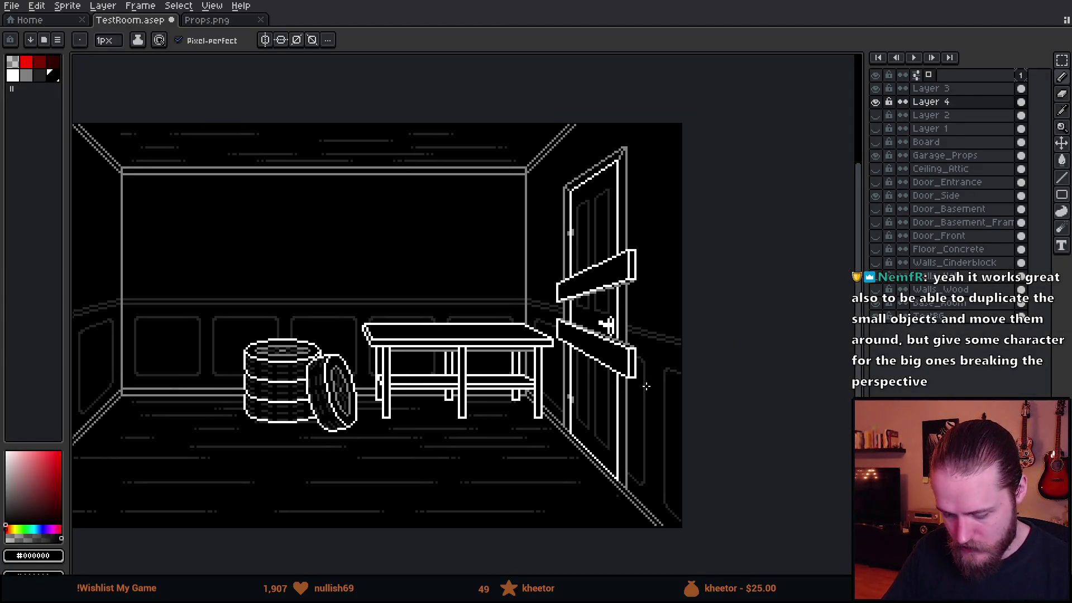
scroll(633, 392, "up", 1)
scroll(628, 387, "up", 1)
scroll(629, 384, "up", 1)
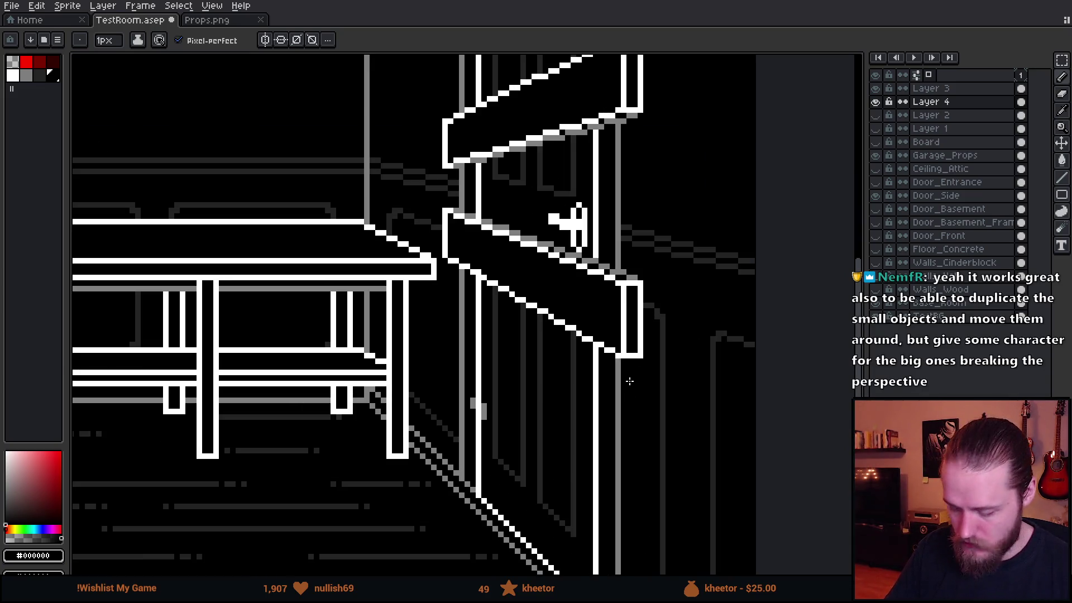
scroll(624, 394, "up", 2)
scroll(619, 165, "up", 3)
key("q")
mouse_move(620, 159)
left_mouse_down()
mouse_move(441, 275)
mouse_move(629, 167)
mouse_move(660, 201)
left_mouse_up()
Lasso the upper board, merge Layer 3 down into Layer 4 and nudge the board up one pixel
left_click(630, 177)
key("Return")
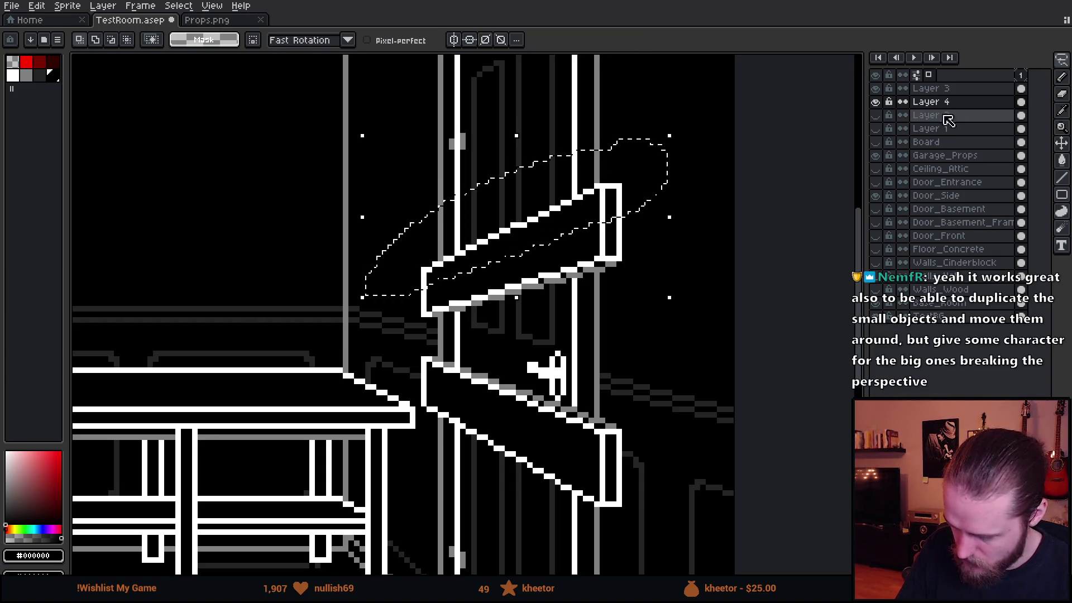
right_click(975, 94)
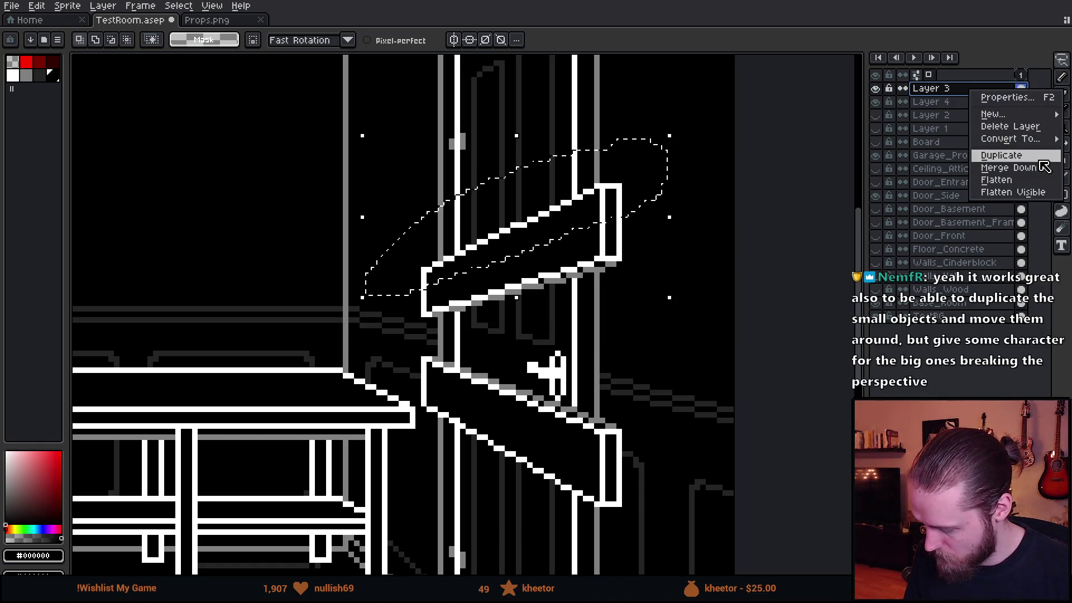
left_click(1005, 168)
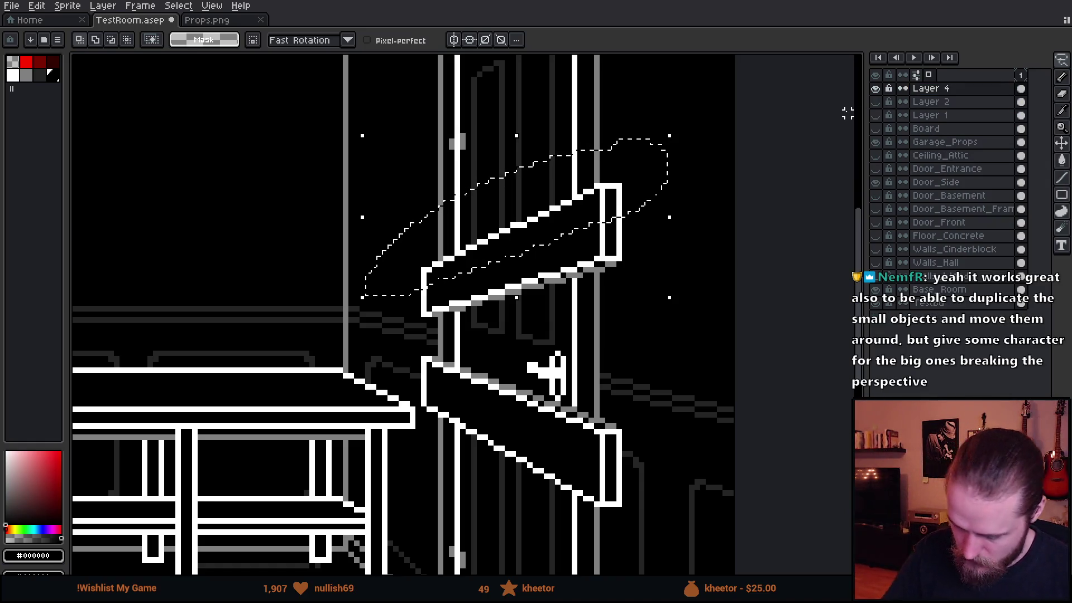
left_click(571, 225)
left_click_drag(569, 225, 645, 297)
key("ctrl+d")
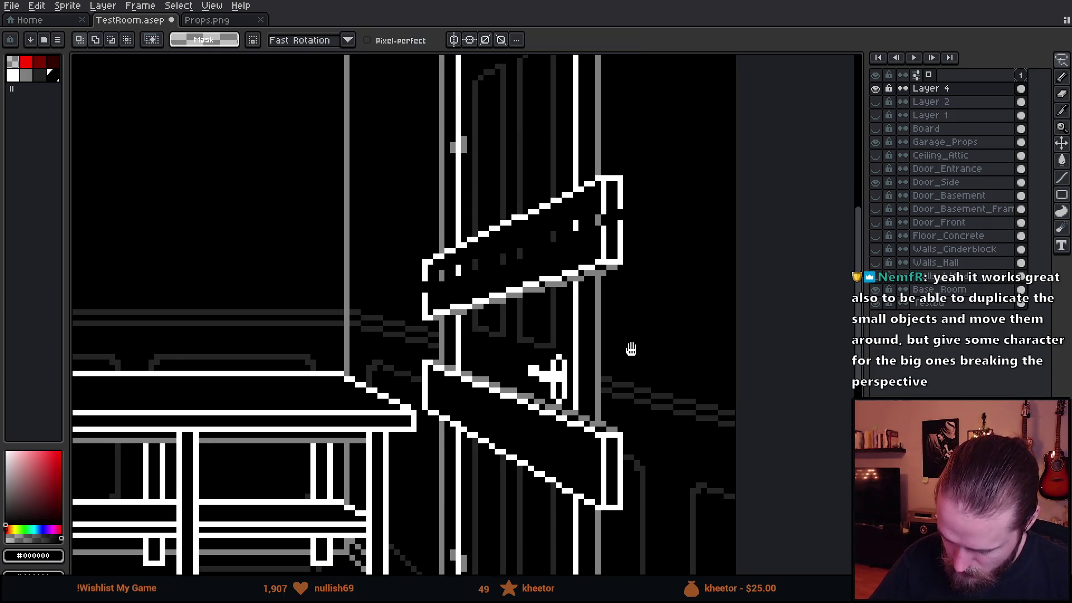
Lasso the lower board and move it down a few pixels across the door
left_click_drag(631, 348, 570, 263)
left_click_drag(392, 257, 431, 299)
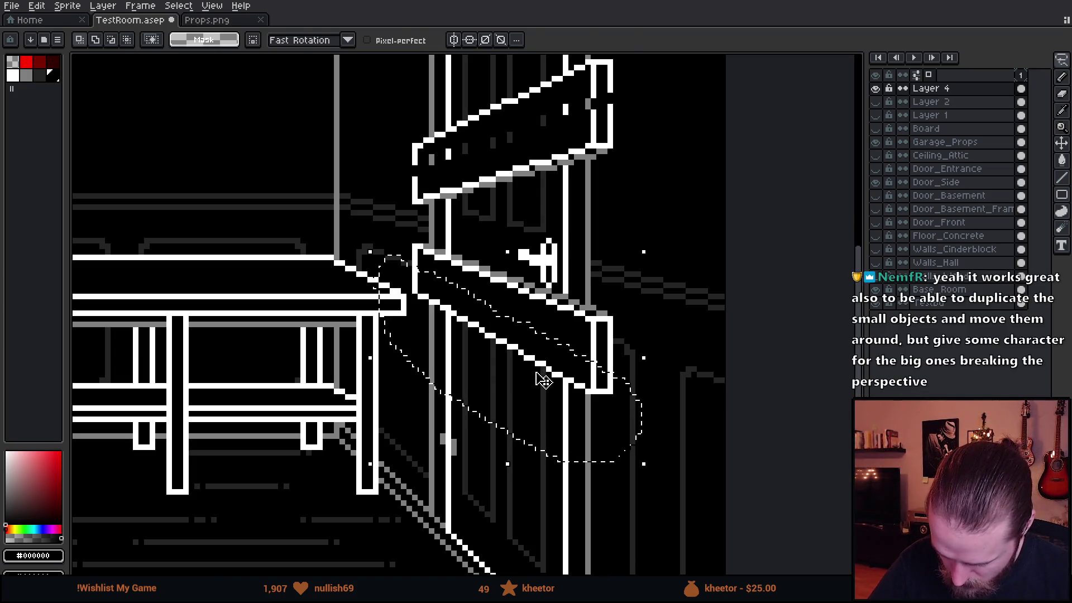
left_click_drag(541, 382, 543, 388)
left_click_drag(368, 247, 611, 268)
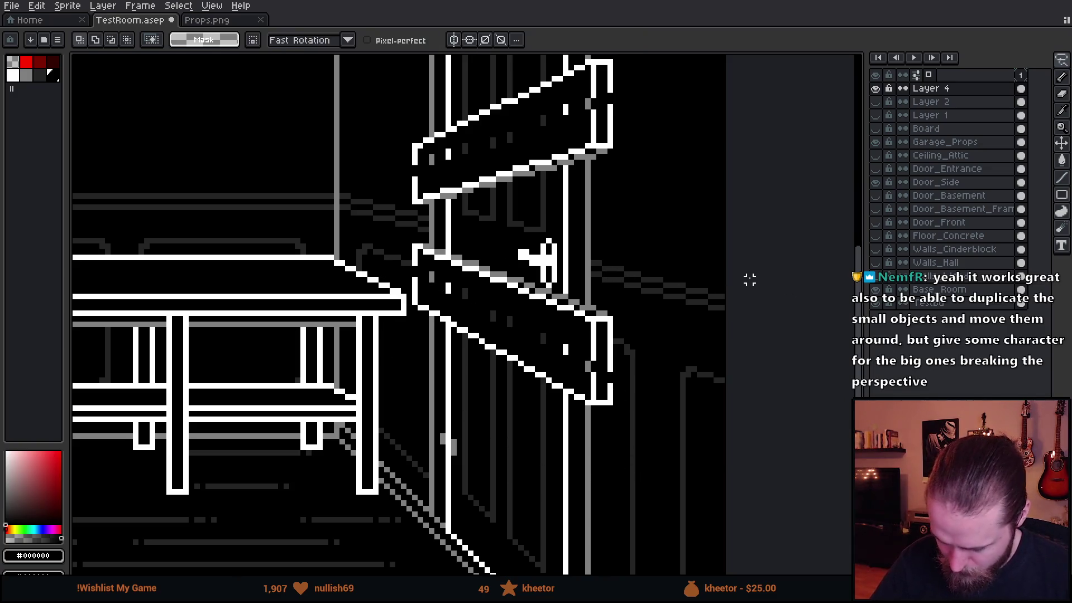
left_click(611, 83, "alt")
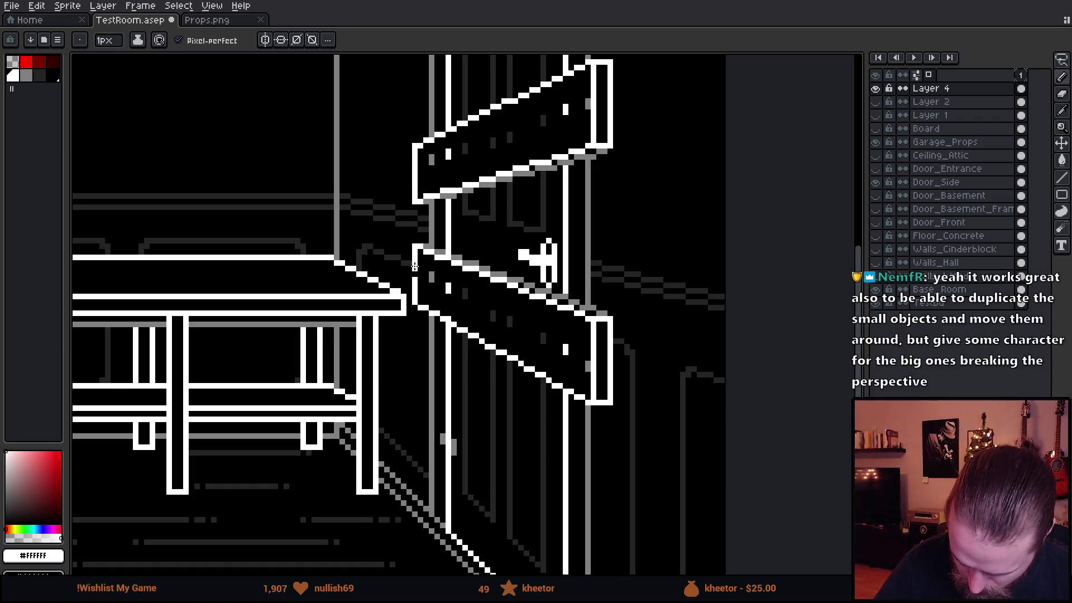
Bucket-fill the stray grey specks inside both boards with black
left_click(430, 275, "alt")
key("g")
key("ctrl+z")
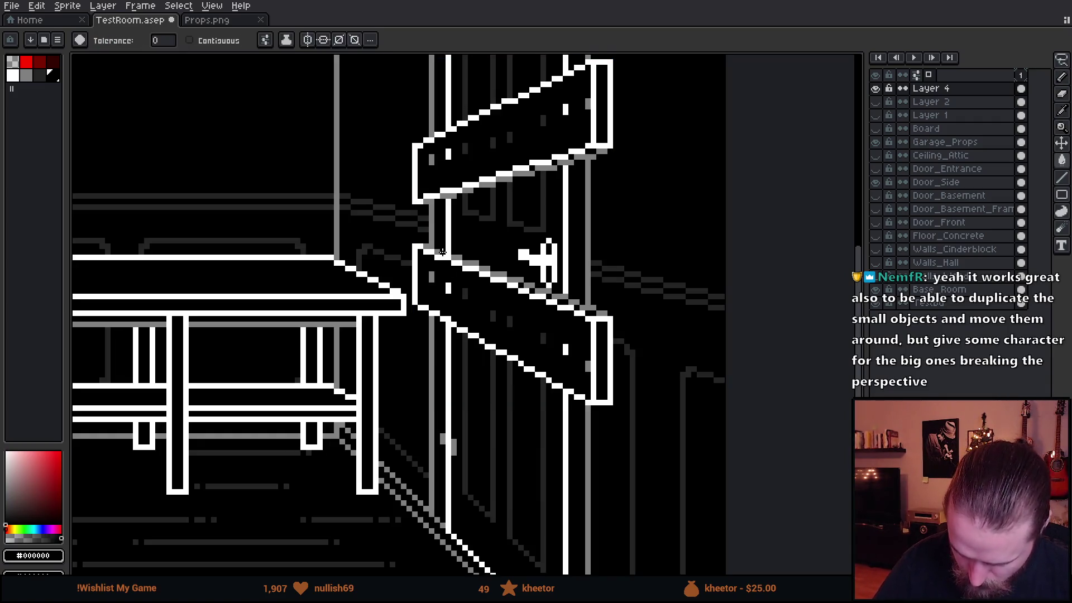
left_click(553, 353)
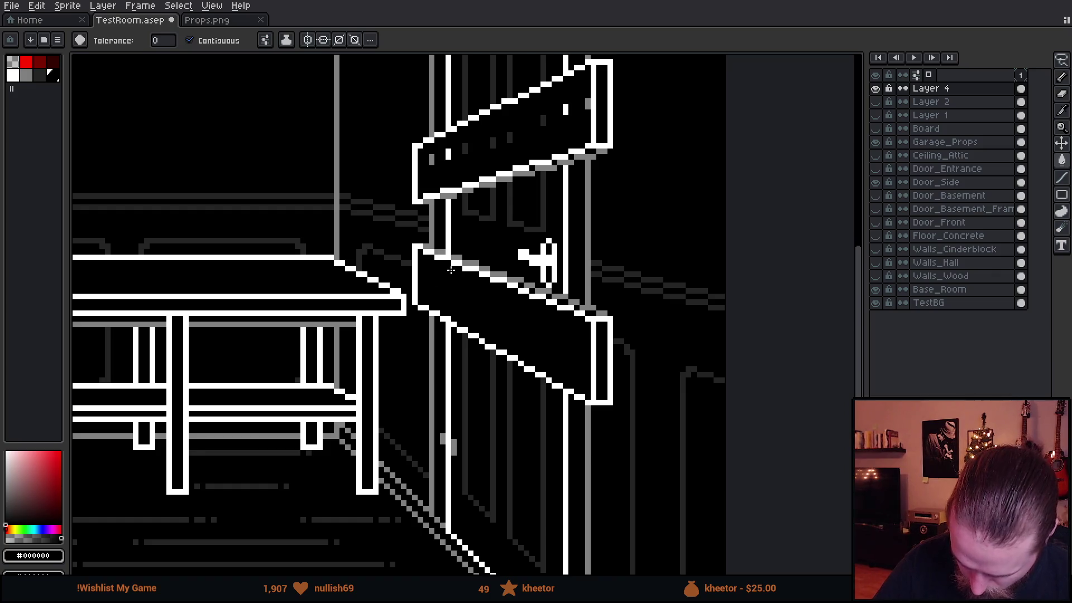
left_click(588, 102)
scroll(658, 353, "down", 3)
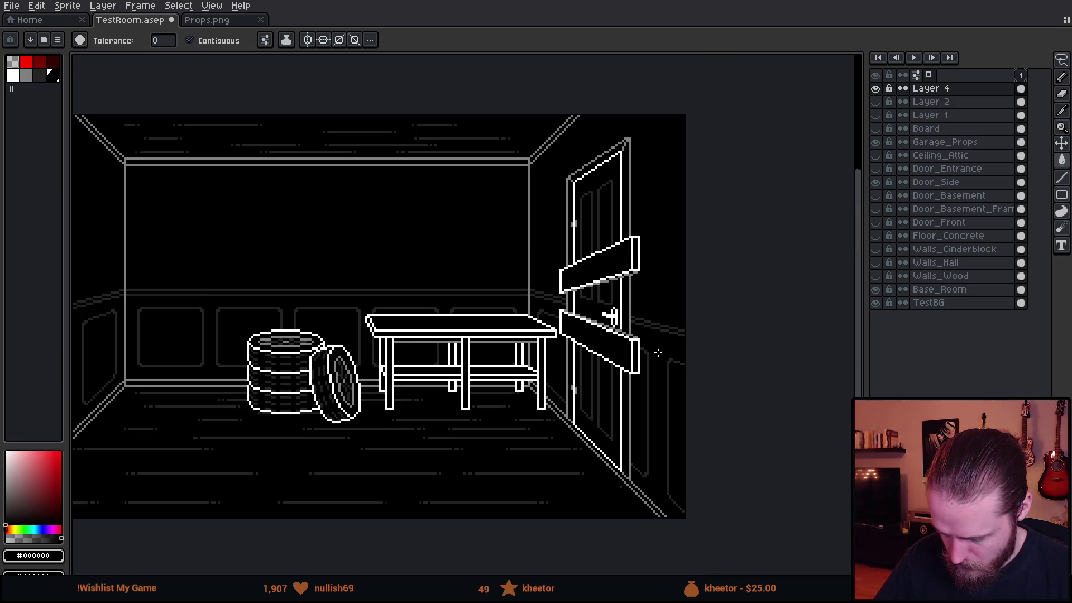
scroll(678, 440, "down", 1)
scroll(680, 441, "up", 1)
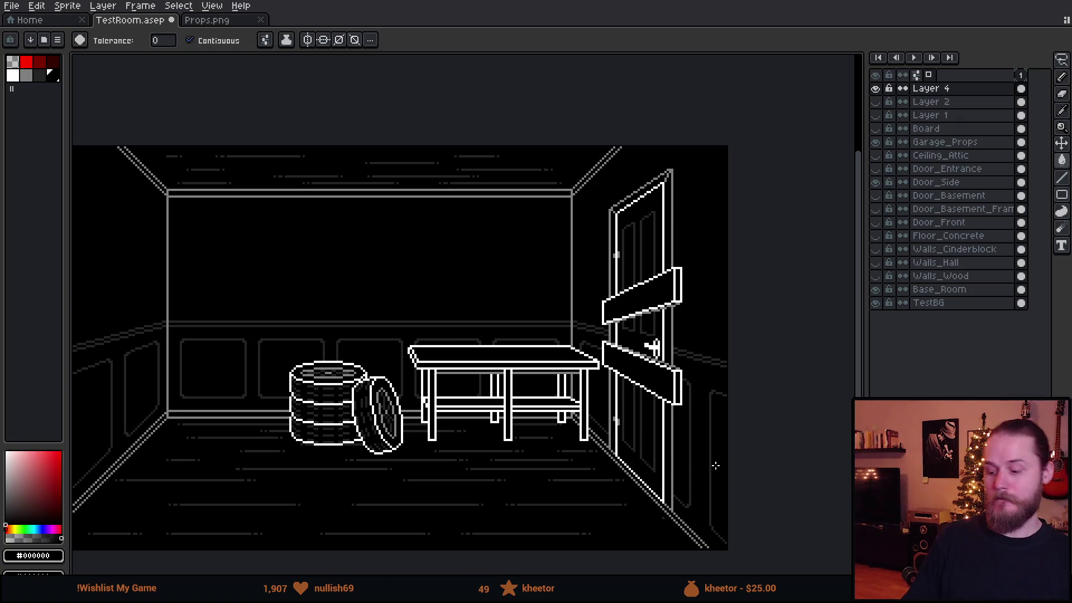
Move the board layer content down slightly so both boards' right ends sit lower
key("ctrl")
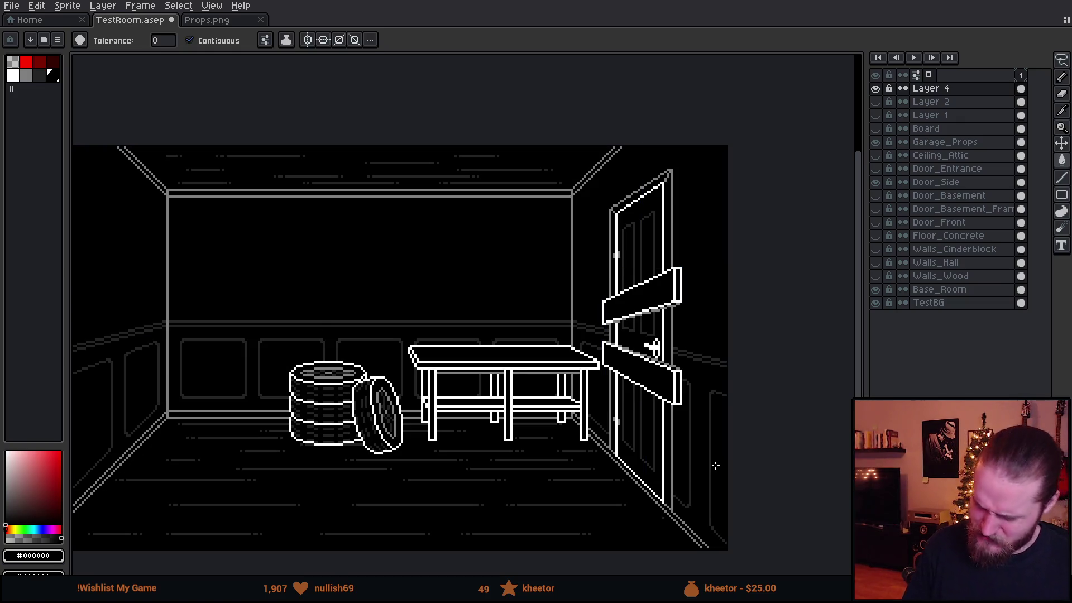
left_click_drag(715, 466, 691, 431)
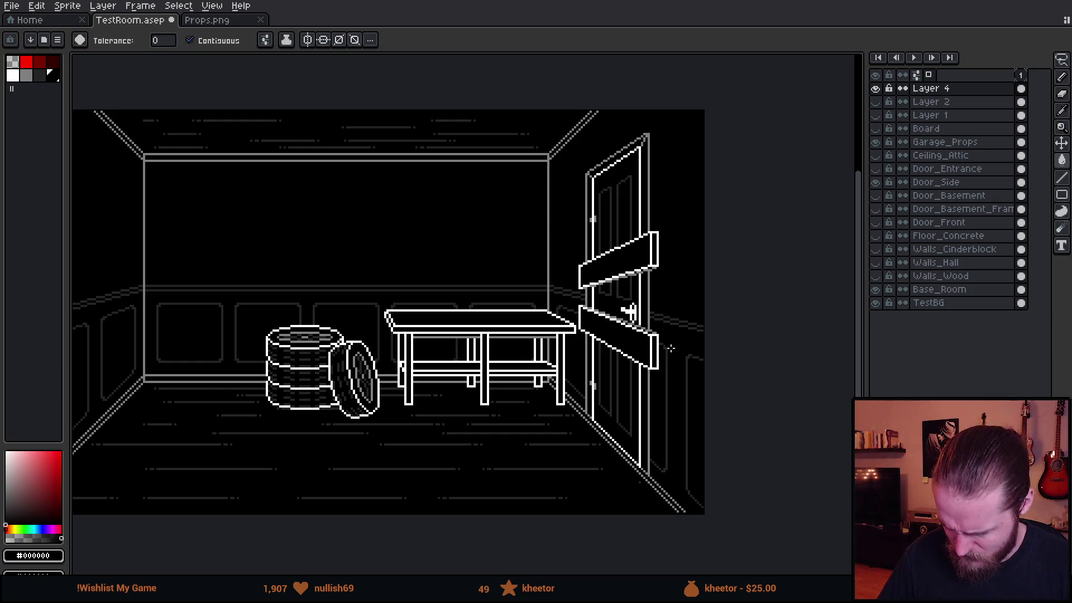
key("ctrl")
left_click_drag(680, 345, 681, 347)
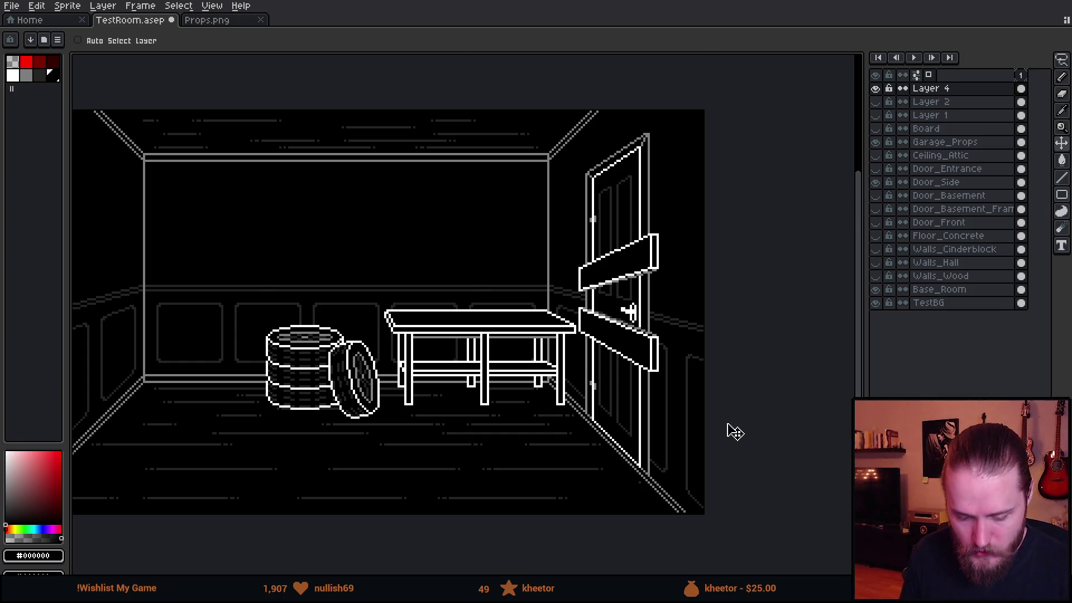
scroll(734, 431, "up", 2)
scroll(730, 430, "up", 2)
scroll(729, 431, "up", 2)
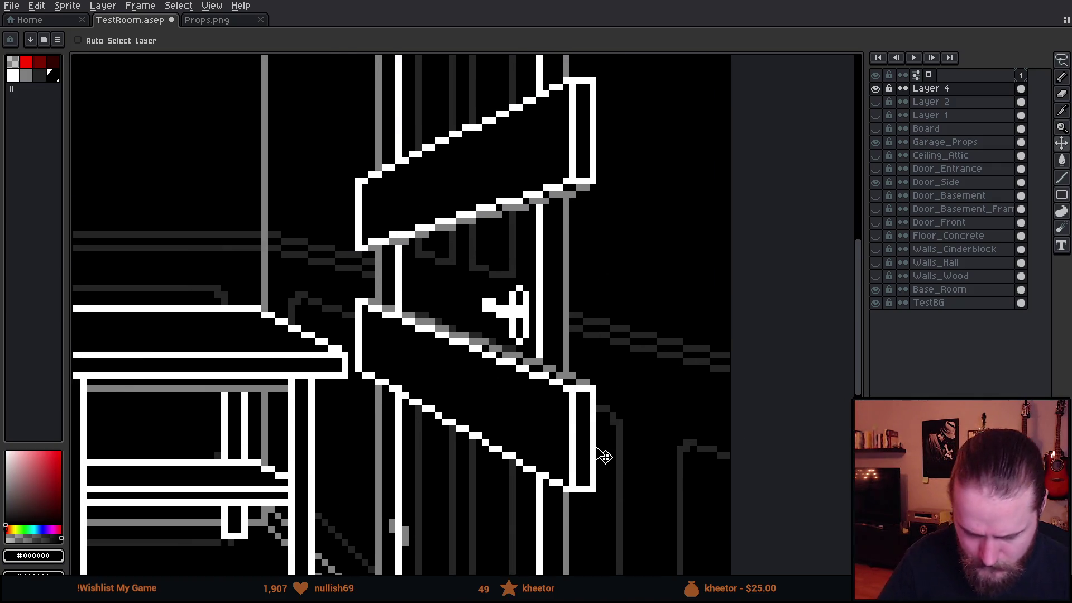
key("b")
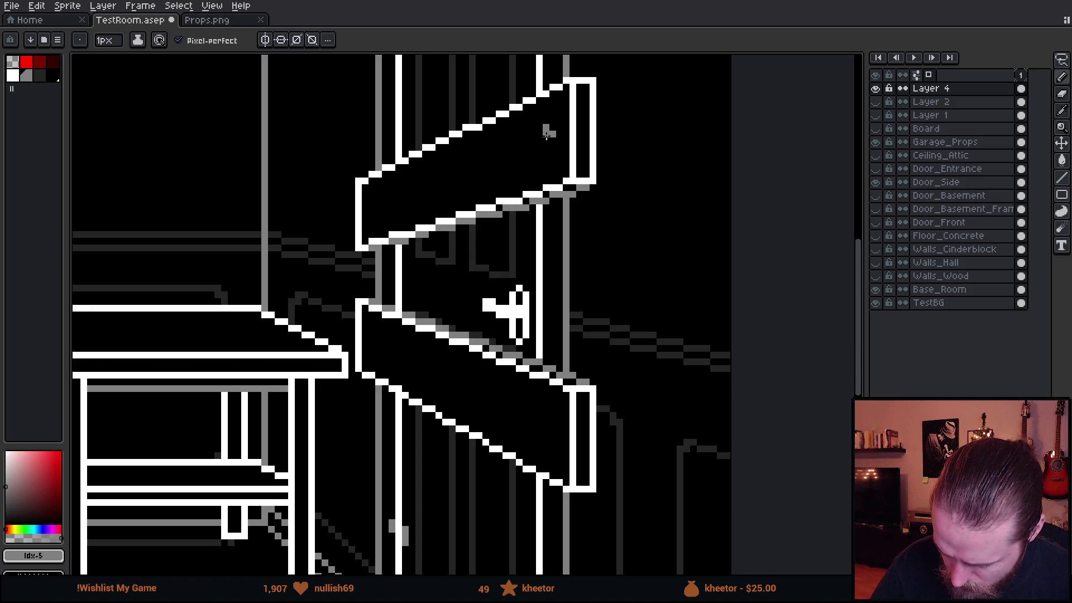
scroll(618, 316, "down", 2)
scroll(632, 315, "down", 2)
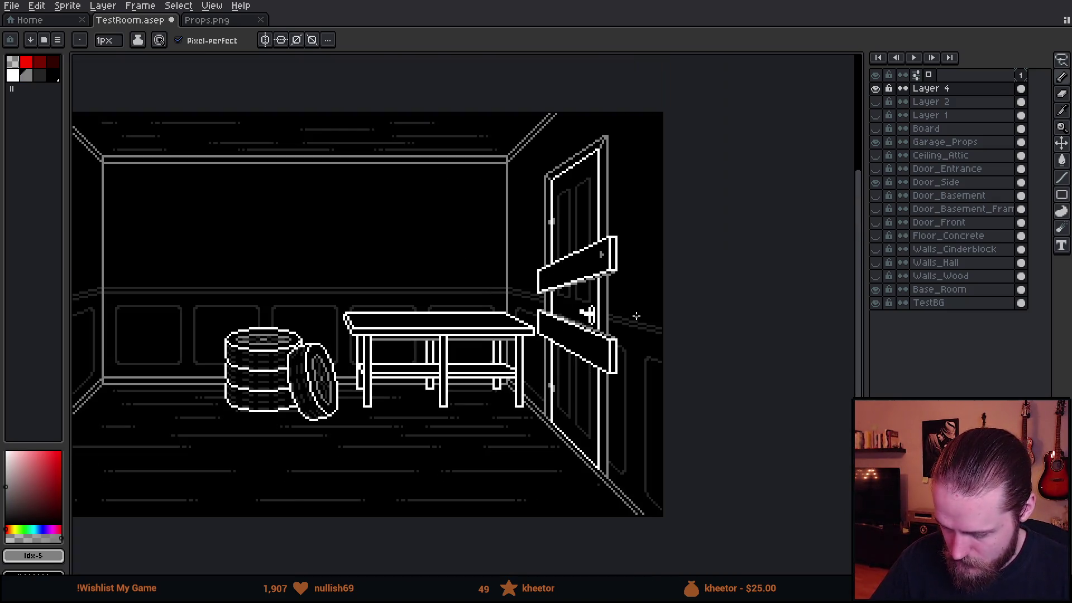
scroll(637, 316, "up", 1)
scroll(620, 323, "up", 1)
scroll(593, 332, "up", 1)
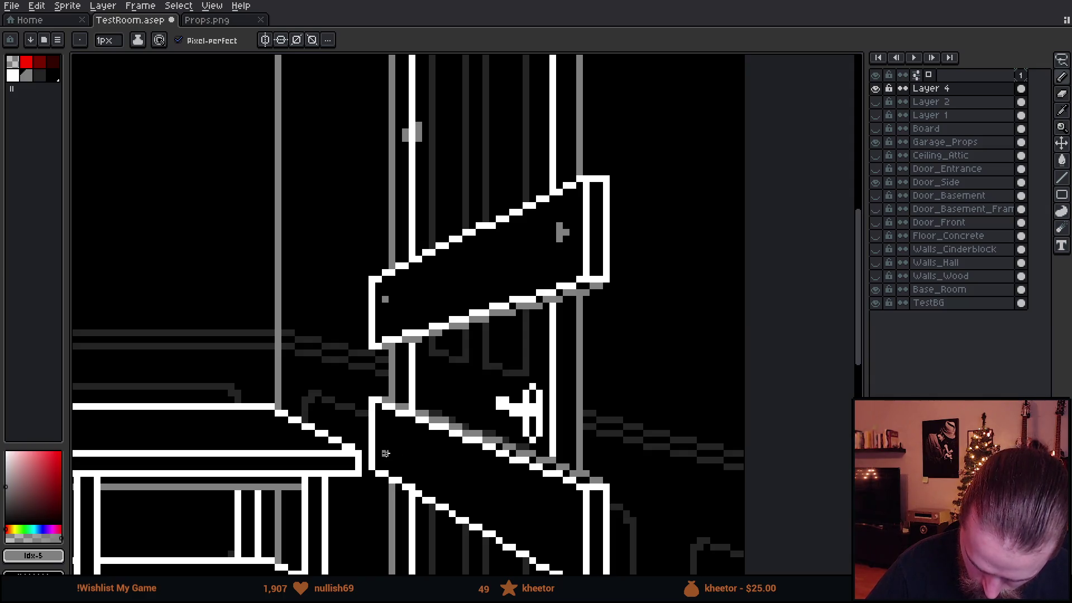
scroll(517, 411, "down", 2)
scroll(517, 411, "down", 2)
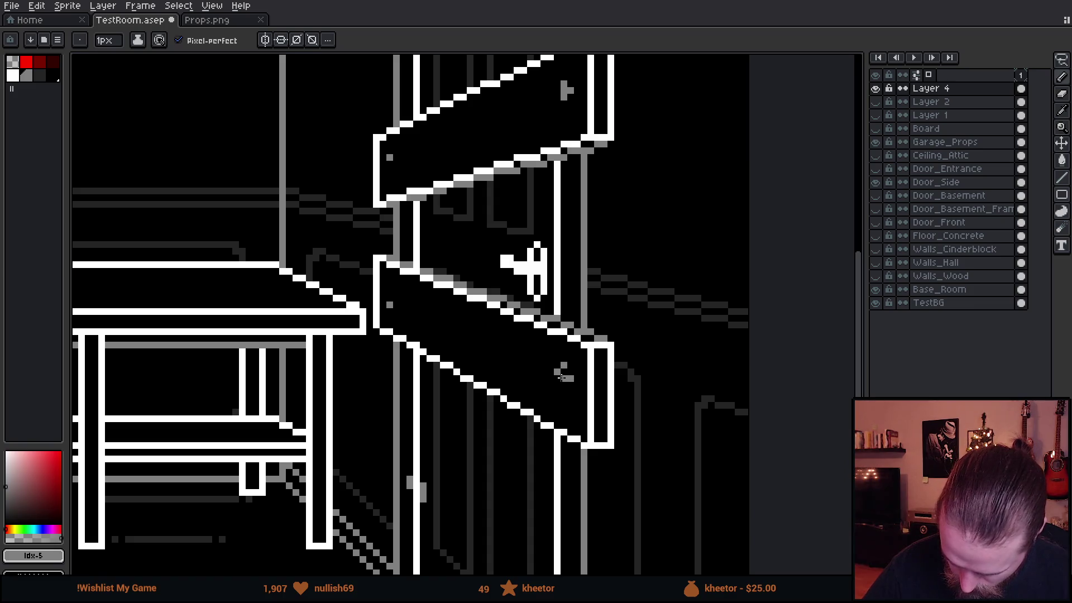
scroll(578, 414, "down", 2)
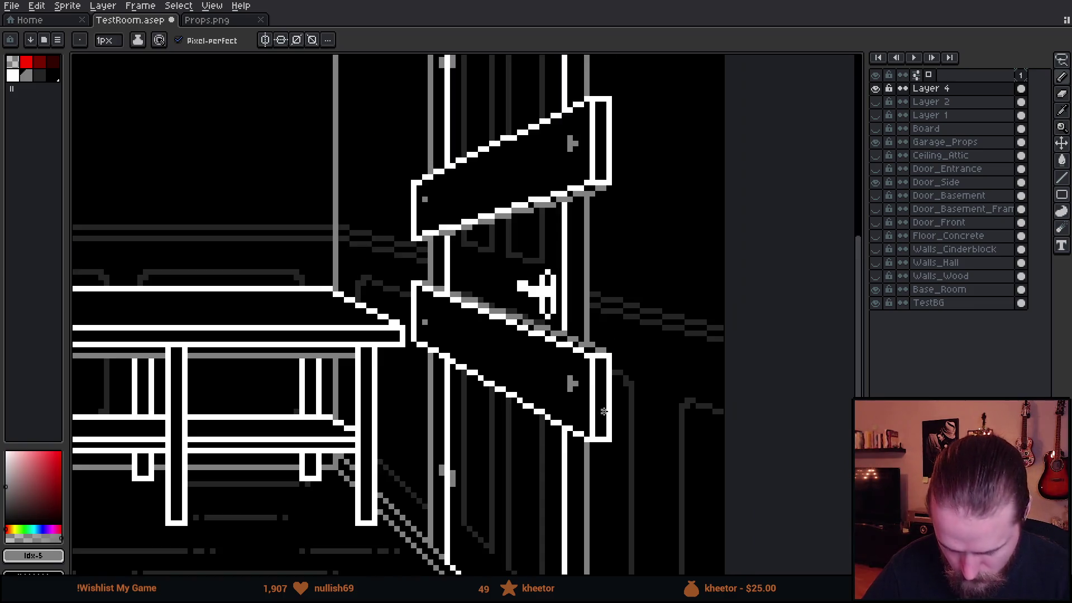
scroll(578, 414, "down", 1)
scroll(619, 404, "down", 1)
Pick grey from an existing nail mark and place a nail pixel on the lower board, erasing the misplaced one
mouse_move(680, 362)
left_mouse_down()
mouse_move(718, 358)
mouse_move(699, 352)
left_mouse_up()
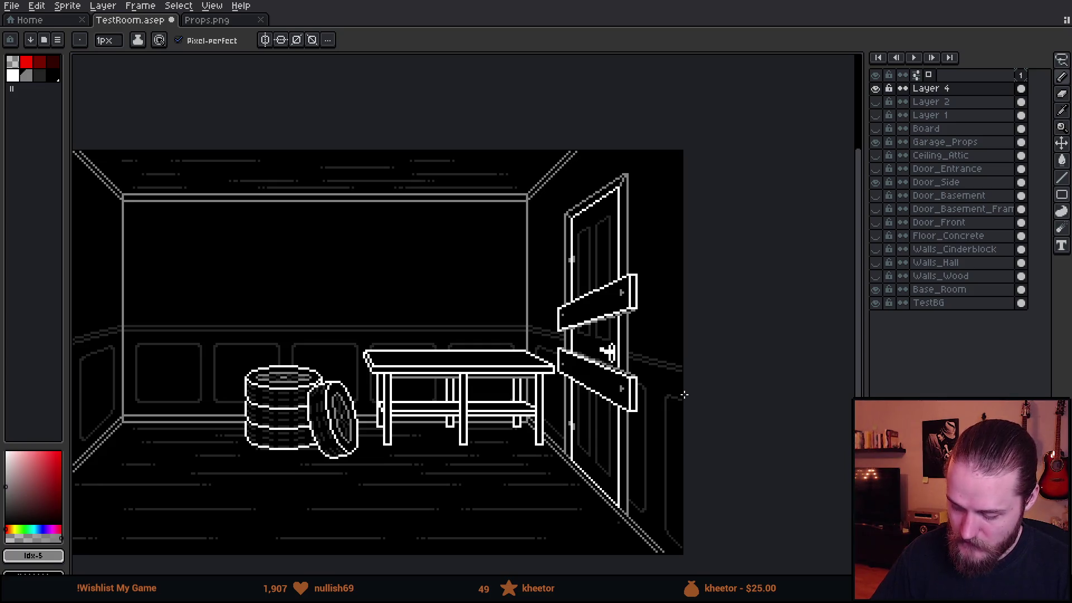
scroll(654, 311, "up", 3)
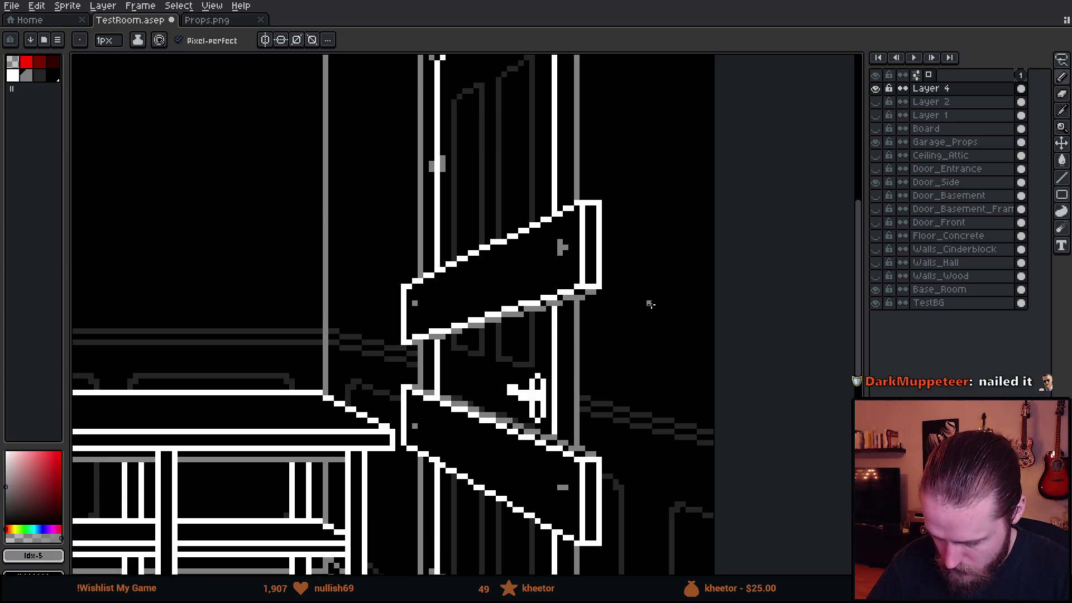
key("alt")
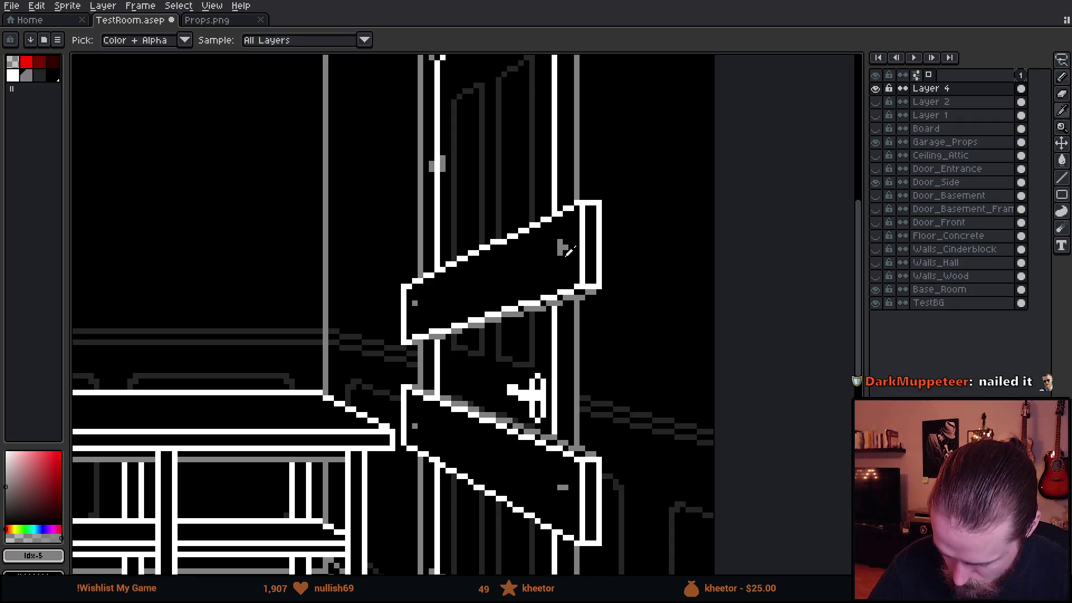
left_click(566, 249, "alt")
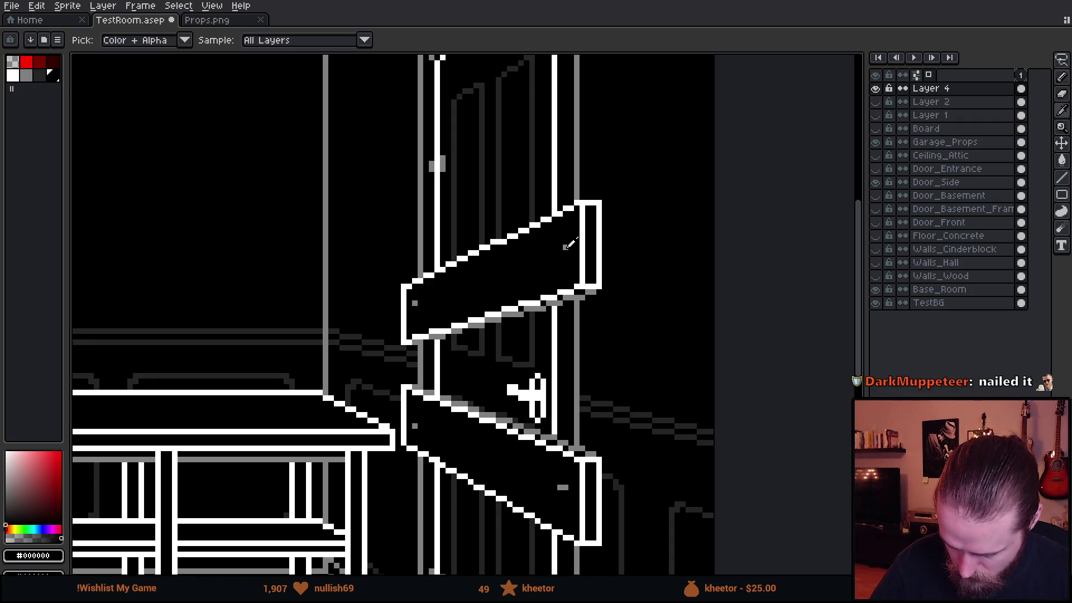
left_click(566, 248, "alt")
scroll(661, 391, "down", 2)
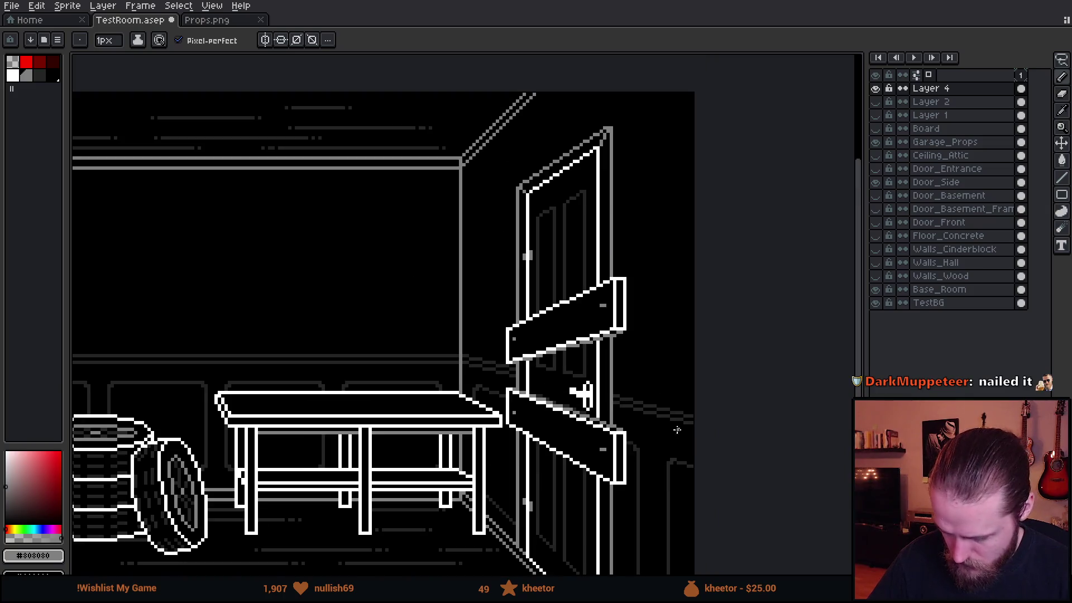
scroll(695, 423, "down", 2)
scroll(695, 376, "up", 1)
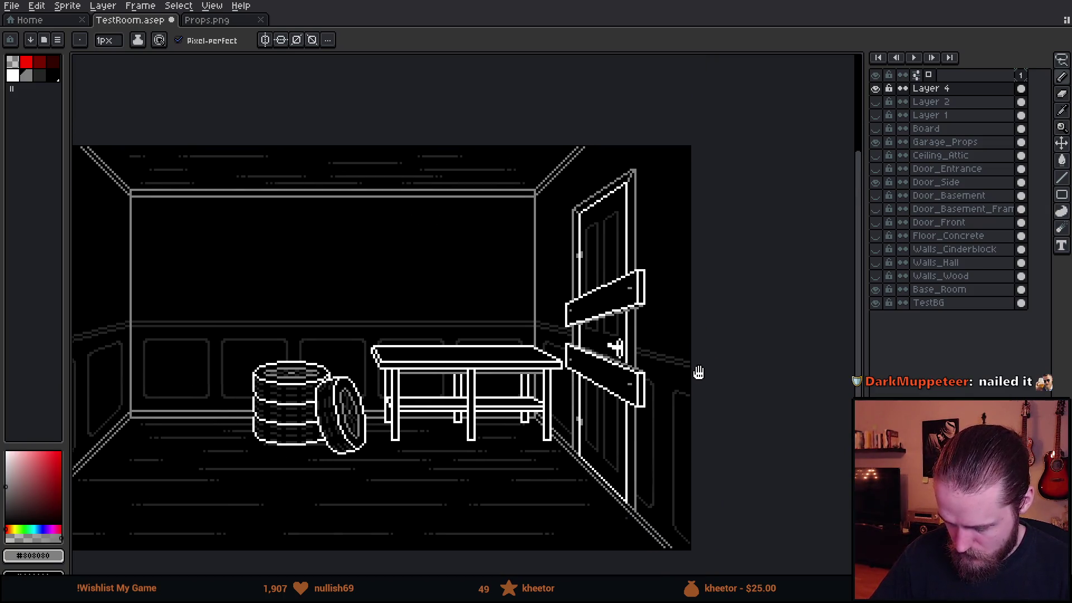
scroll(653, 335, "up", 2)
scroll(593, 244, "up", 1)
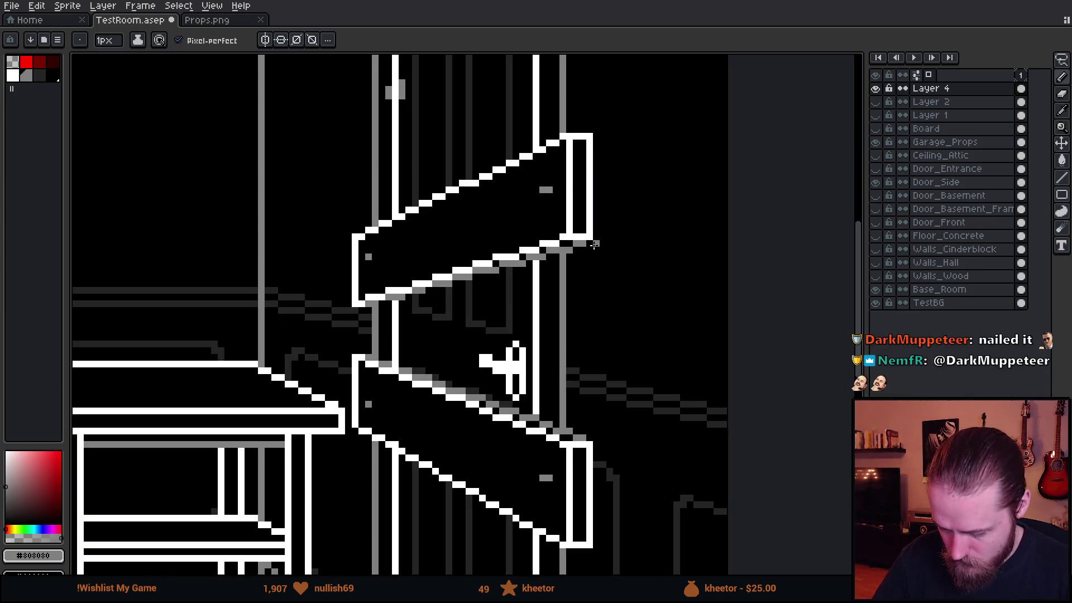
left_click(543, 192, "alt")
left_click(545, 478, "alt")
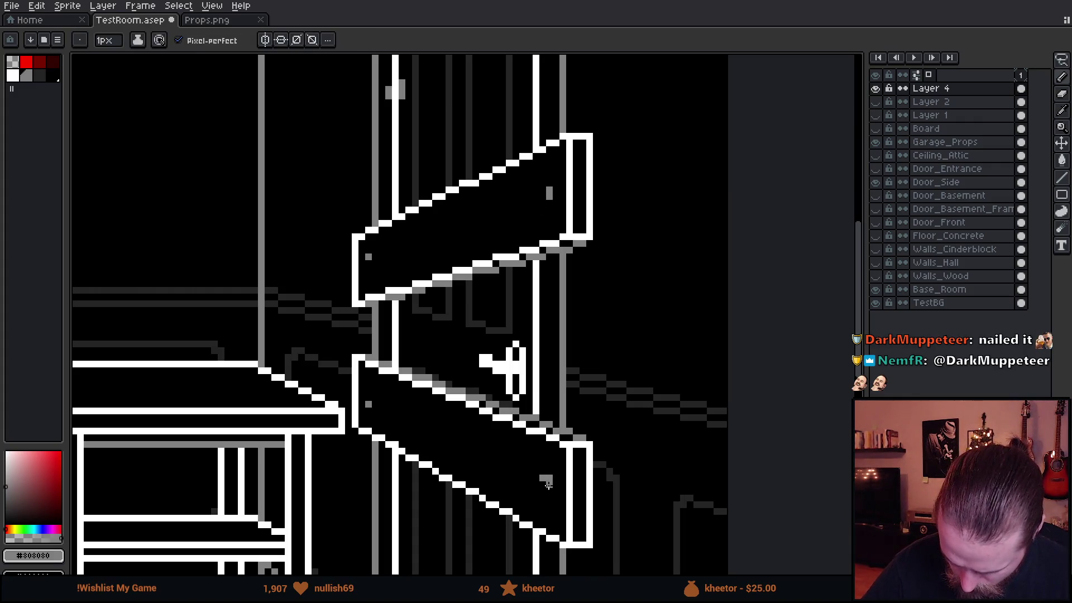
right_click(546, 479)
scroll(606, 360, "down", 1)
scroll(607, 357, "down", 2)
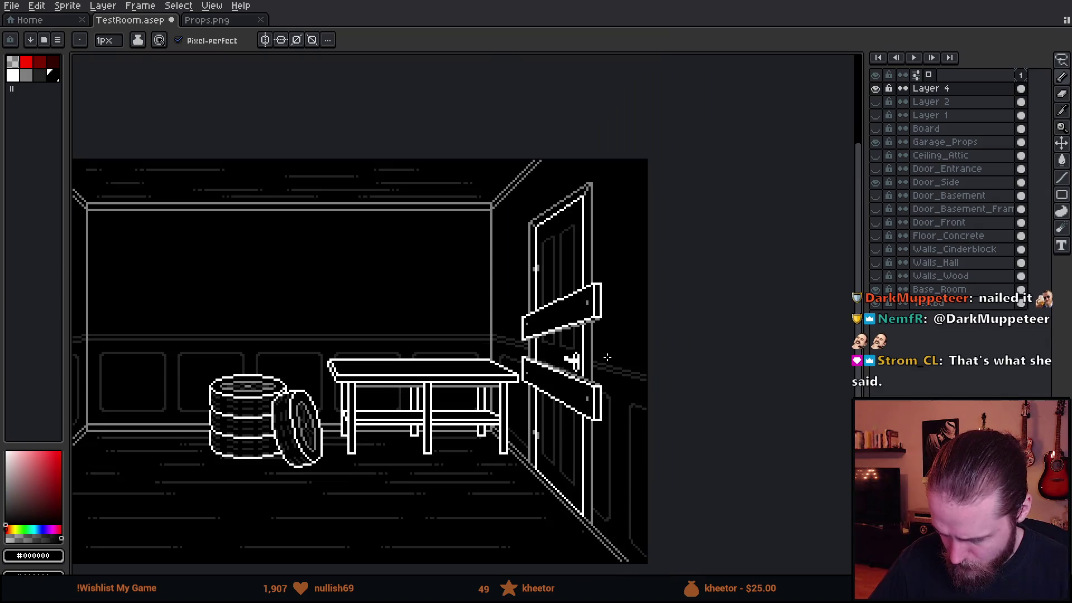
left_click_drag(661, 389, 715, 403)
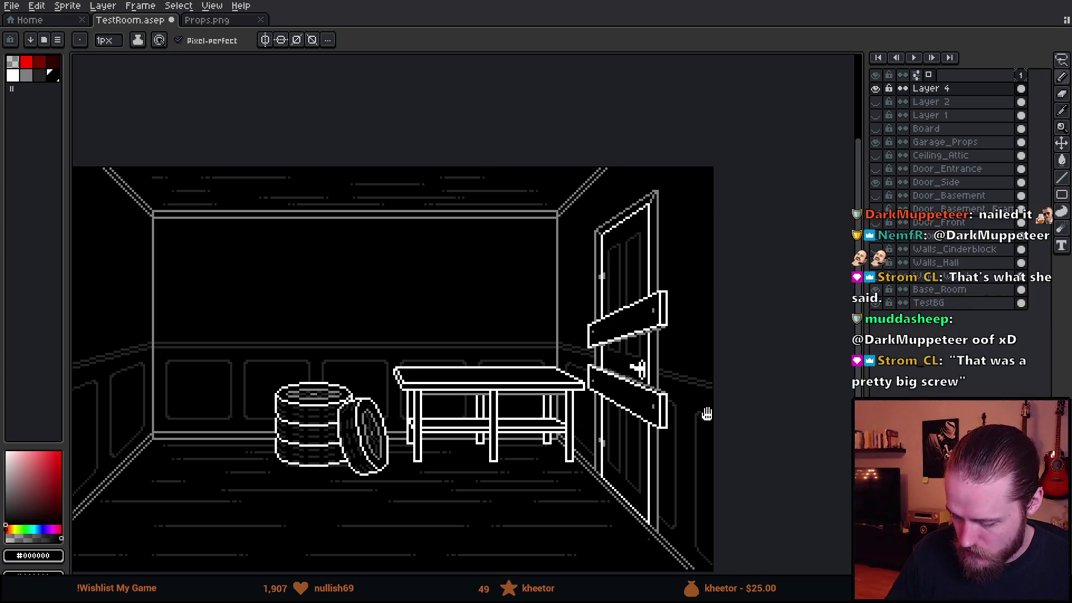
Pan over the finished garage scene, then Alt+Tab to the desk setup photo in Discord
left_click_drag(715, 403, 686, 339)
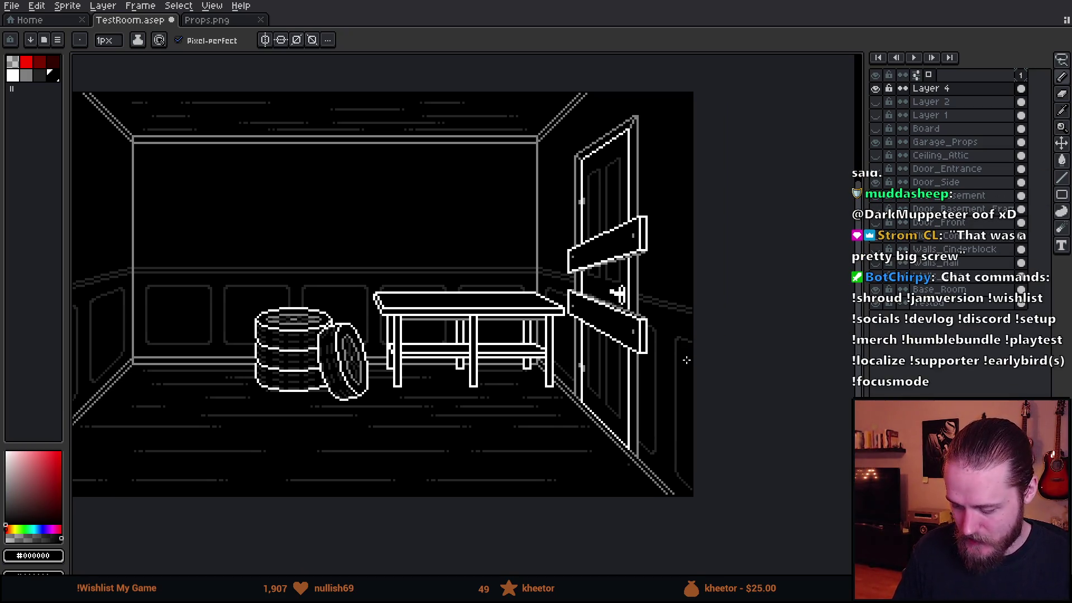
left_click_drag(648, 384, 636, 415)
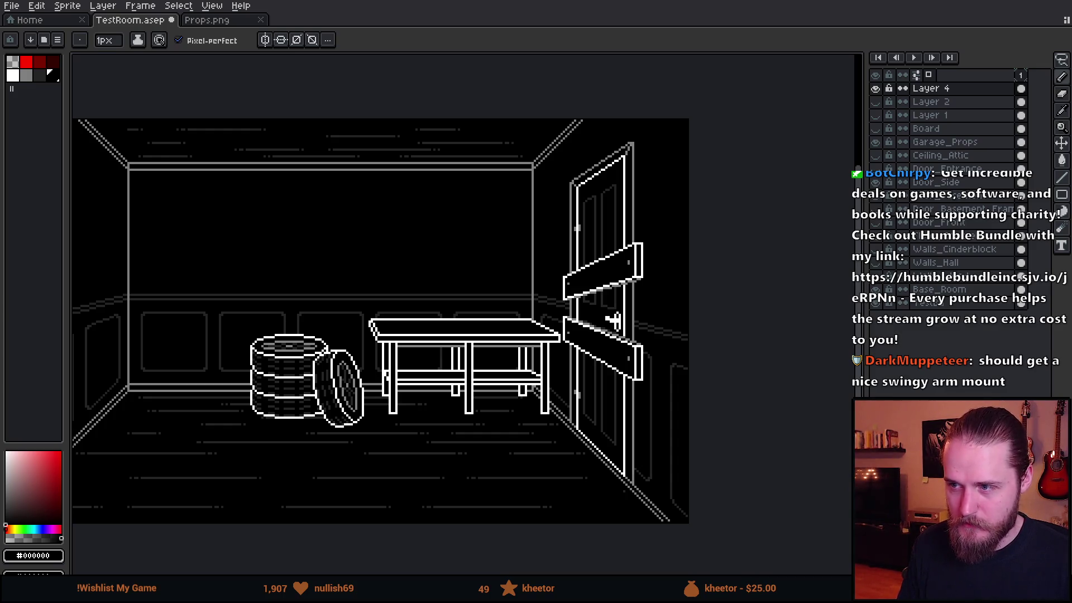
key("alt+Tab")
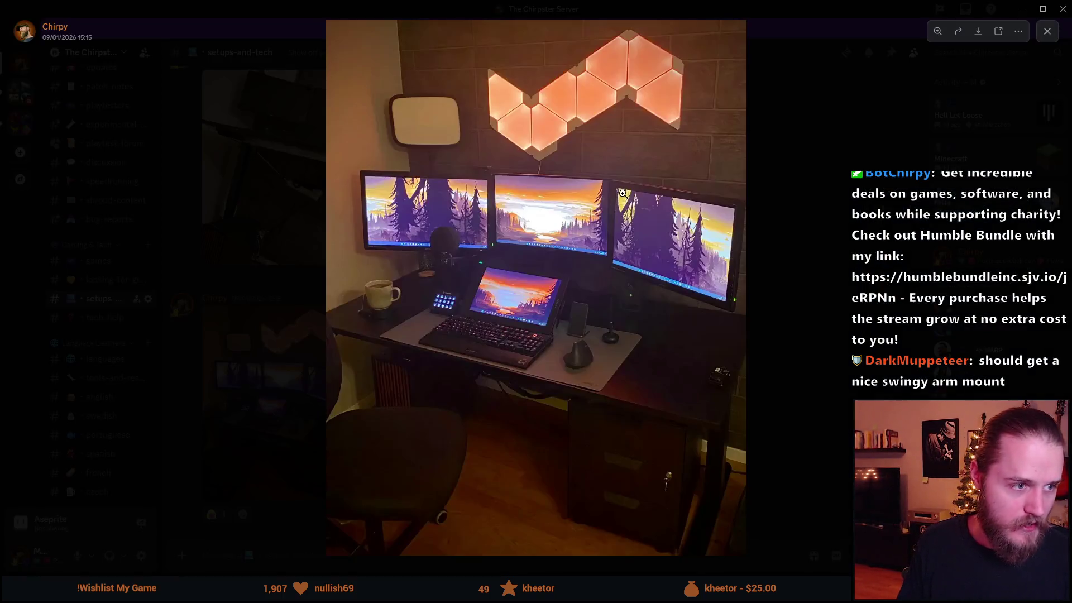
Inspect the desk setup photo zoomed in, restore the full view, and return to Aseprite
left_click(510, 303)
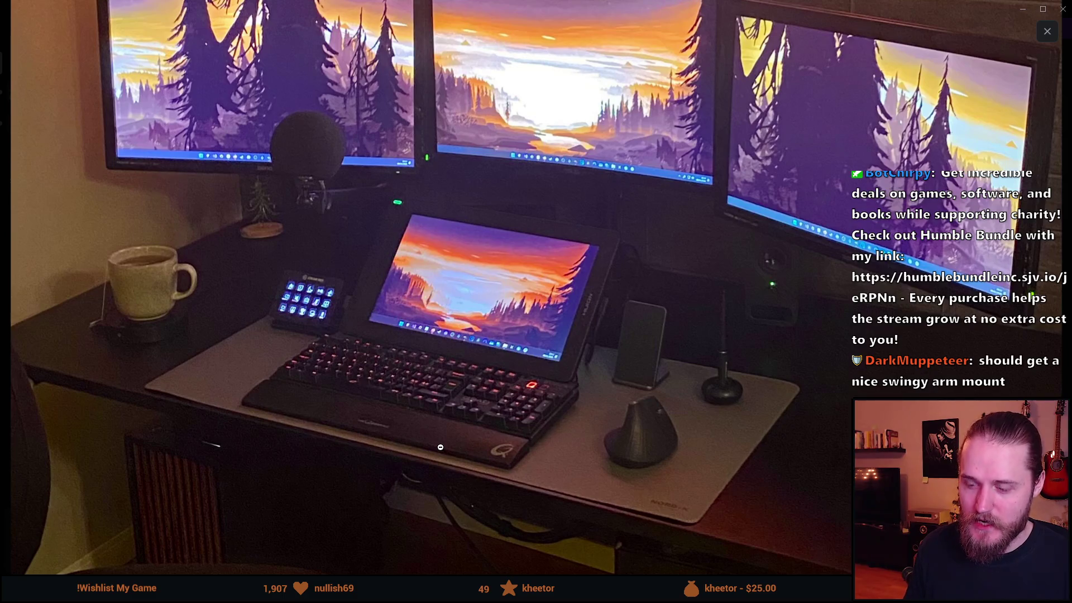
left_click(468, 333)
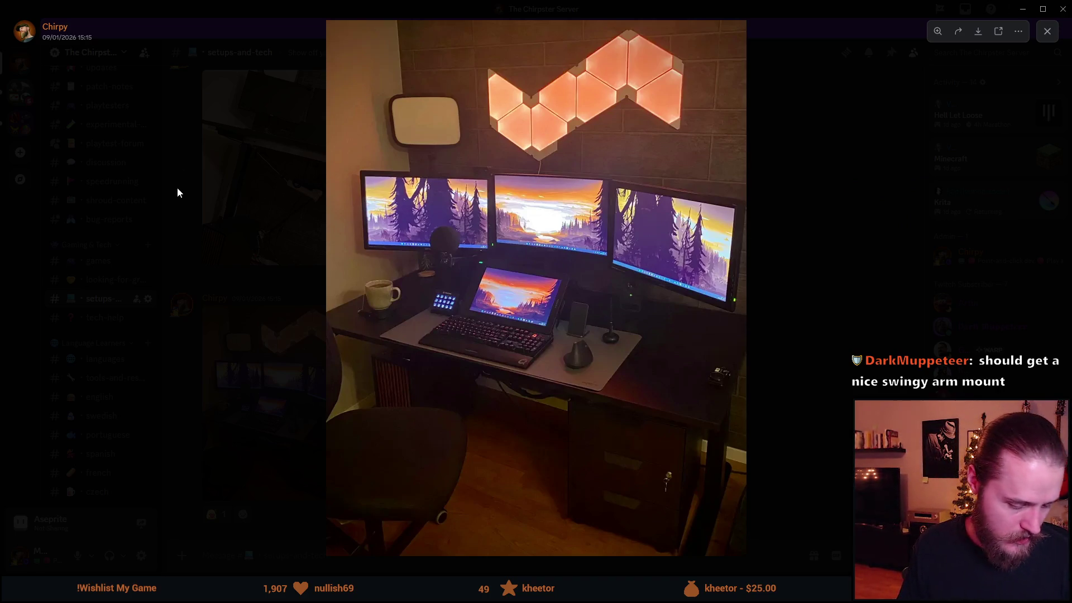
key("alt+Tab")
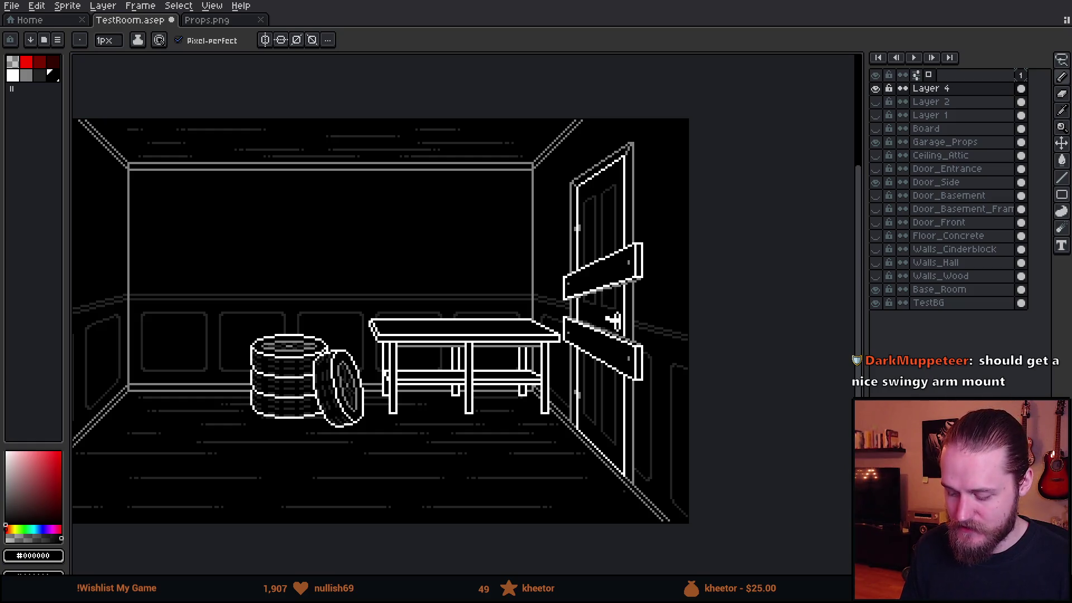
scroll(555, 317, "up", 2)
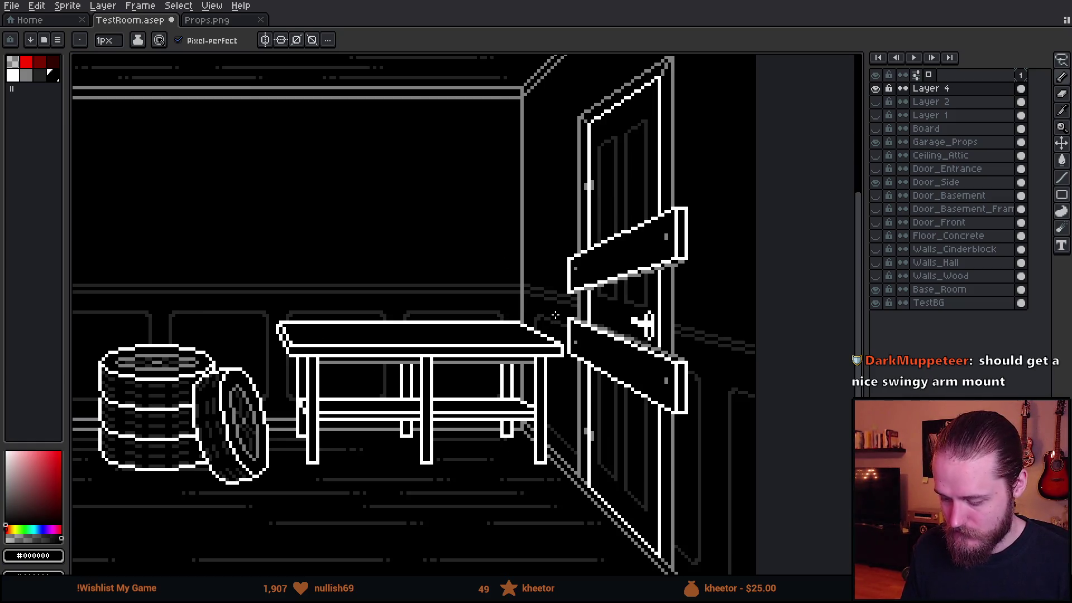
scroll(532, 258, "down", 2)
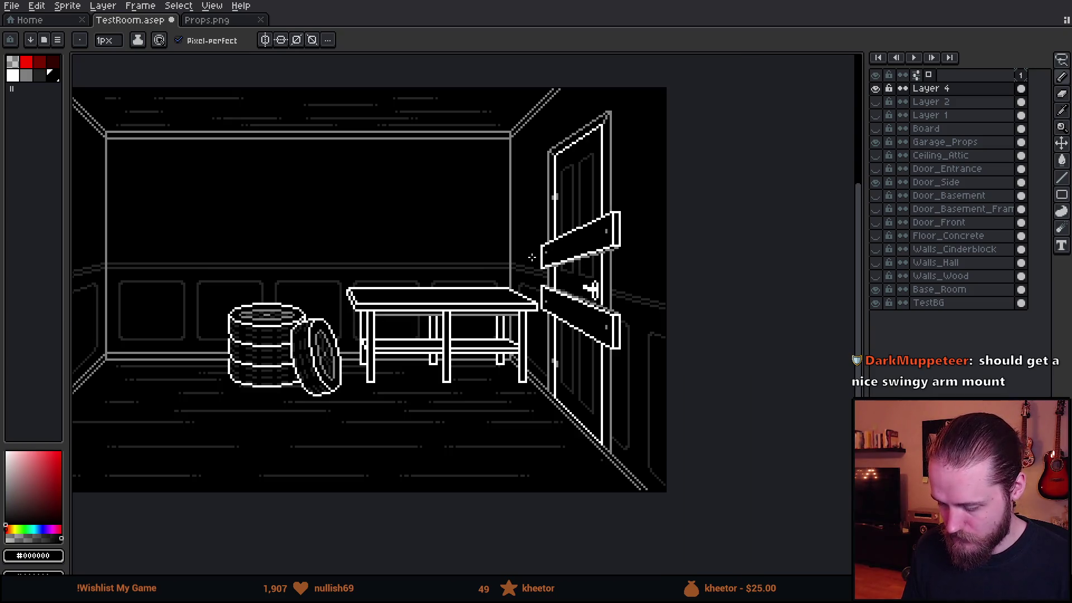
scroll(460, 257, "up", 1)
scroll(559, 261, "up", 1)
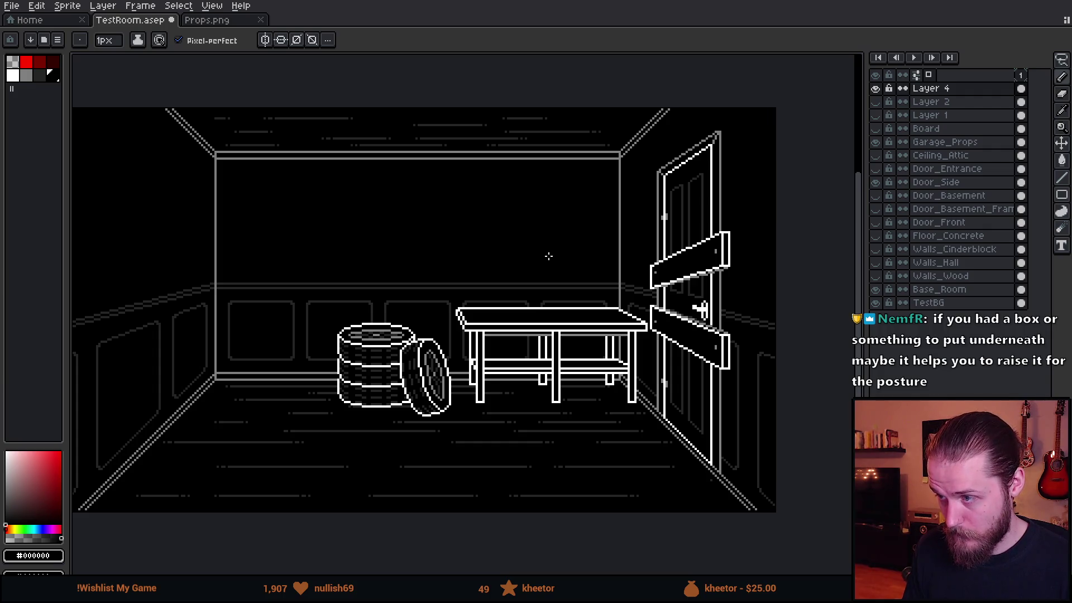
scroll(695, 311, "down", 1)
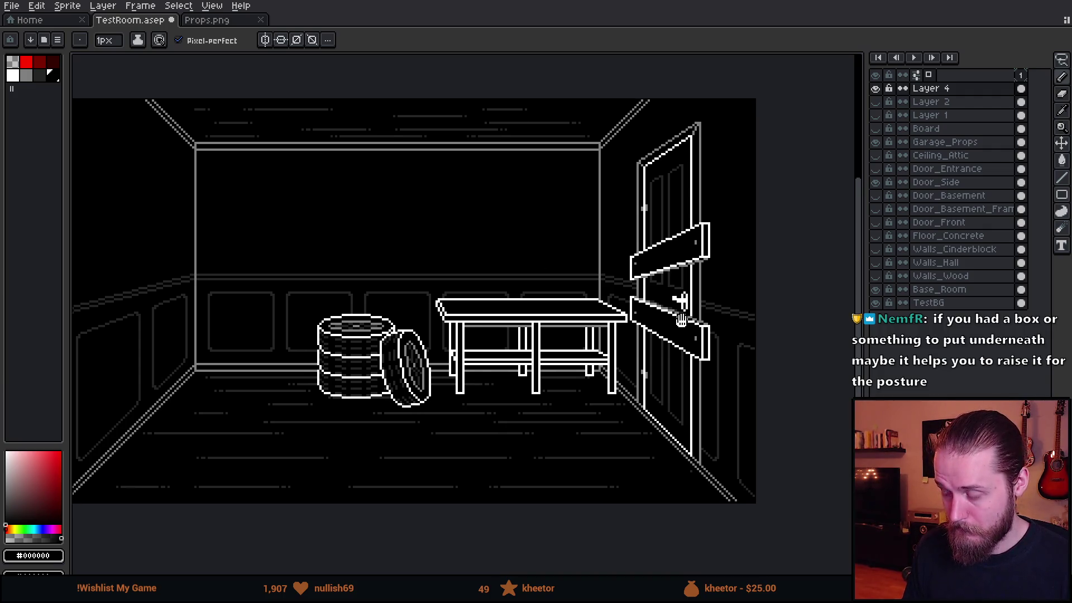
scroll(690, 267, "down", 1)
scroll(704, 266, "down", 1)
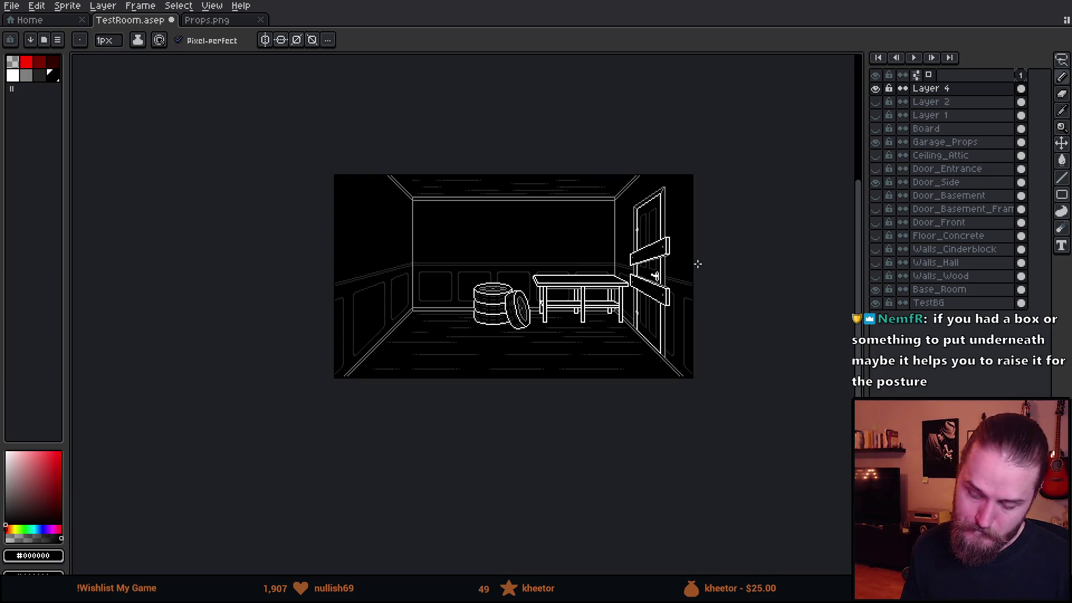
scroll(705, 266, "up", 2)
scroll(648, 267, "up", 1)
scroll(612, 254, "up", 1)
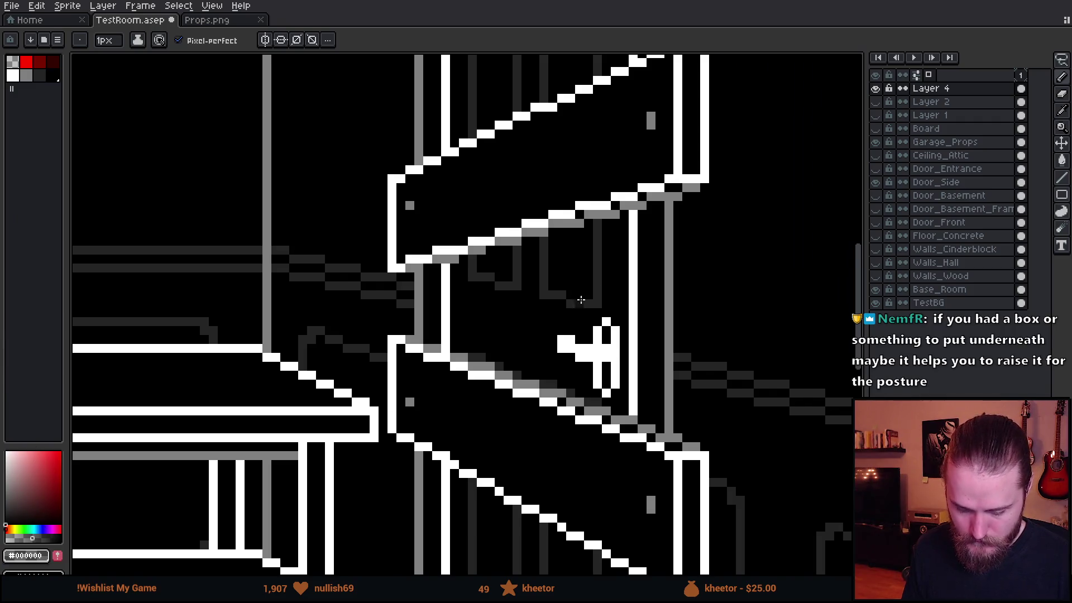
scroll(587, 297, "up", 1)
Add a dark grey shading pixel to the board edge and bring up the Outline effect (Shift+O)
left_click_drag(303, 310, 311, 289)
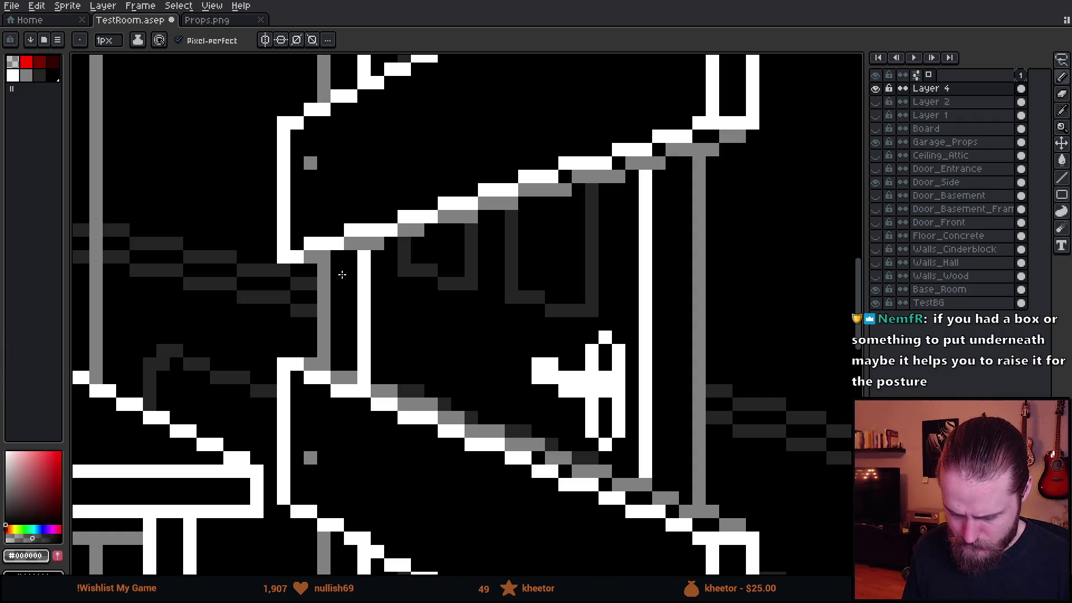
scroll(662, 265, "down", 3)
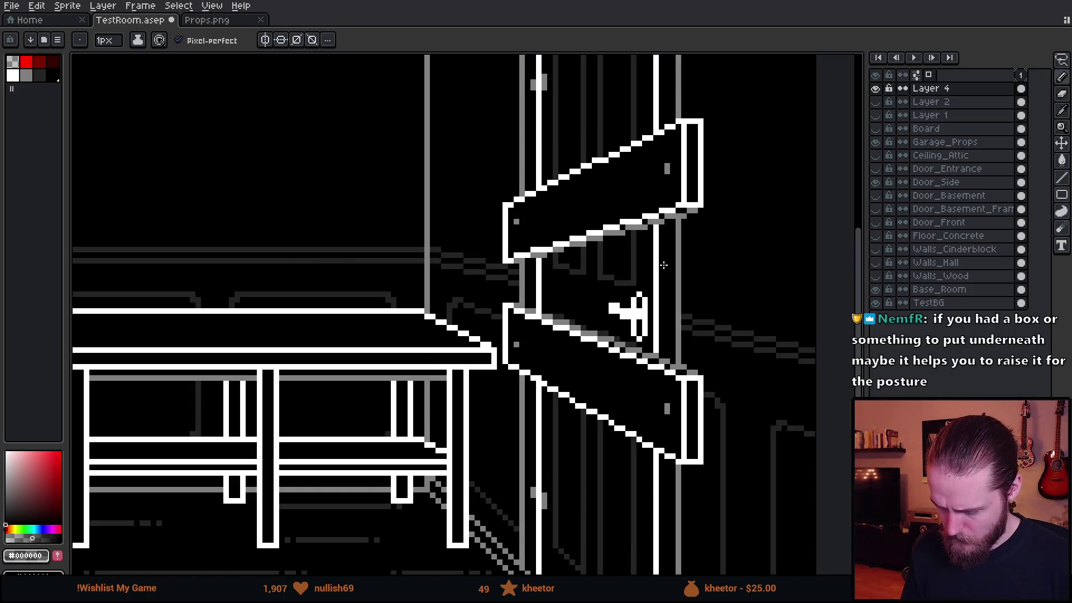
scroll(73, 498, "left", 2)
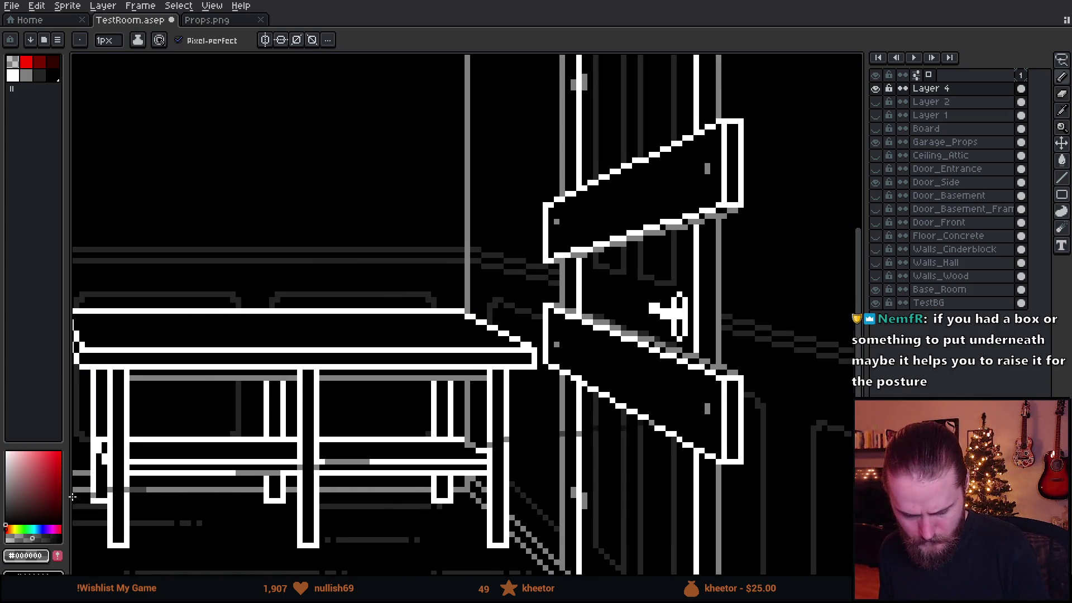
scroll(72, 498, "left", 1)
key("shift+o")
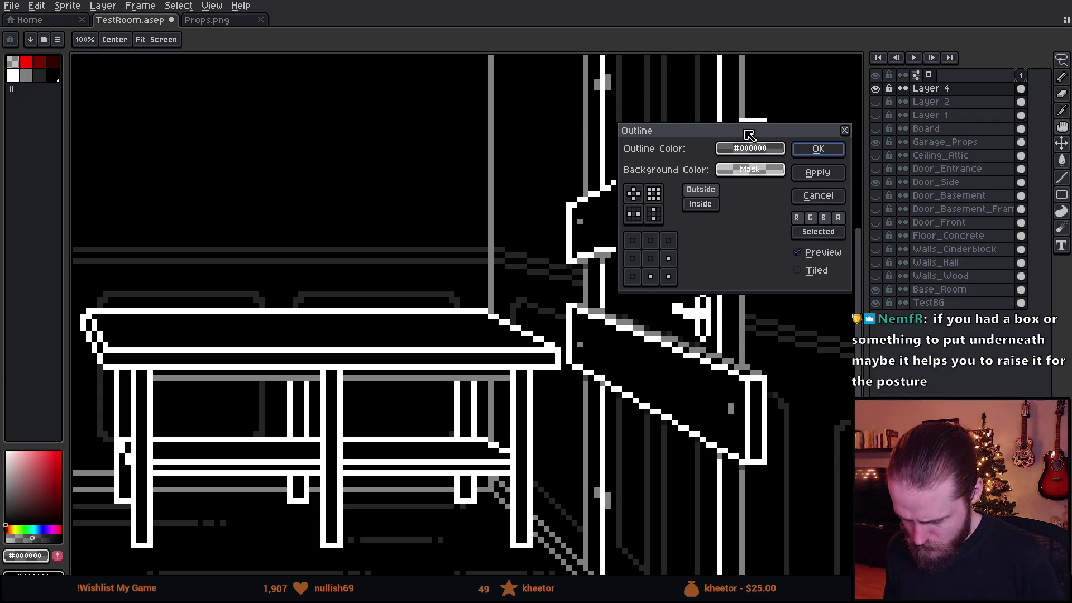
Apply a black outline with one direction removed from the outline shape matrix
left_click_drag(749, 134, 292, 155)
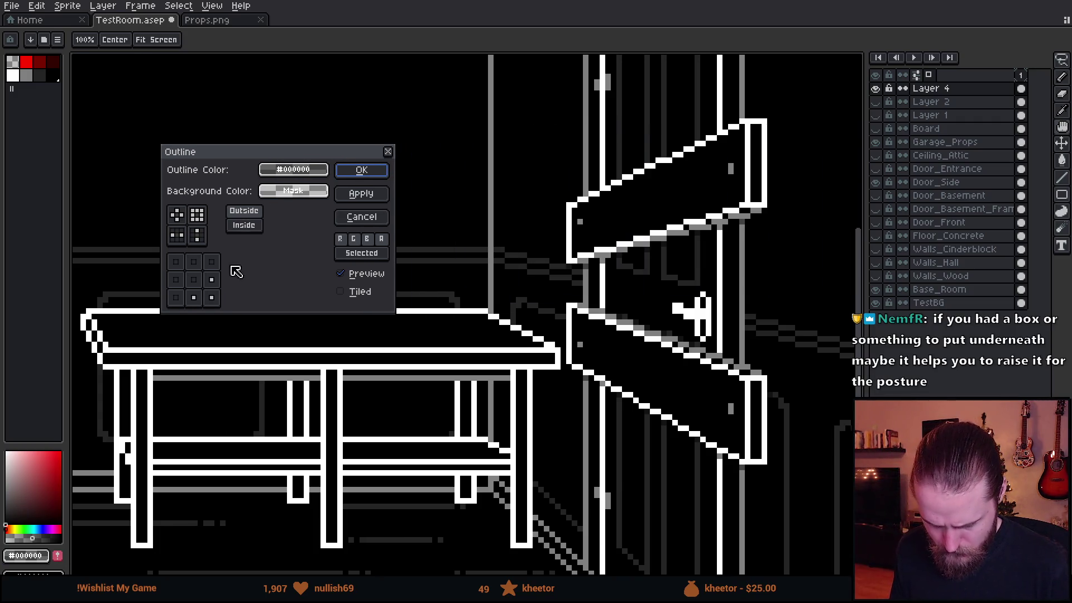
left_click(212, 280)
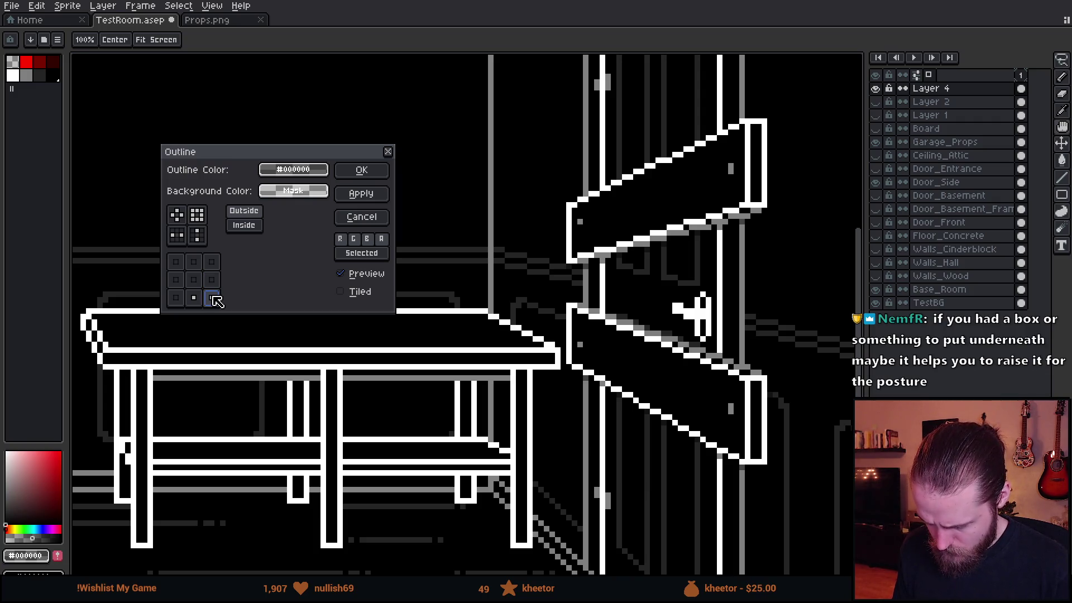
scroll(539, 335, "down", 1)
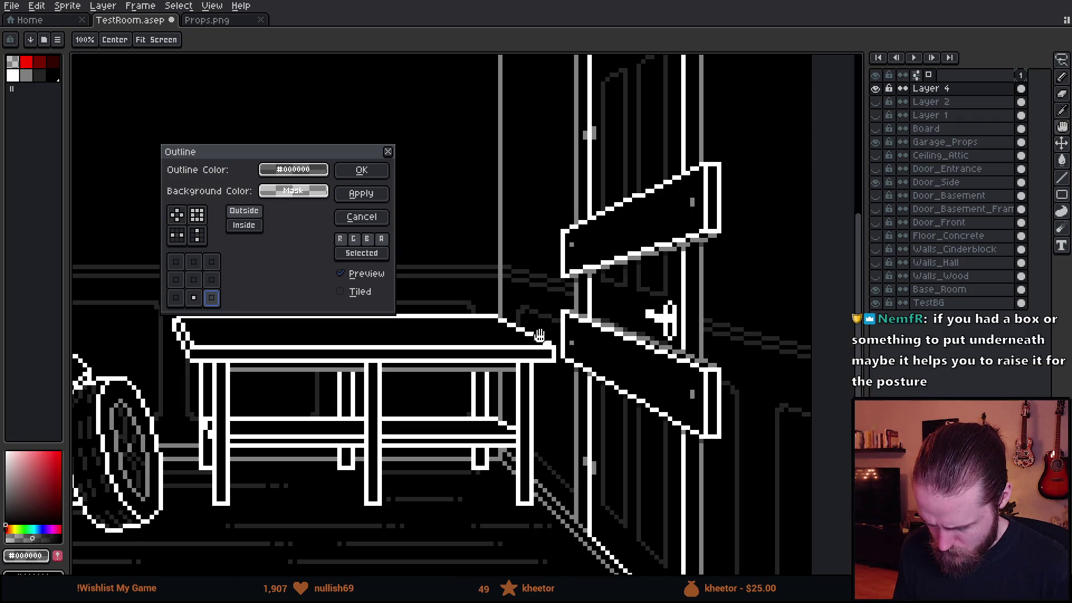
scroll(539, 335, "down", 1)
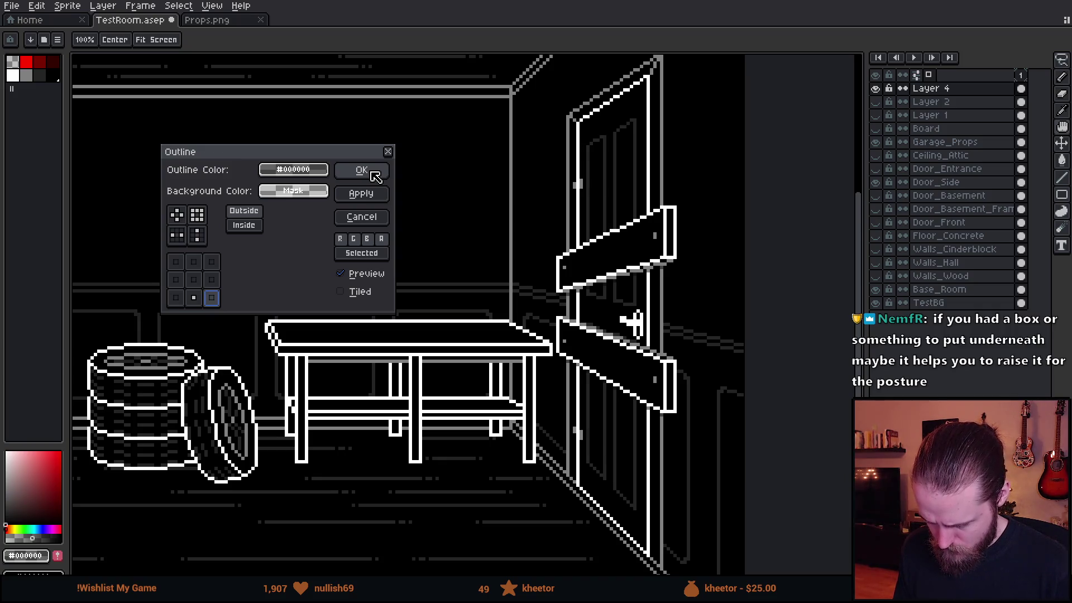
left_click(374, 173)
Reopen the Outline effect, centre the room, and cancel without applying again
key("shift+o")
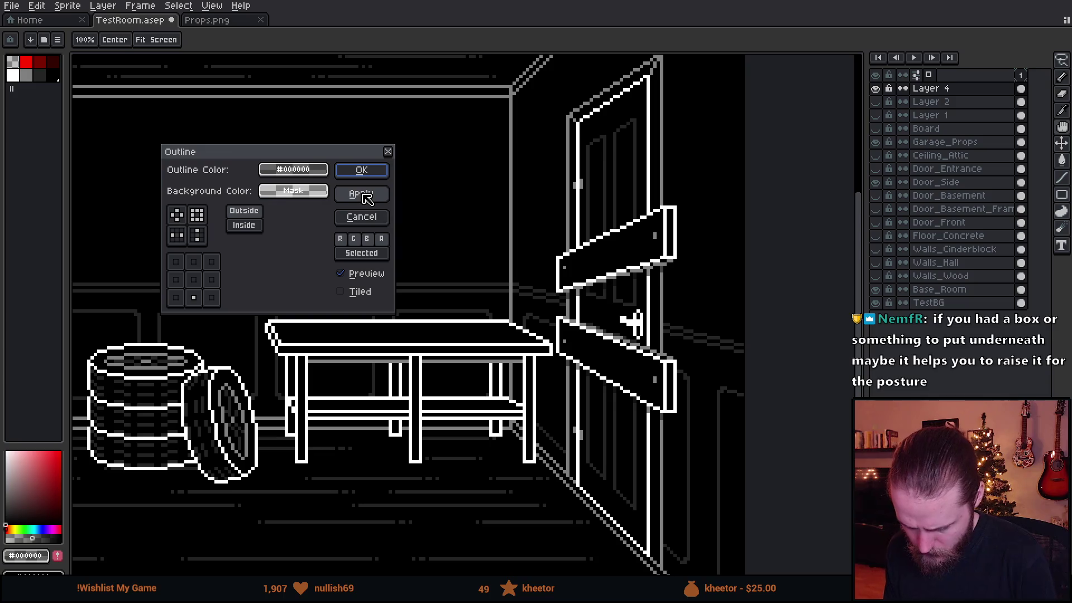
scroll(554, 328, "down", 1)
scroll(553, 329, "up", 1)
scroll(553, 330, "down", 1)
left_click_drag(553, 330, 651, 334)
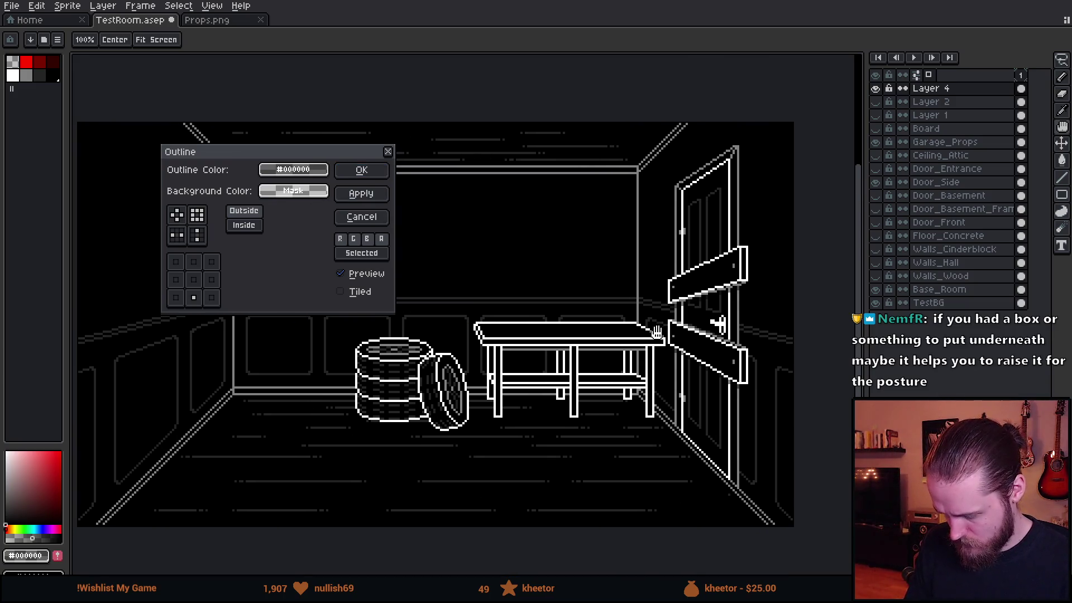
left_click(369, 217)
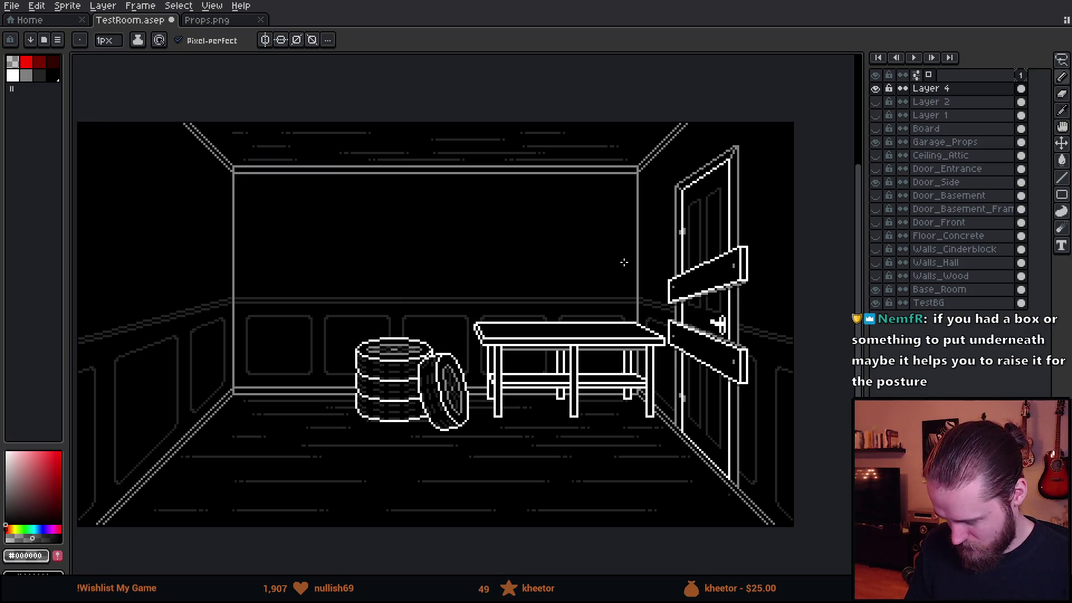
scroll(624, 263, "up", 1)
scroll(624, 263, "down", 1)
scroll(632, 279, "up", 4)
scroll(633, 279, "down", 2)
scroll(447, 328, "down", 2)
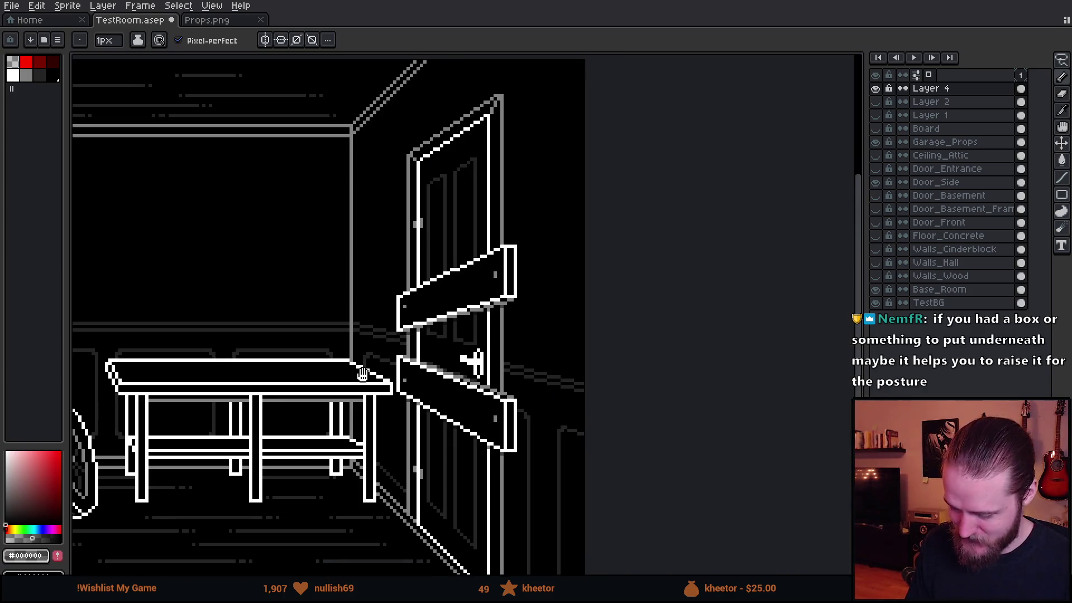
scroll(361, 373, "down", 1)
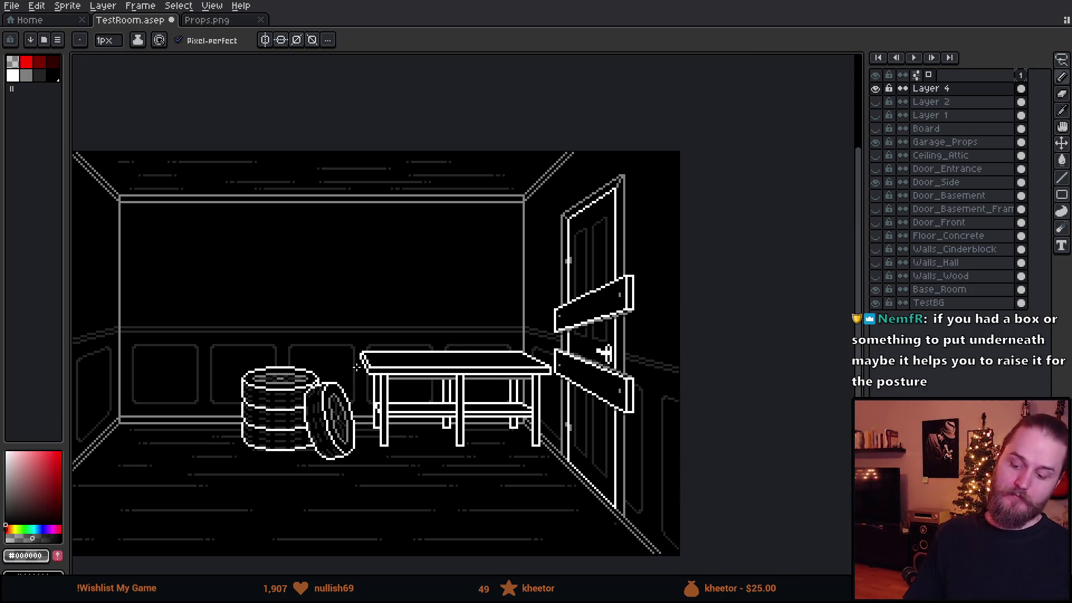
scroll(357, 366, "up", 1)
scroll(357, 367, "down", 1)
scroll(576, 320, "up", 1)
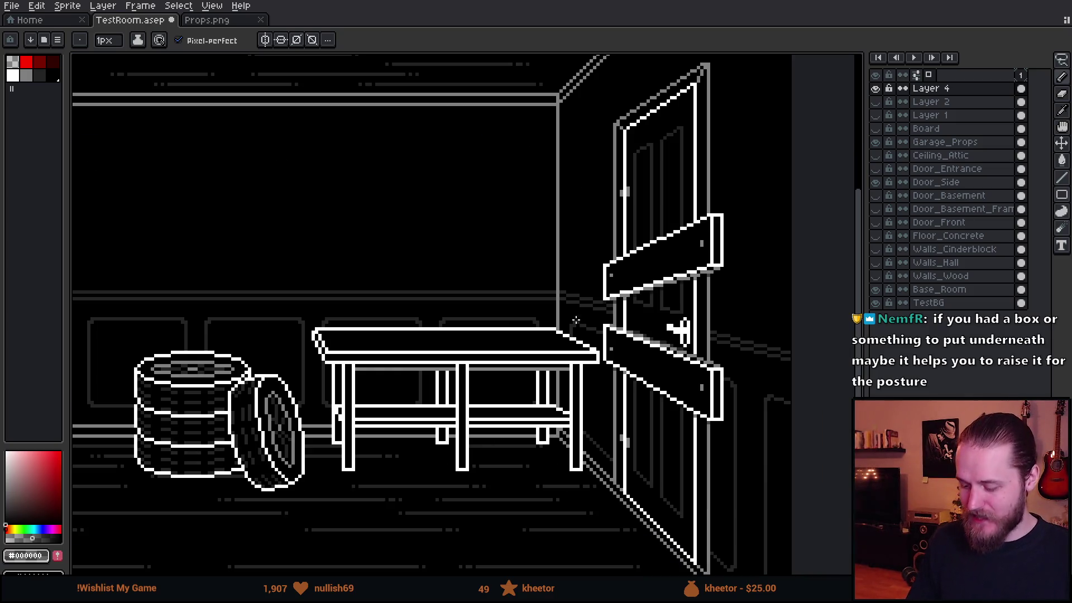
scroll(576, 321, "up", 1)
scroll(544, 251, "up", 1)
scroll(504, 178, "up", 1)
Lasso the upper diagonal board and move it higher on the door
key("m")
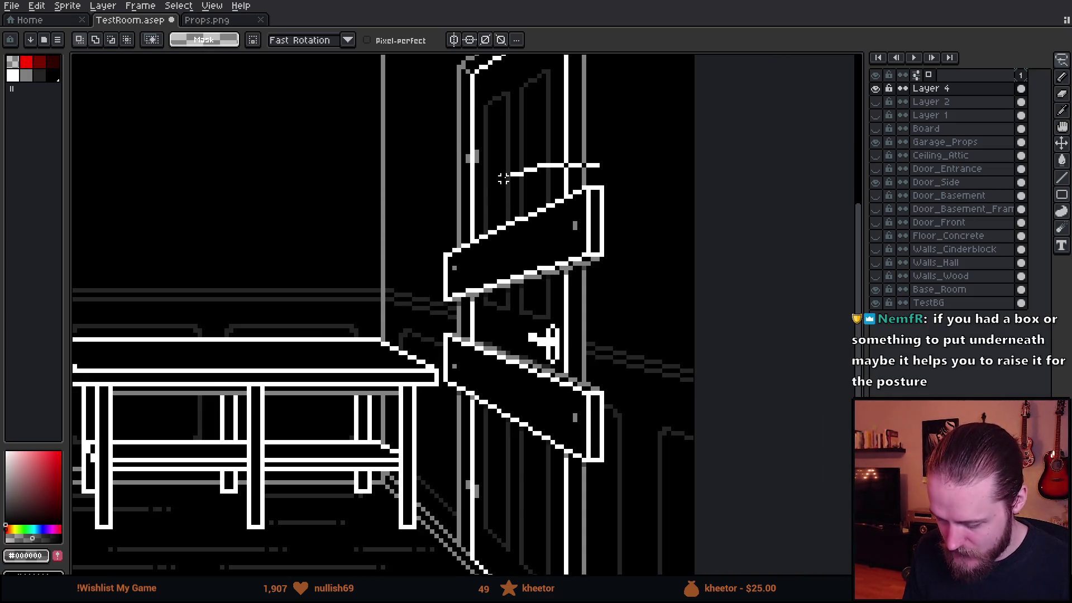
left_click_drag(503, 179, 592, 163)
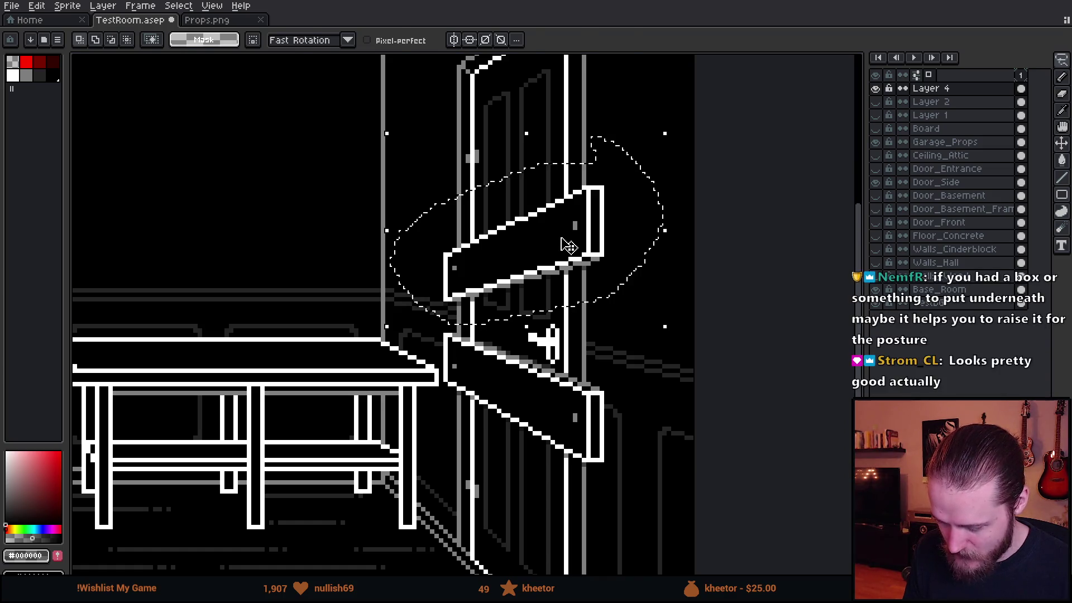
left_click_drag(567, 246, 568, 229)
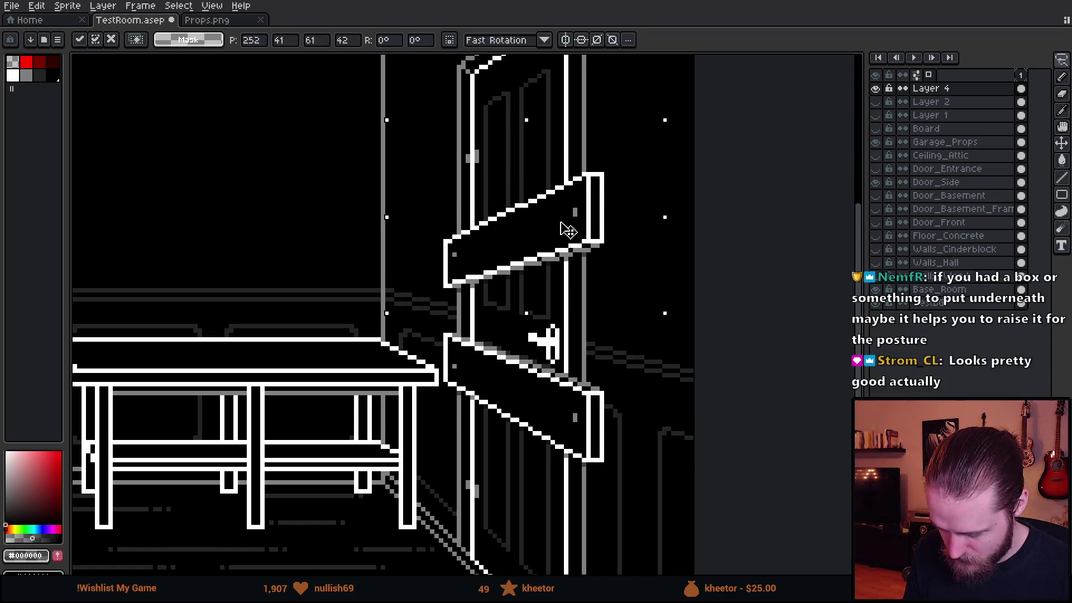
left_click(670, 356)
scroll(650, 352, "down", 2)
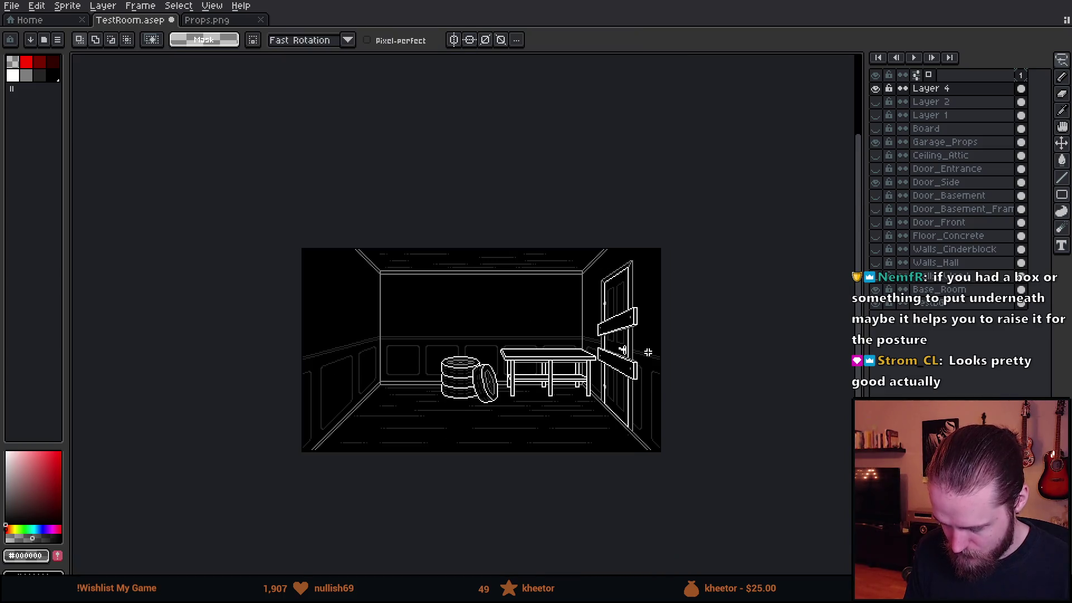
scroll(636, 369, "up", 2)
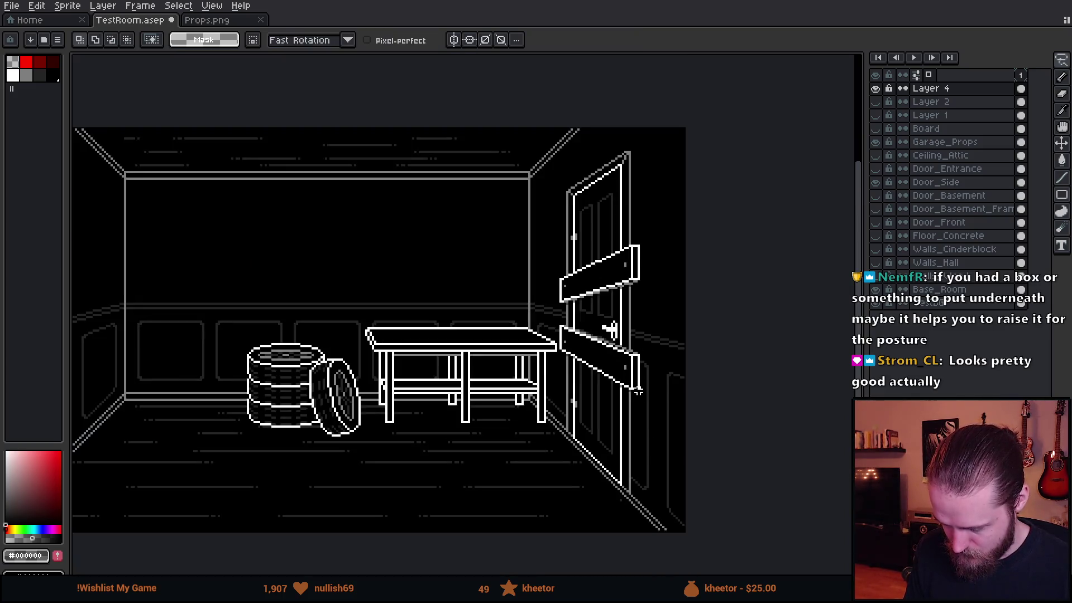
scroll(654, 260, "up", 2)
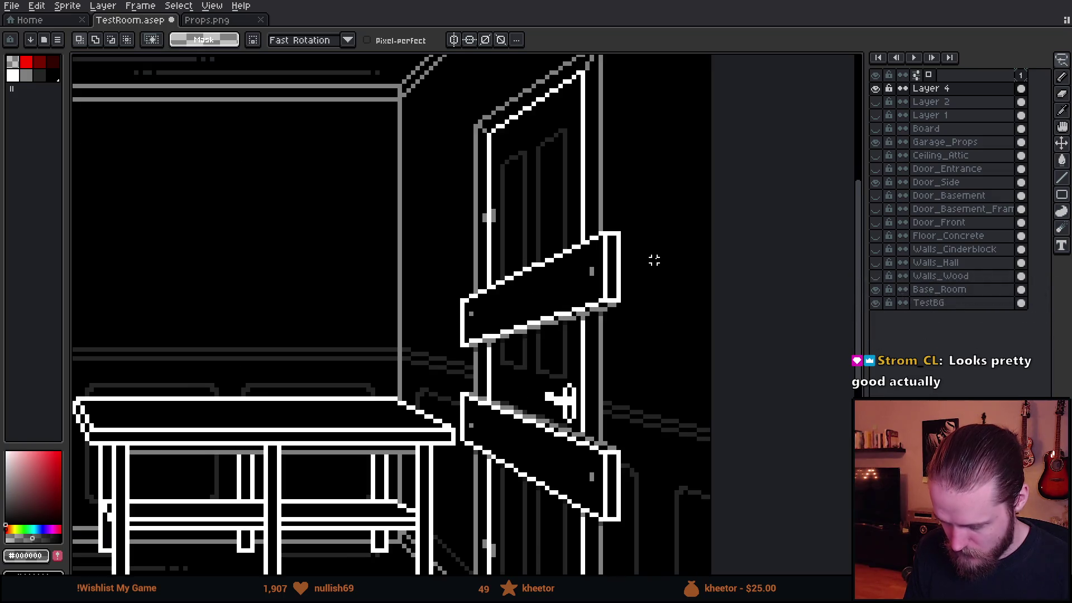
Move the upper board back down onto the door, return to the Pencil and choose red as the drawing colour
mouse_move(601, 225)
left_mouse_down()
mouse_move(639, 278)
mouse_move(634, 163)
left_mouse_up()
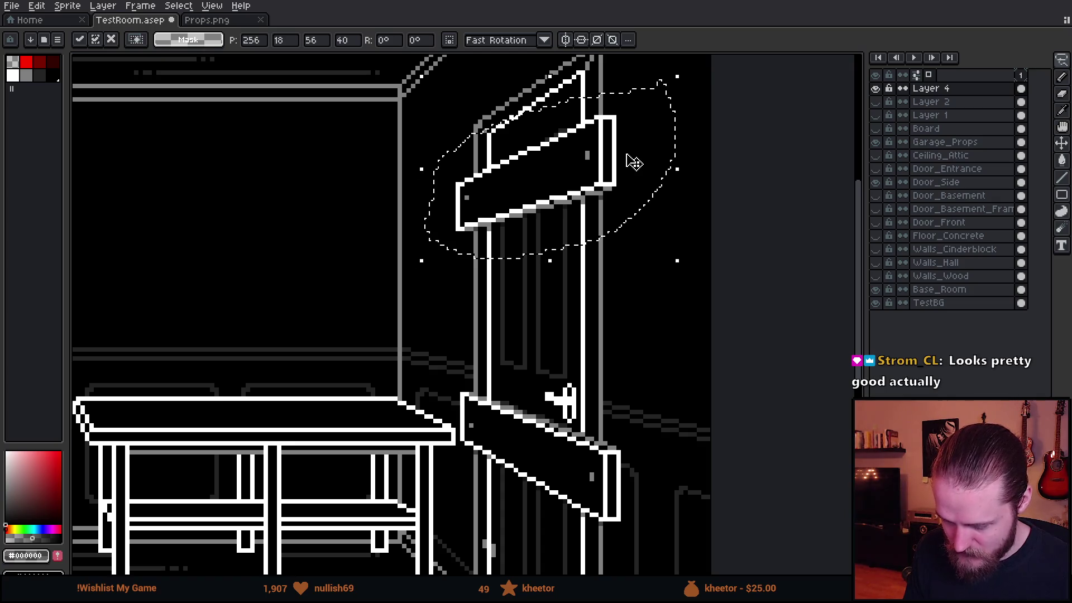
scroll(634, 163, "down", 2)
scroll(628, 173, "up", 1)
key("ctrl+d")
scroll(586, 278, "down", 3)
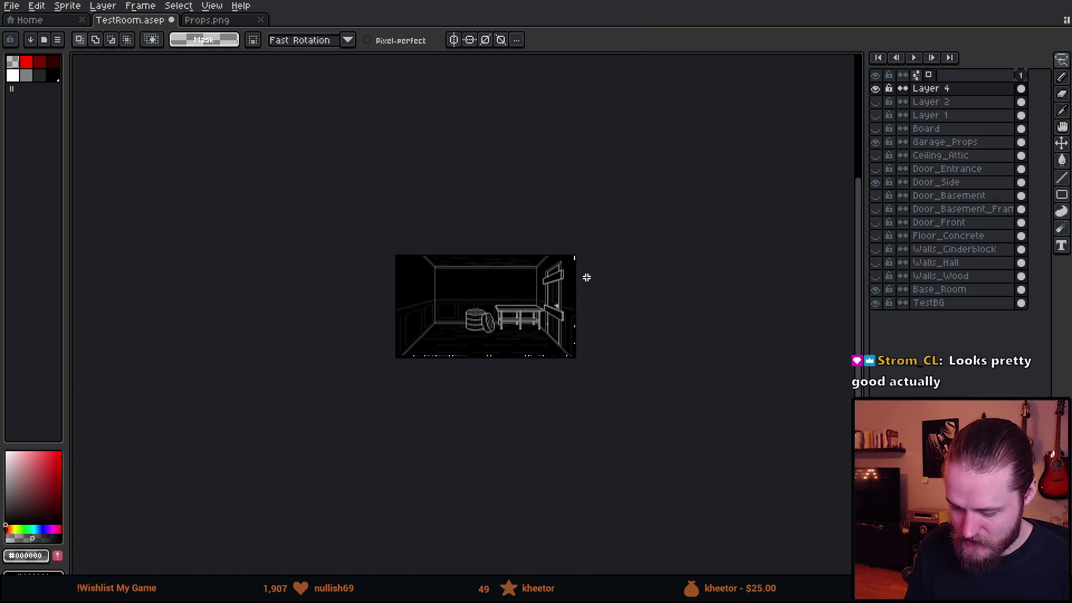
scroll(587, 278, "up", 3)
left_click_drag(536, 283, 539, 342)
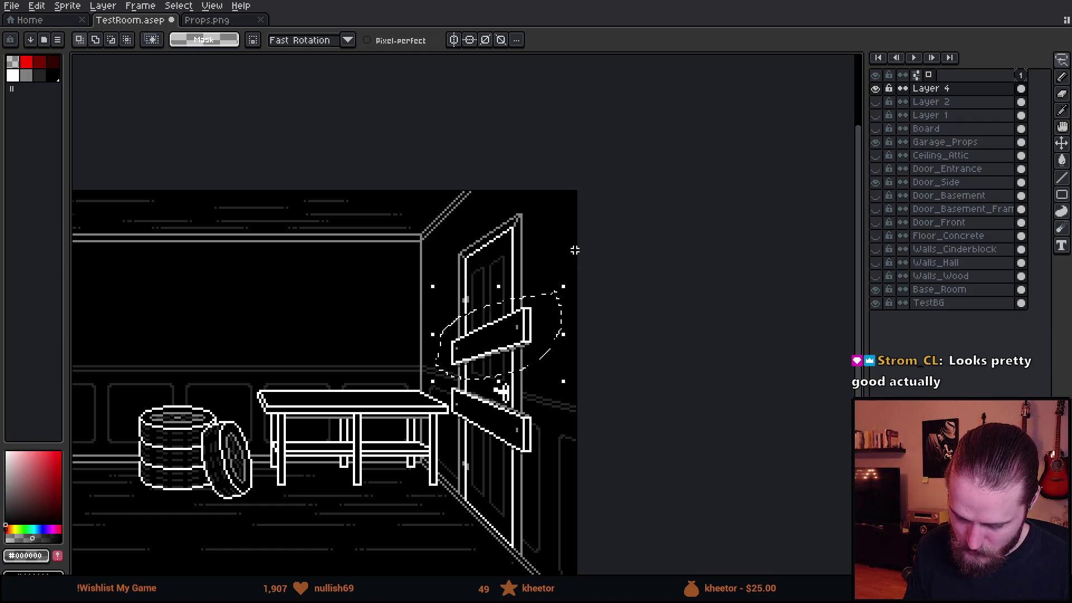
key("b")
key("c")
key("b")
left_click(29, 64)
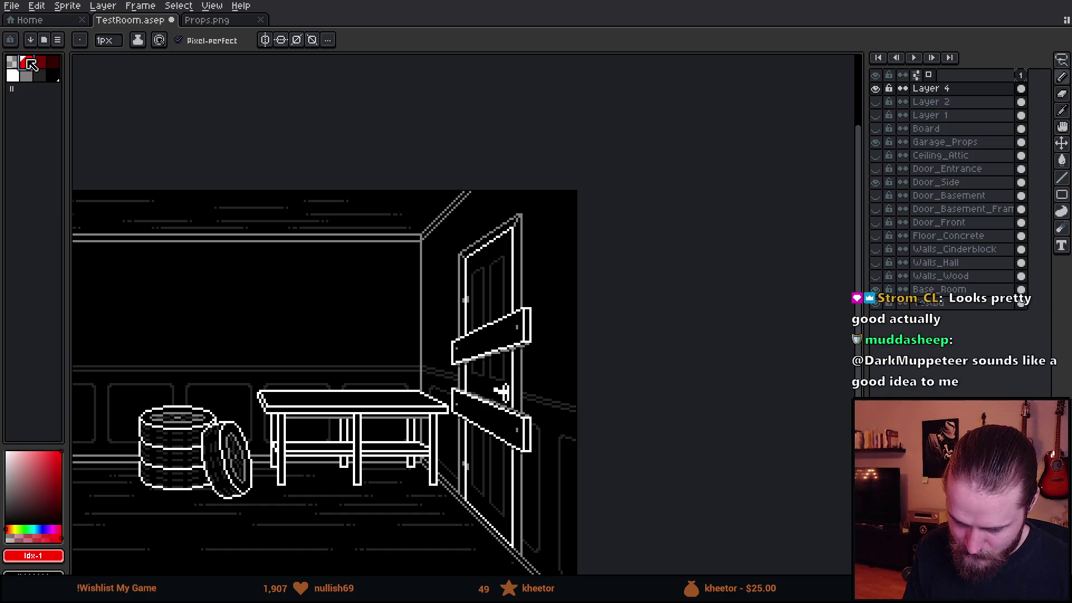
scroll(271, 317, "down", 2)
scroll(416, 335, "up", 2)
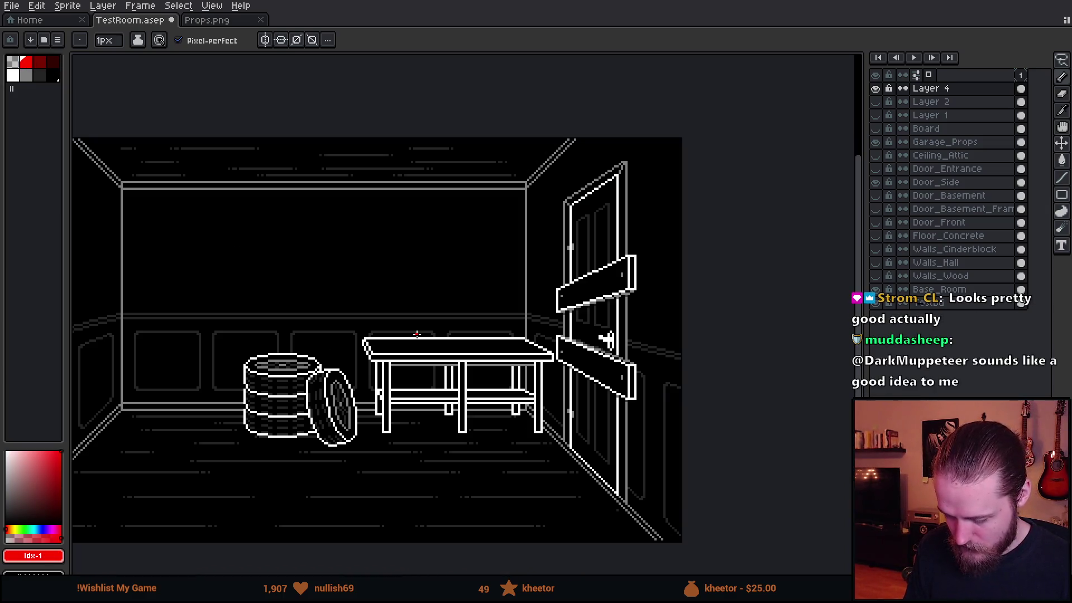
Sketch five red guide lines along the door boards and across the door's top
left_click_drag(533, 333, 689, 384)
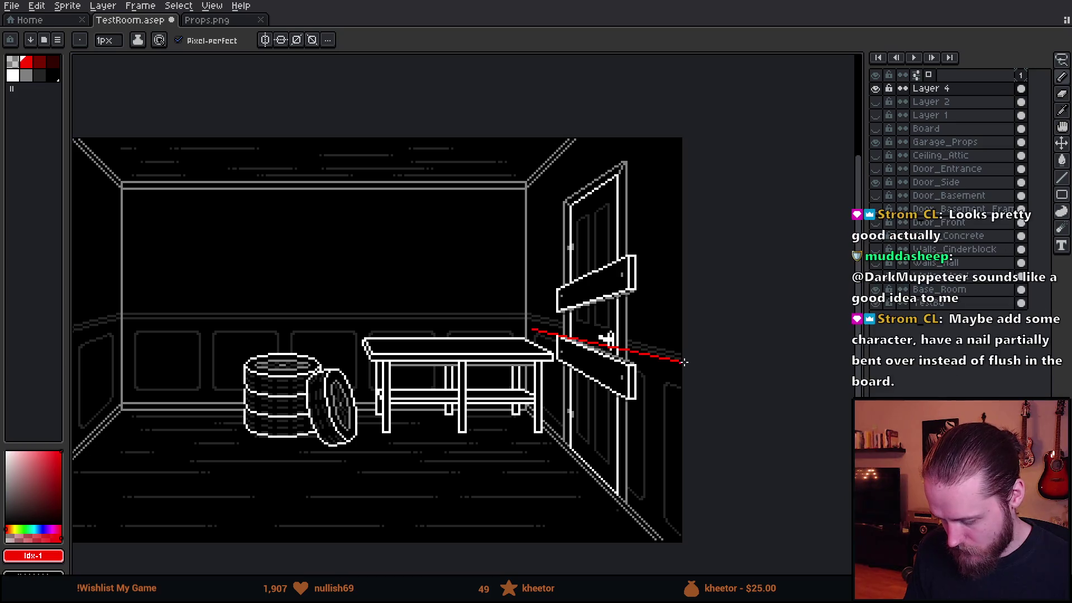
left_click_drag(534, 344, 685, 433)
left_click_drag(544, 317, 708, 271)
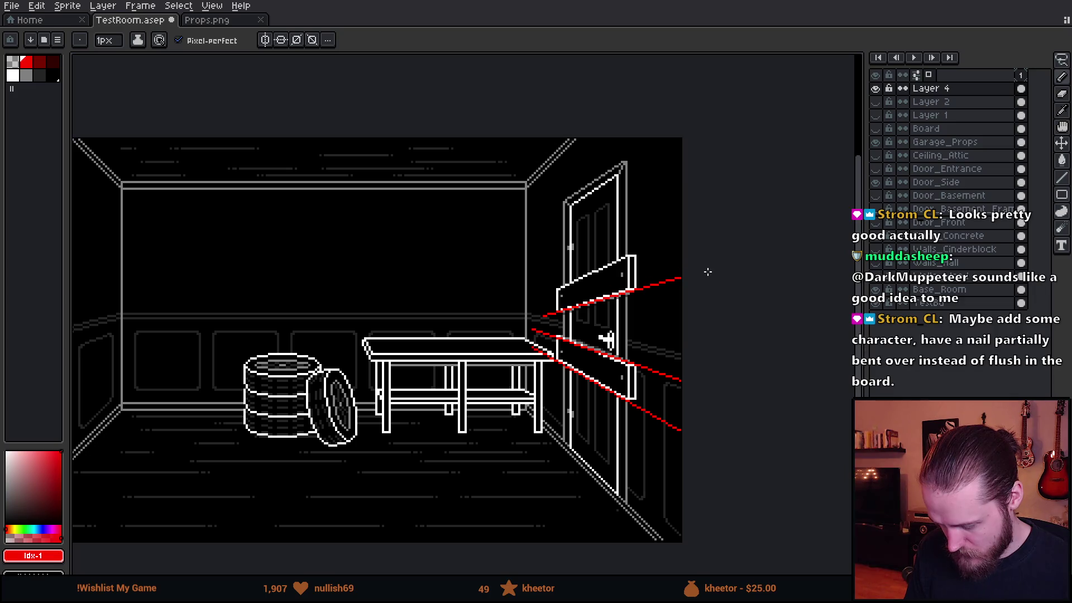
left_click_drag(527, 311, 696, 222)
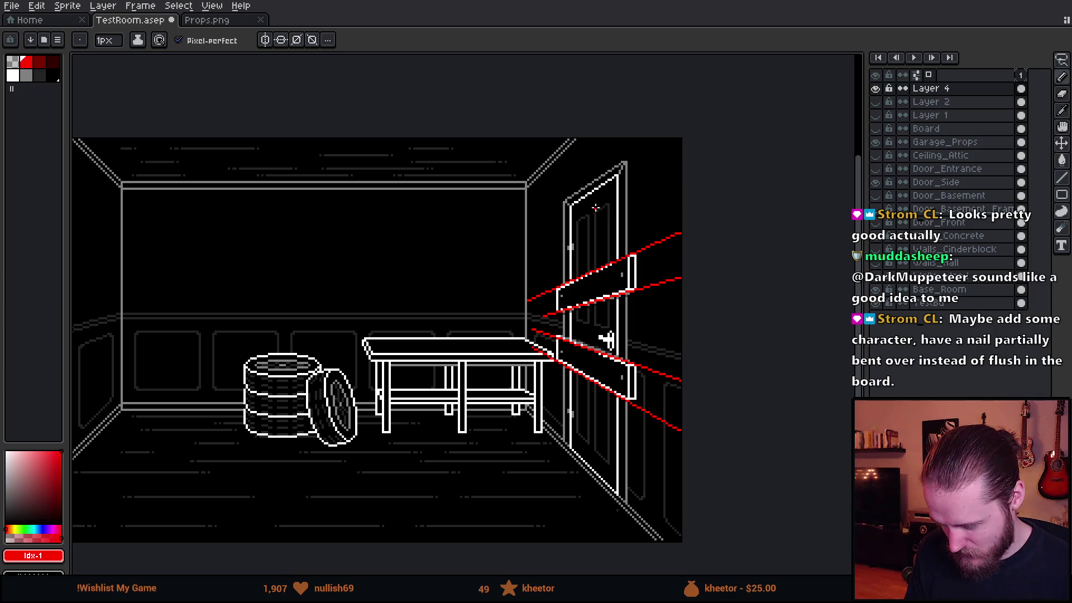
left_click_drag(527, 221, 684, 124)
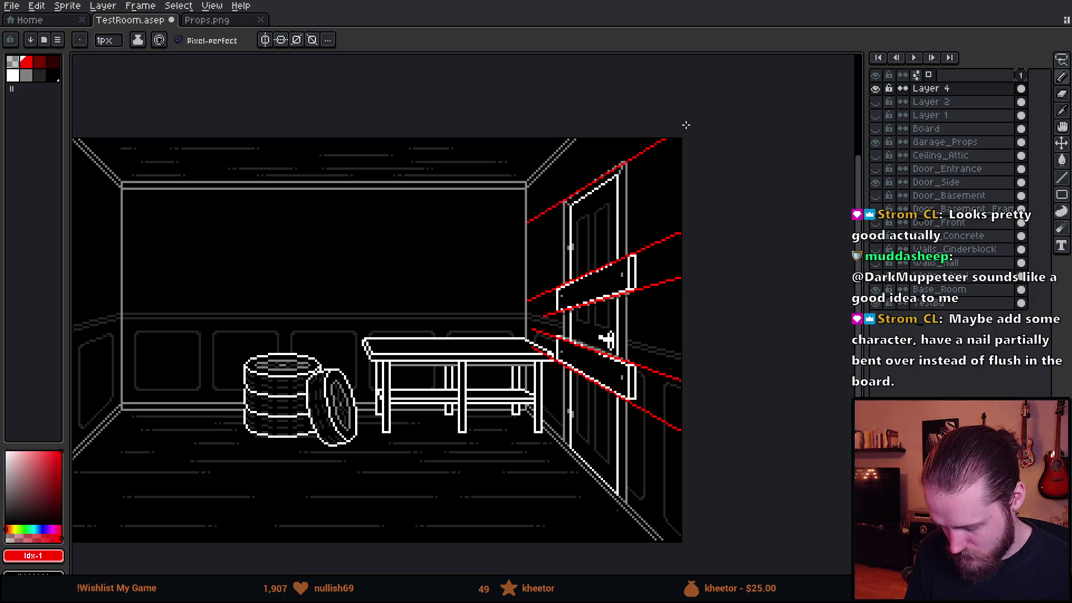
scroll(680, 159, "down", 2)
scroll(672, 236, "up", 2)
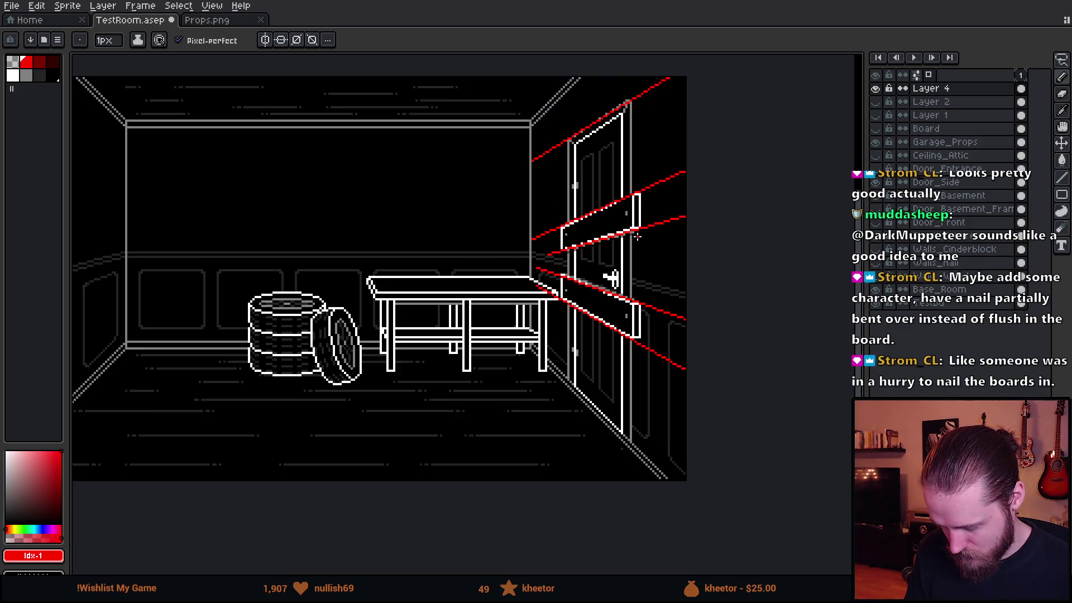
Draw a one-pixel perspective line from the vanishing dot, then undo the red guides and return to the Pencil
key("plus")
key("plus")
key("plus")
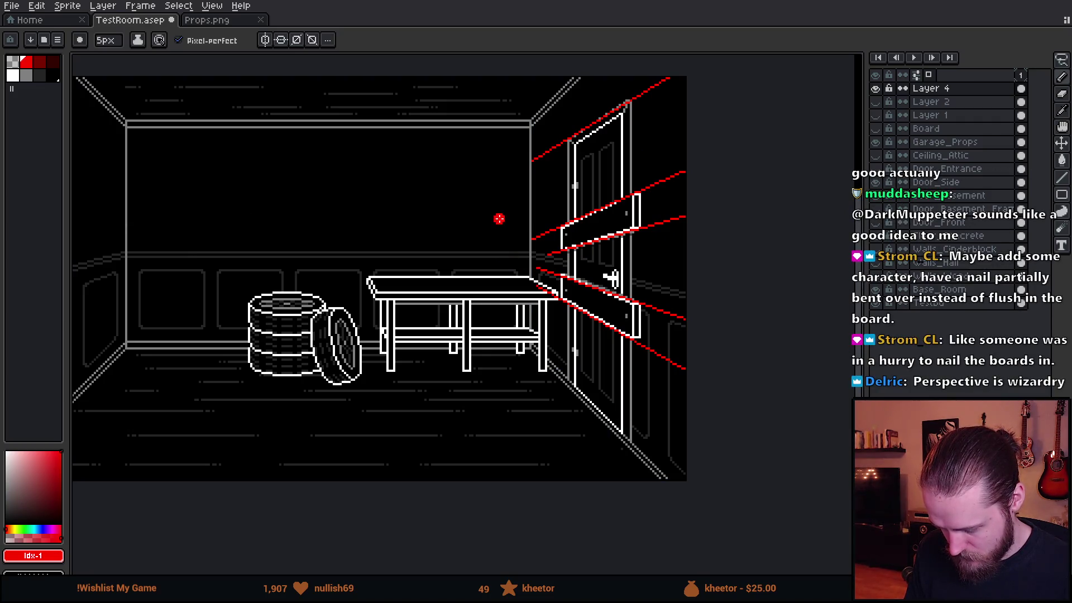
key("minus")
key("minus")
key("minus")
left_click(453, 222, "shift")
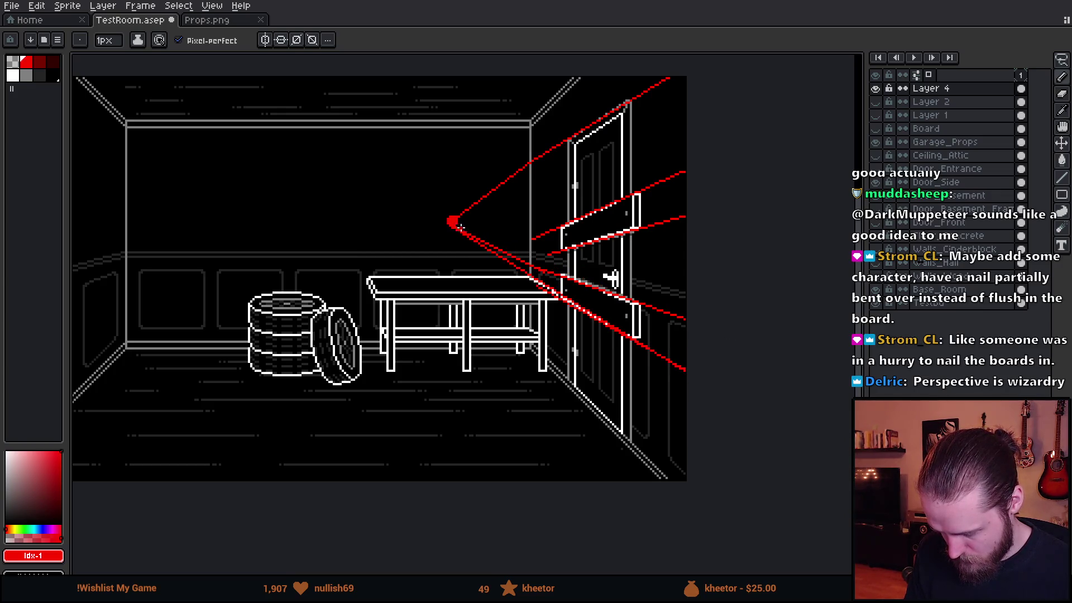
left_click(685, 173, "shift")
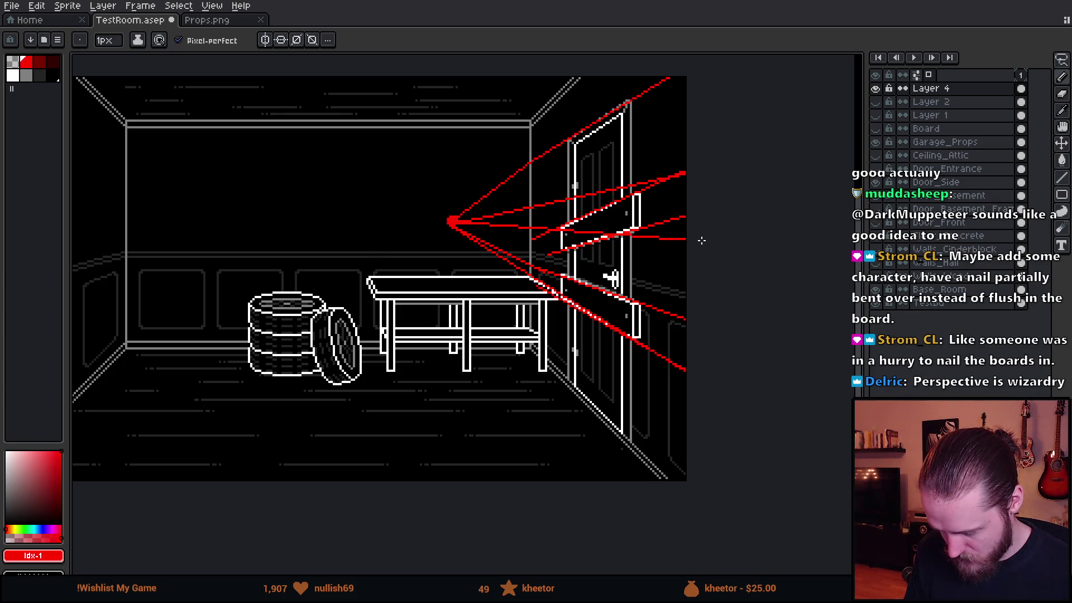
key("v")
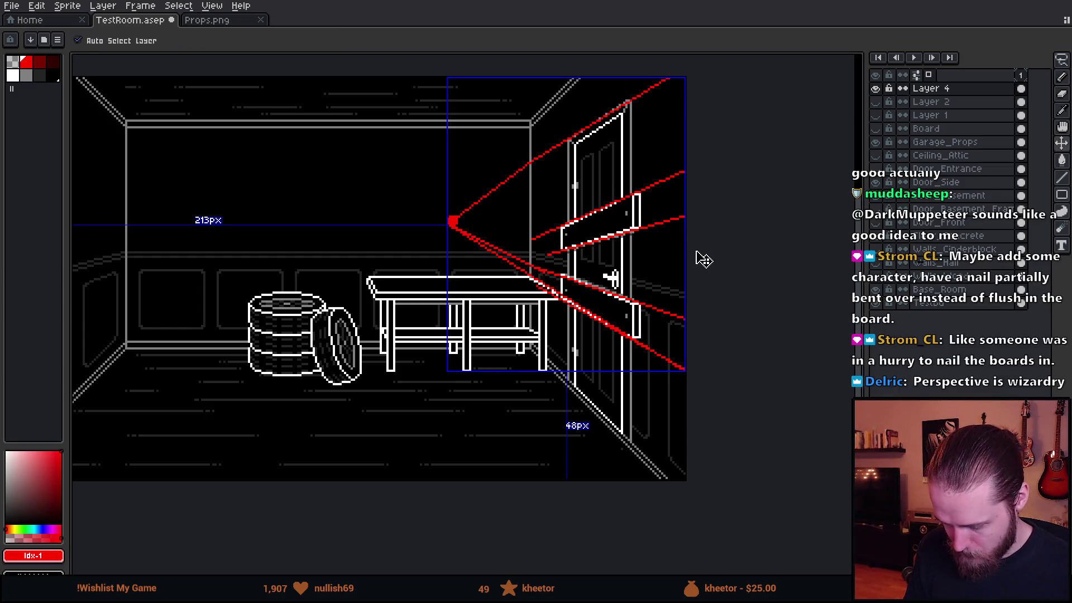
key("ctrl+z")
key("ctrl+z")
key("ctrl+z")
key("ctrl+z")
key("ctrl+z")
key("ctrl+z")
key("ctrl+z")
key("b")
scroll(663, 244, "down", 2)
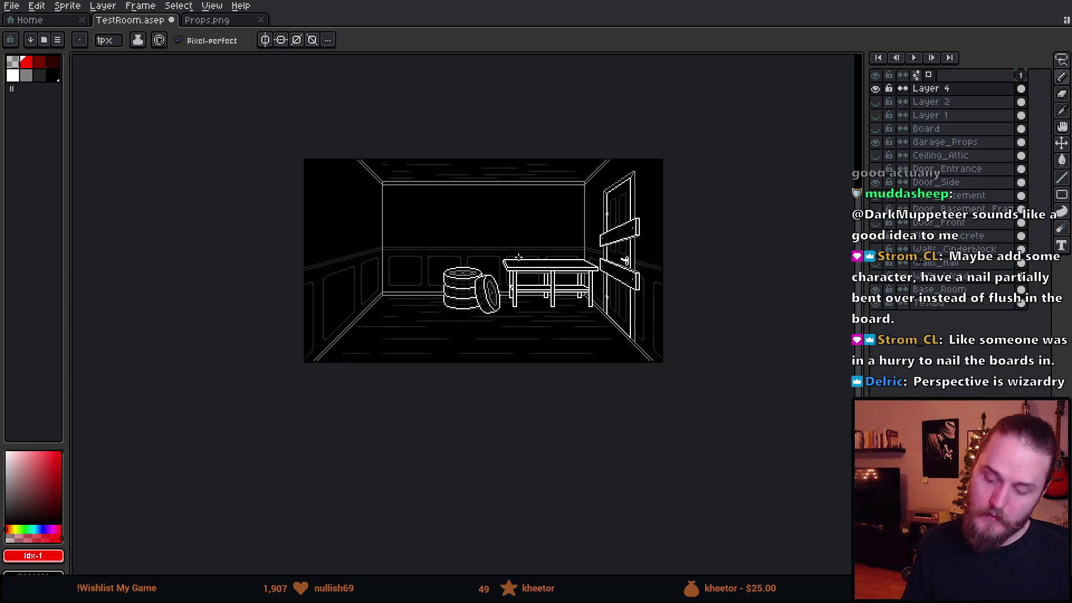
scroll(413, 251, "up", 1)
scroll(423, 260, "up", 1)
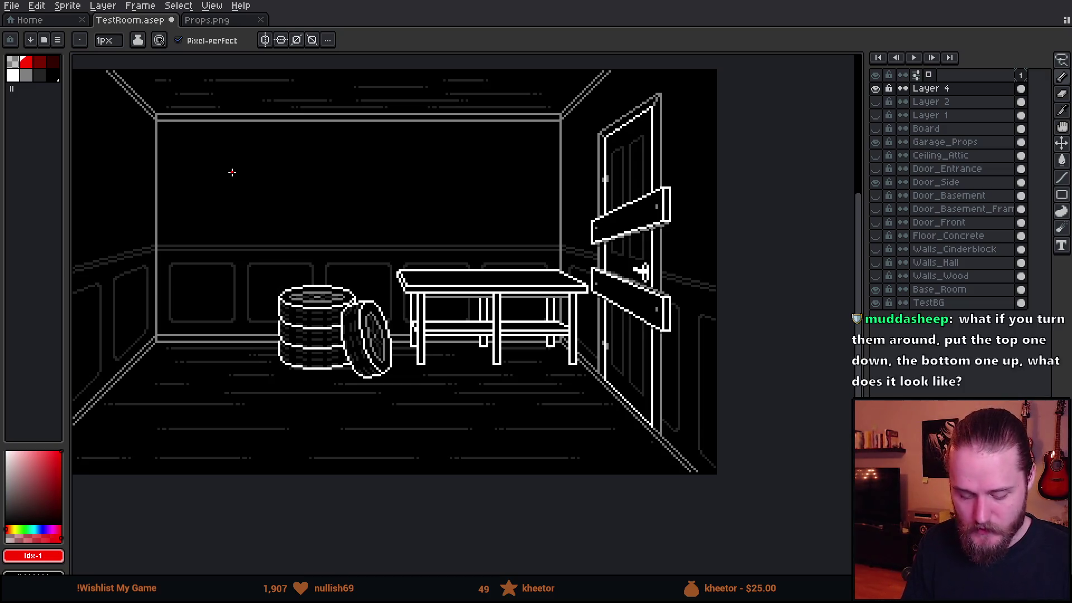
left_click_drag(677, 338, 745, 372)
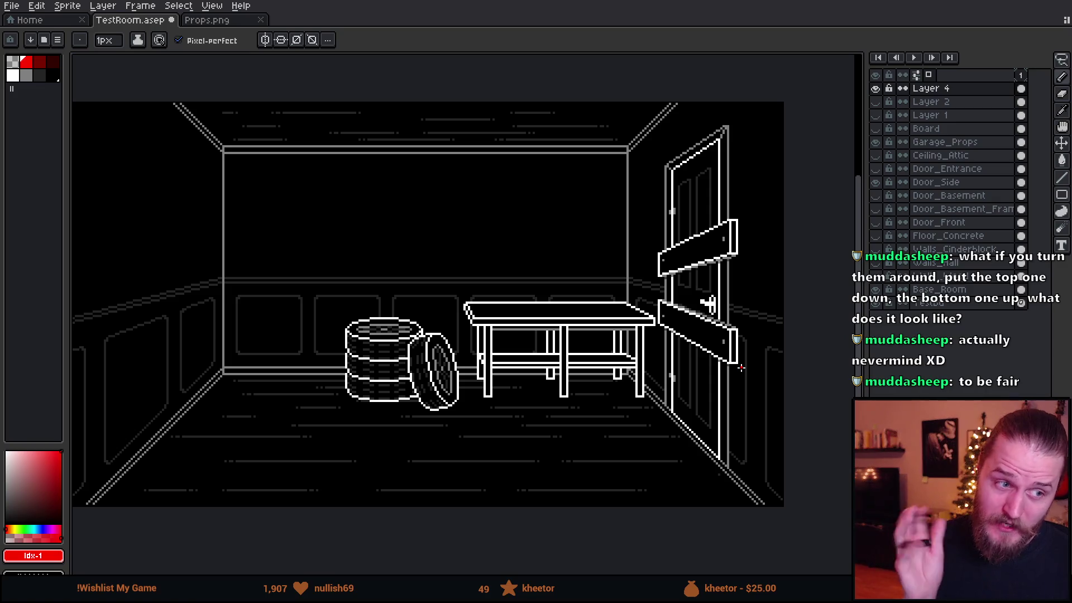
key("ctrl+j")
key("m")
scroll(680, 283, "down", 1)
scroll(679, 282, "down", 1)
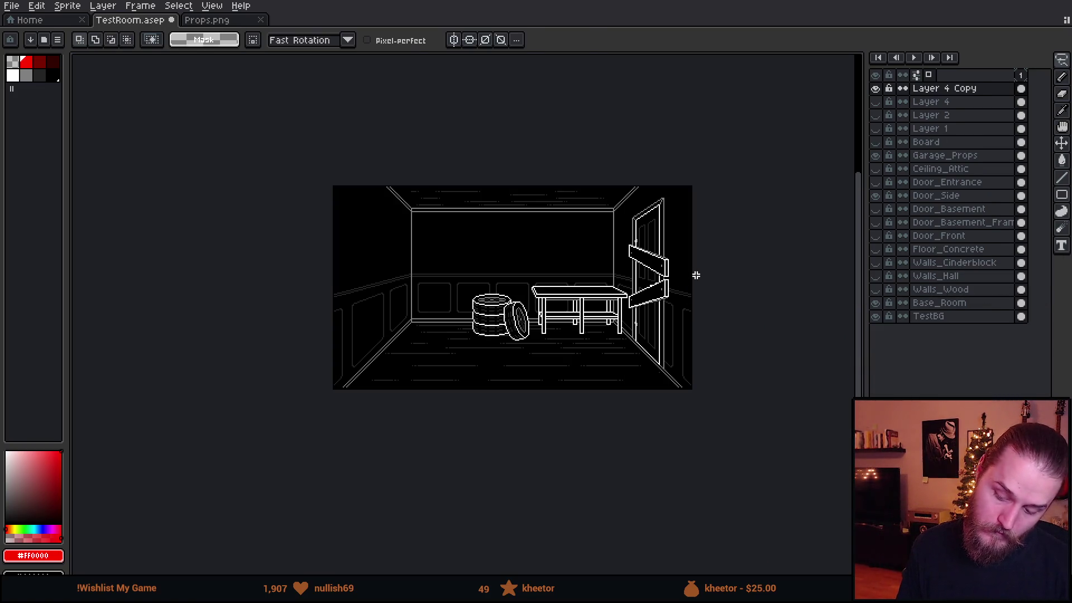
scroll(696, 275, "up", 2)
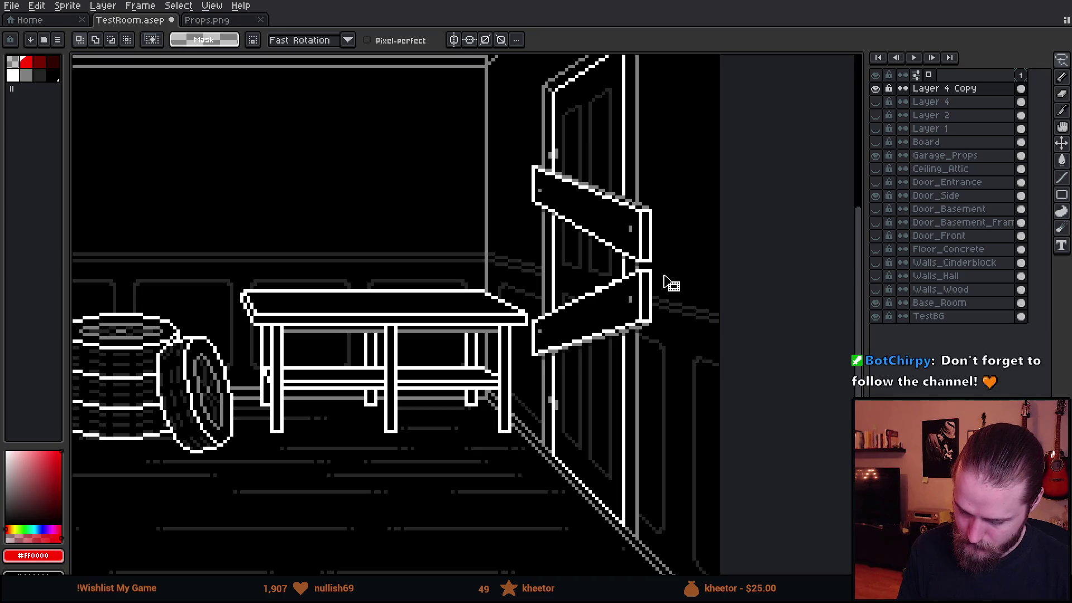
Lasso the lower zigzag board, move it above the other and settle the boards lower on the door
left_click_drag(660, 270, 695, 274)
mouse_move(641, 339)
left_mouse_down()
mouse_move(642, 132)
mouse_move(491, 141)
mouse_move(685, 126)
left_mouse_up()
left_click(695, 336)
scroll(658, 251, "up", 2)
left_click_drag(646, 221, 637, 353)
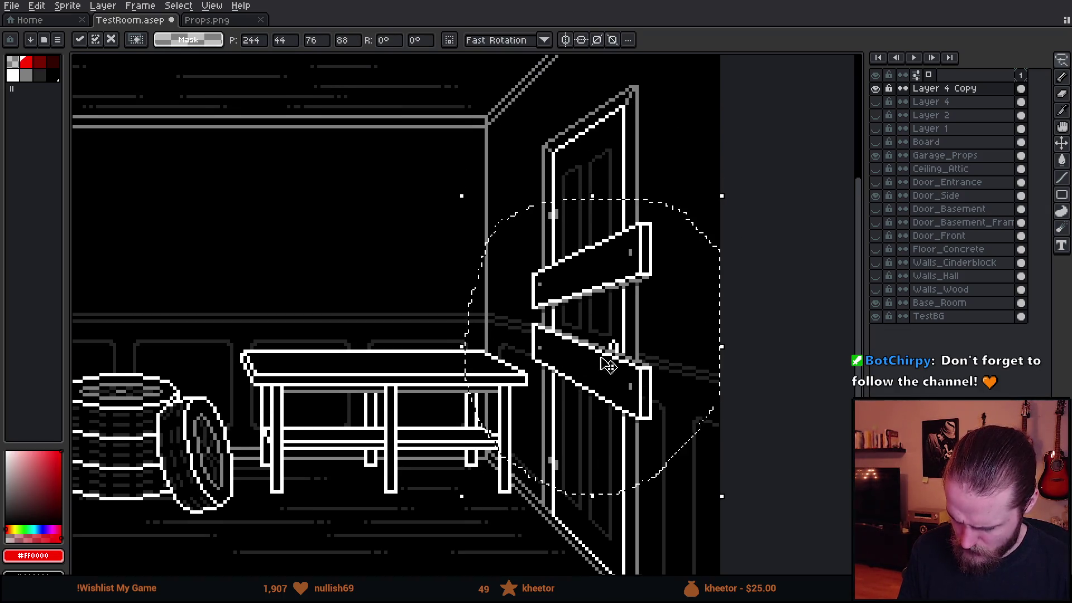
key("ctrl+d")
Delete the lower board and copy the upper board just below it as a second parallel plank
mouse_move(659, 347)
left_mouse_down()
mouse_move(522, 400)
mouse_move(528, 411)
left_mouse_up()
key("Delete")
left_click_drag(586, 201, 610, 140)
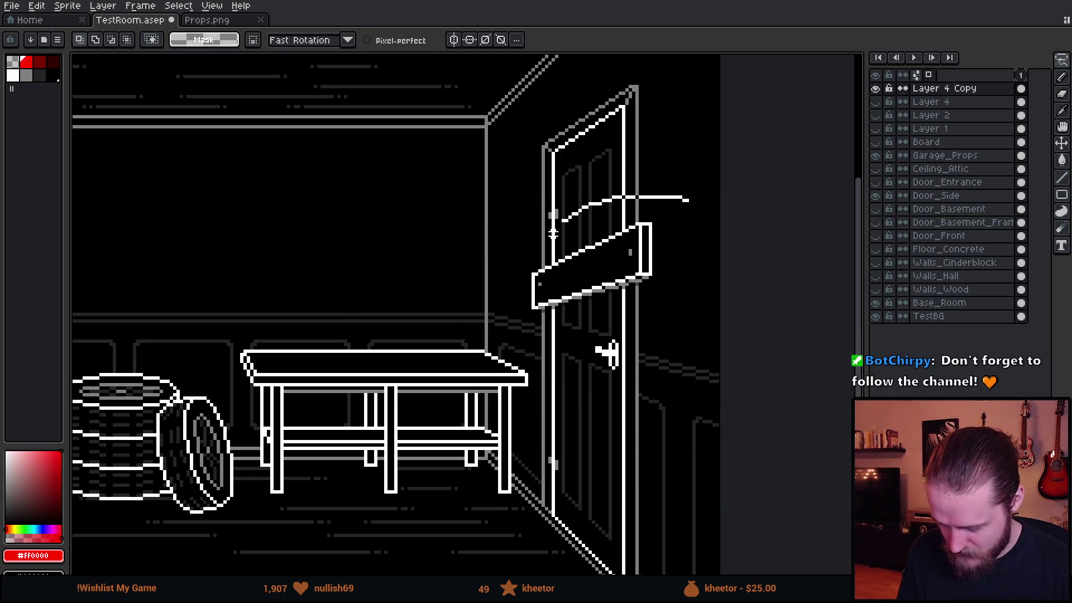
mouse_move(649, 292)
left_mouse_down()
mouse_move(652, 366)
mouse_move(628, 314)
left_mouse_up()
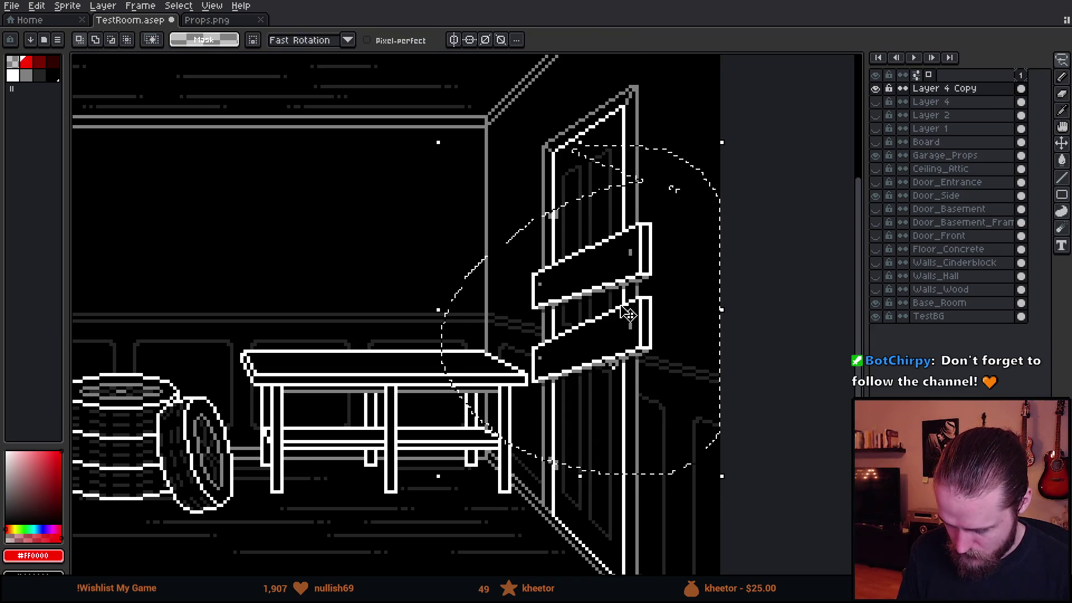
key("Up")
key("Up")
key("Up")
left_click_drag(644, 357, 643, 338)
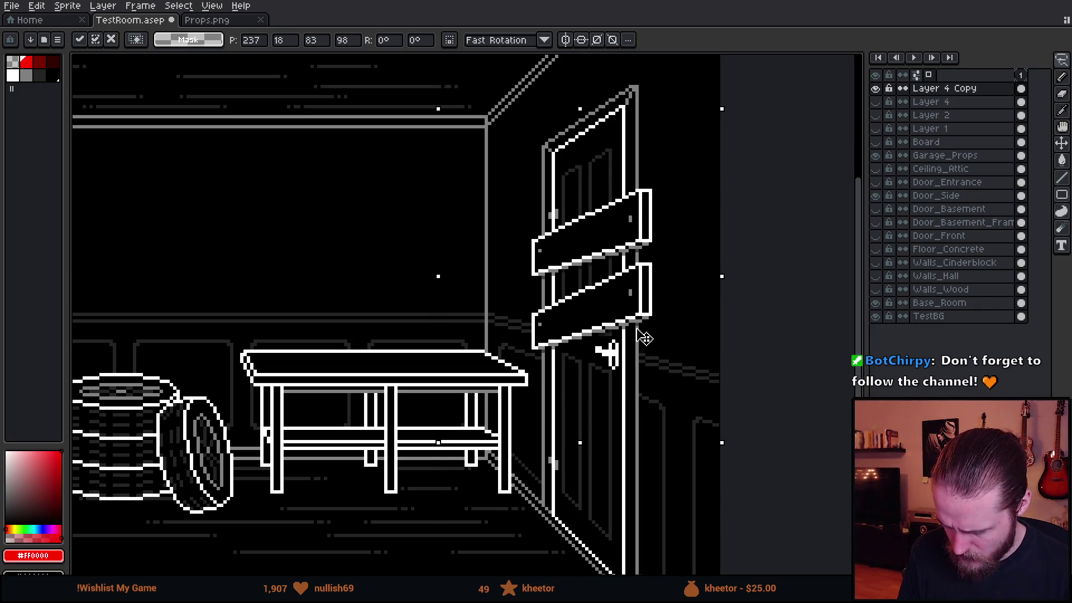
key("Return")
key("ctrl+d")
scroll(645, 337, "down", 3)
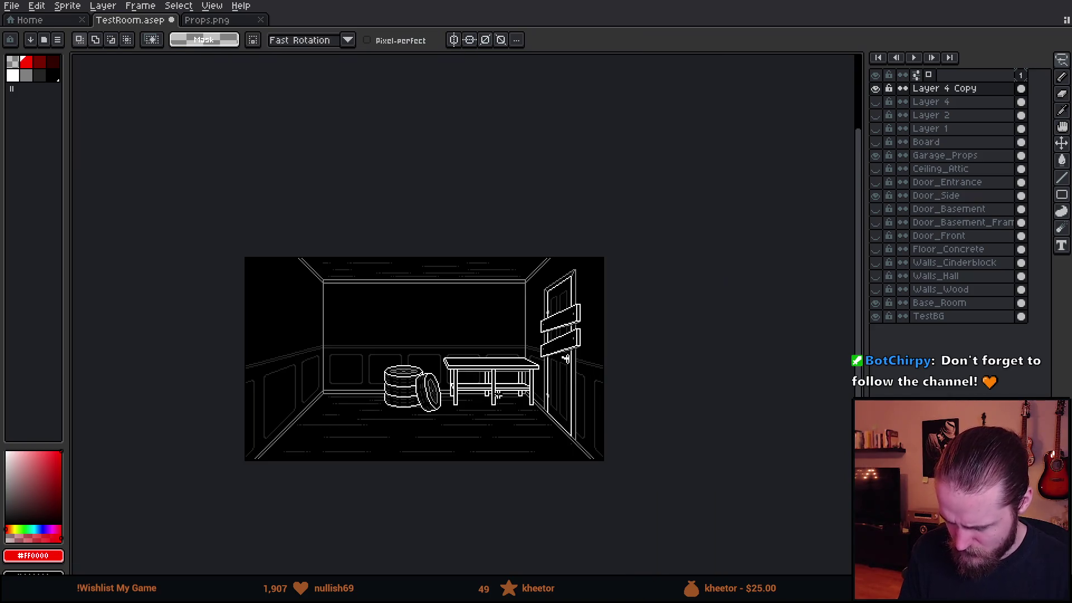
scroll(495, 307, "up", 2)
Restore the selection around the door and rotate the two planks with the transform handles
left_click_drag(500, 304, 285, 261)
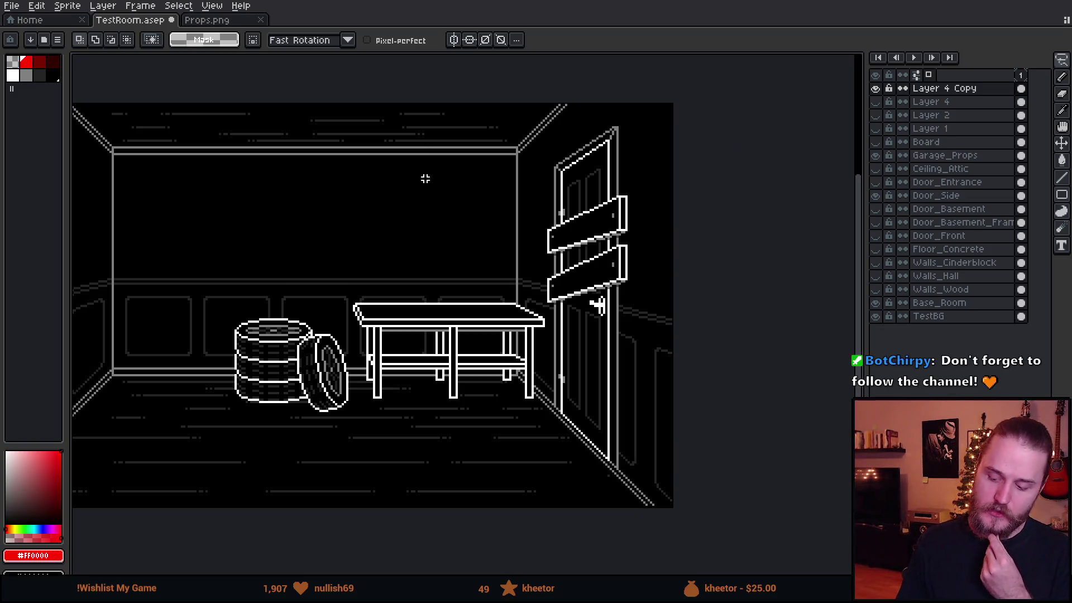
left_click_drag(565, 247, 461, 258)
key("ctrl+shift+d")
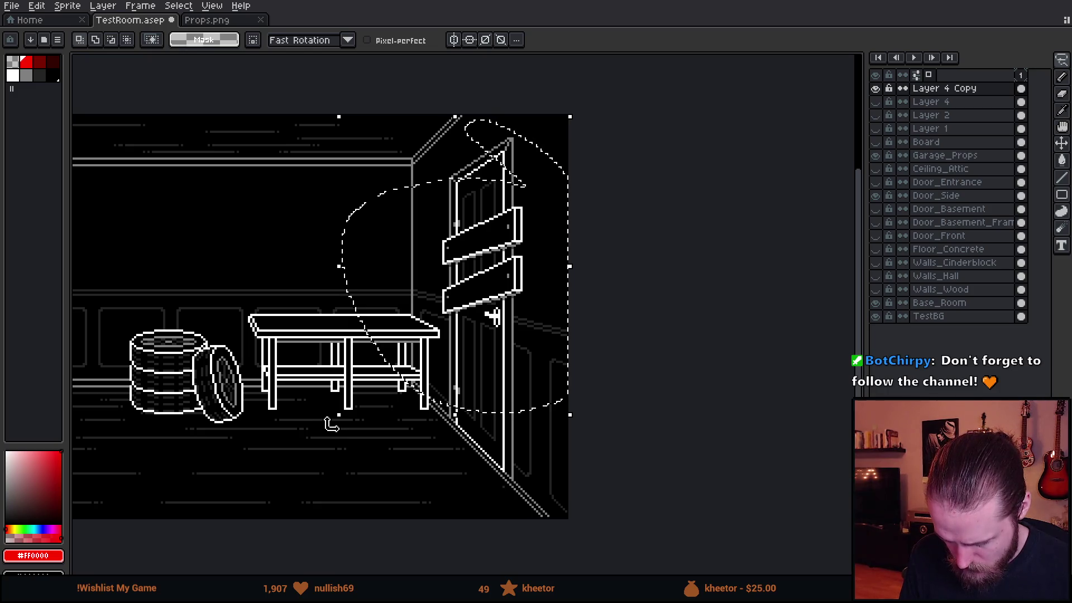
key("ctrl+t")
left_click_drag(335, 433, 377, 451)
key("q")
Tilt the planks about twelve degrees, rotate them back toward level, and hide the plank copy layer
mouse_move(503, 171)
left_mouse_down()
mouse_move(525, 191)
mouse_move(495, 169)
left_mouse_up()
scroll(554, 278, "up", 3)
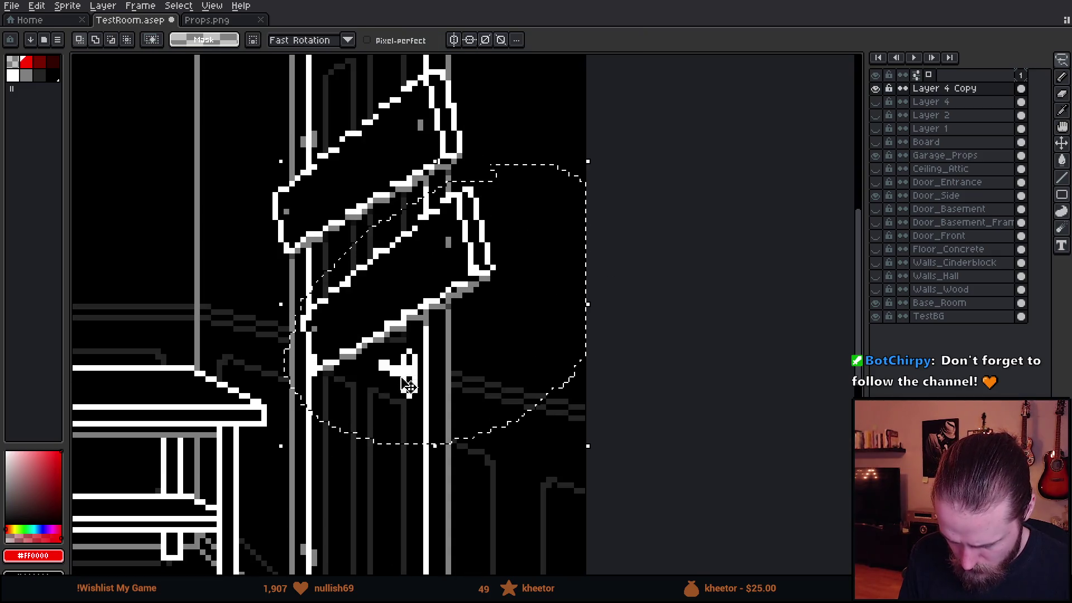
left_click_drag(267, 457, 271, 435)
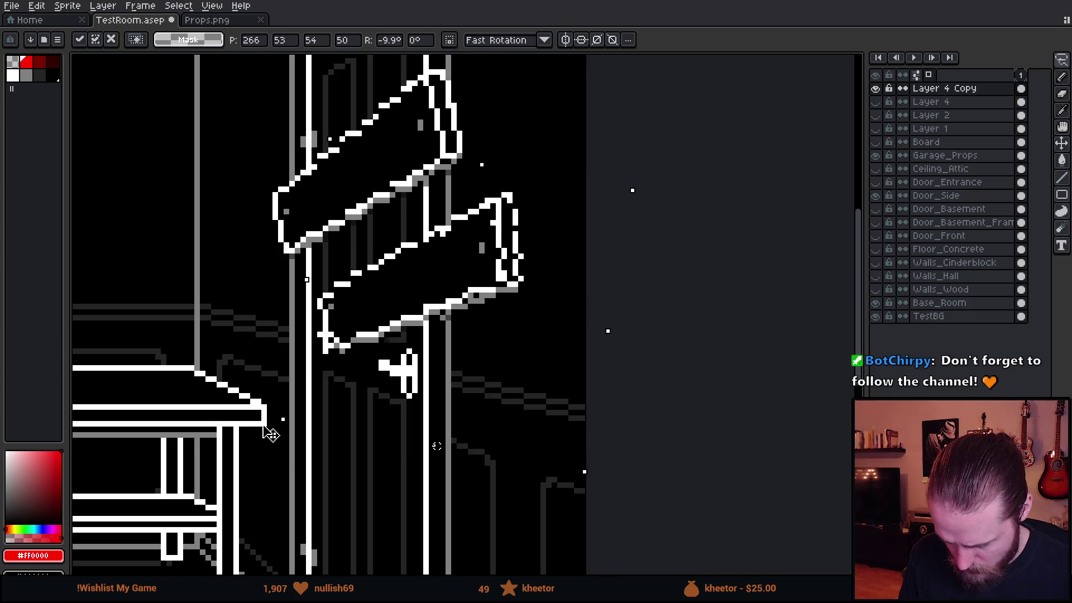
scroll(486, 376, "down", 1)
scroll(486, 376, "down", 1)
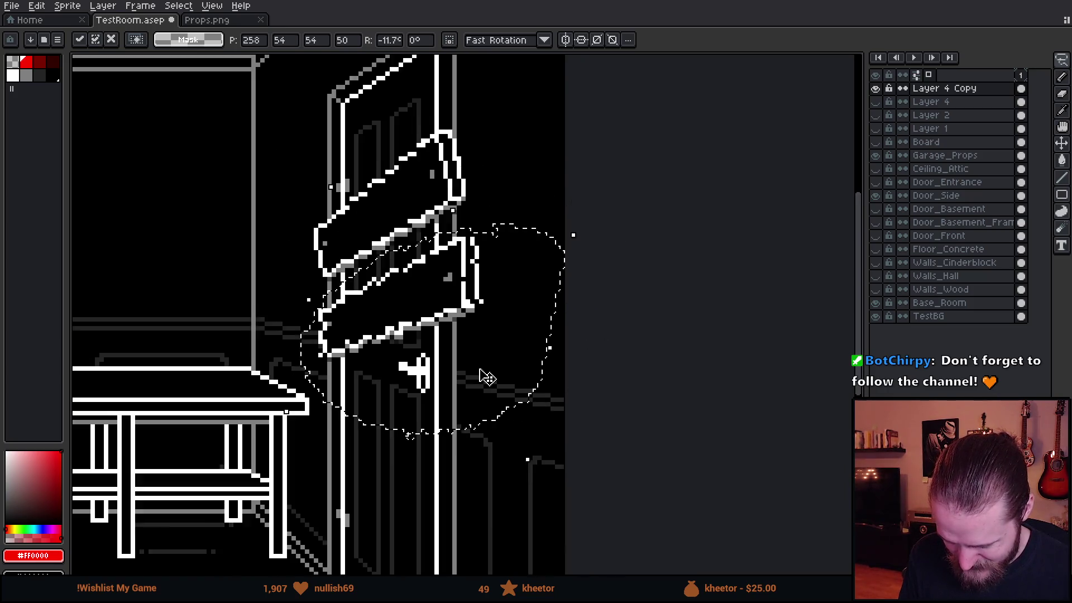
scroll(261, 298, "down", 1)
key("Return")
scroll(264, 312, "down", 1)
left_click_drag(263, 312, 420, 325)
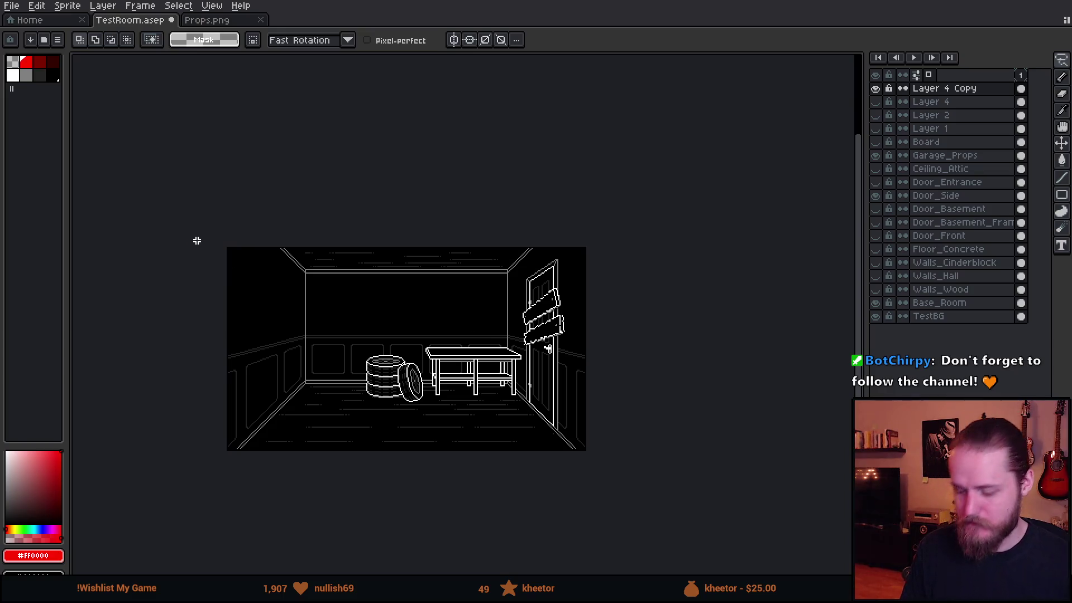
scroll(559, 342, "up", 1)
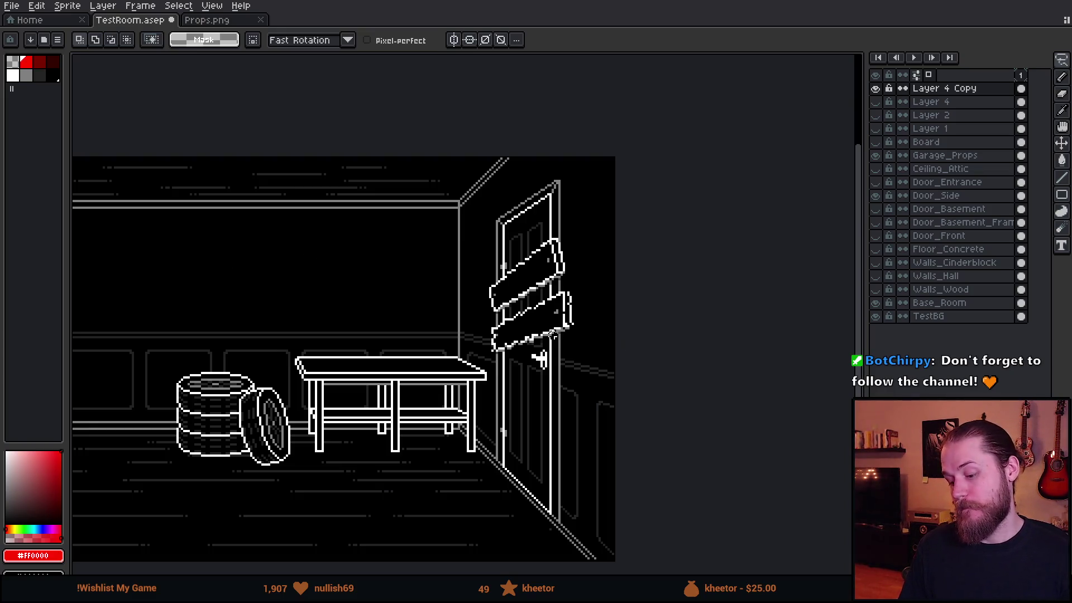
left_click_drag(611, 313, 698, 279)
left_click(876, 88)
Hide the Layer 4 Copy planks and show the original crossed boards again
left_click(877, 115)
left_click(877, 101)
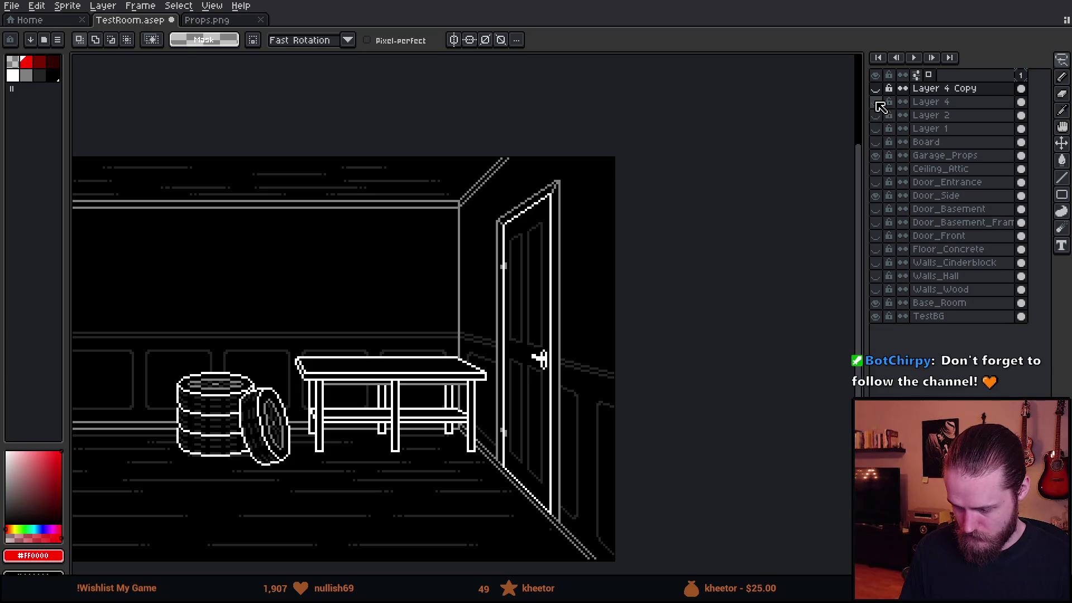
left_click(877, 101)
scroll(584, 287, "down", 2)
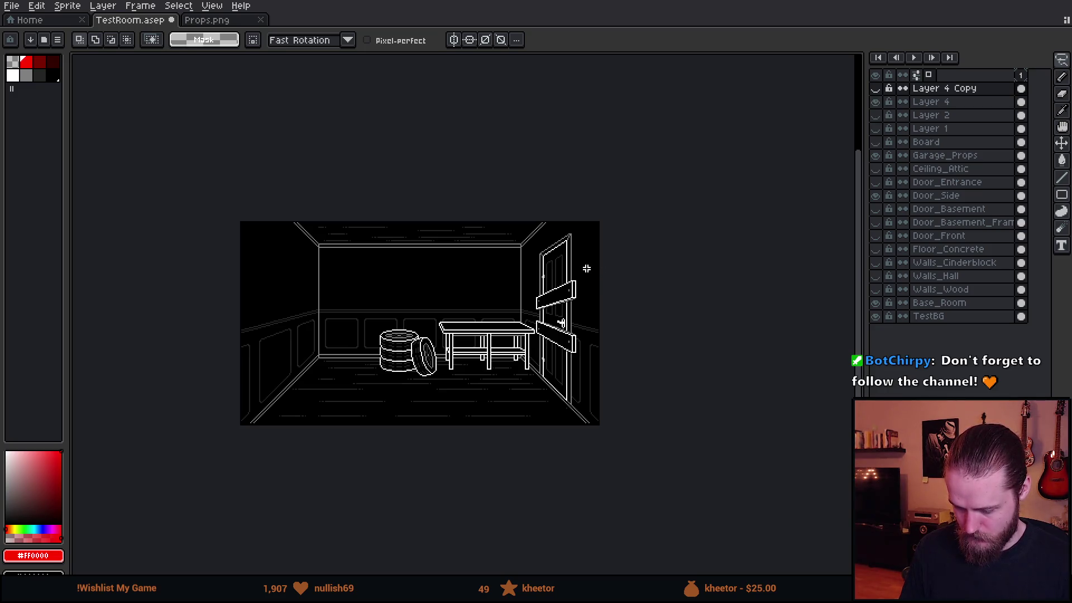
scroll(576, 316, "up", 3)
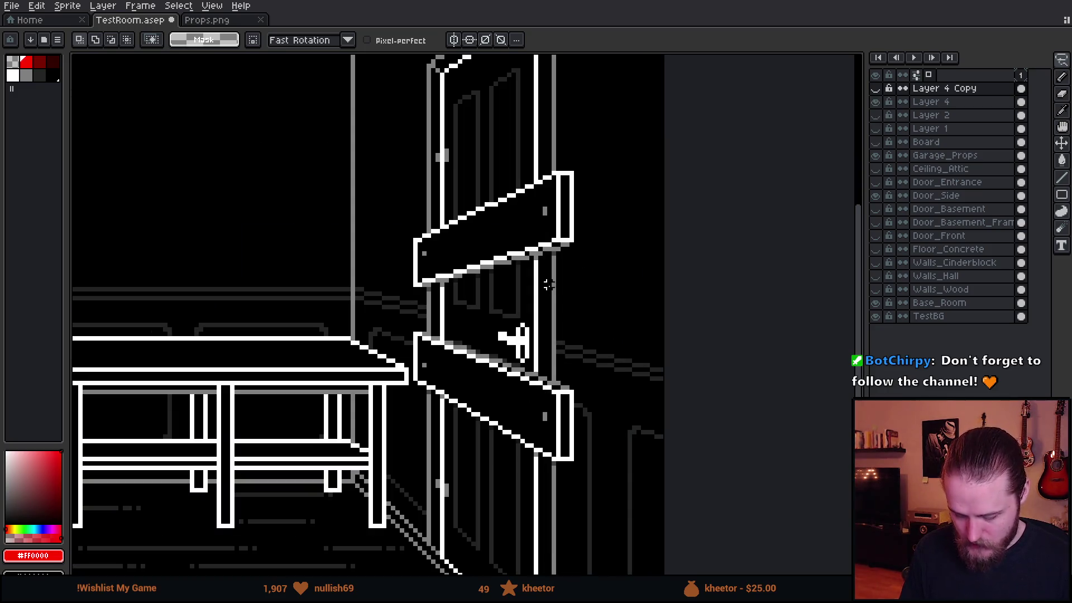
scroll(547, 284, "down", 2)
scroll(613, 346, "down", 1)
scroll(625, 311, "down", 1)
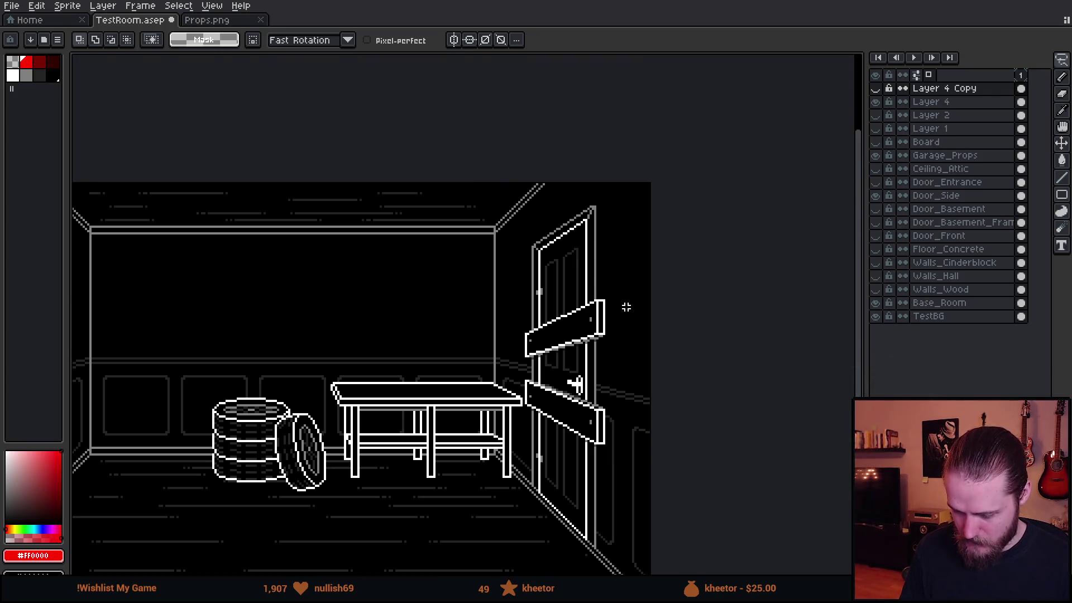
scroll(625, 307, "down", 1)
scroll(630, 352, "up", 1)
Lasso the crossed planks on Layer 4 and drag them higher up the door
mouse_move(614, 243)
left_mouse_down()
mouse_move(468, 254)
mouse_move(637, 486)
left_mouse_up()
left_click(930, 101)
left_click_drag(577, 388, 572, 319)
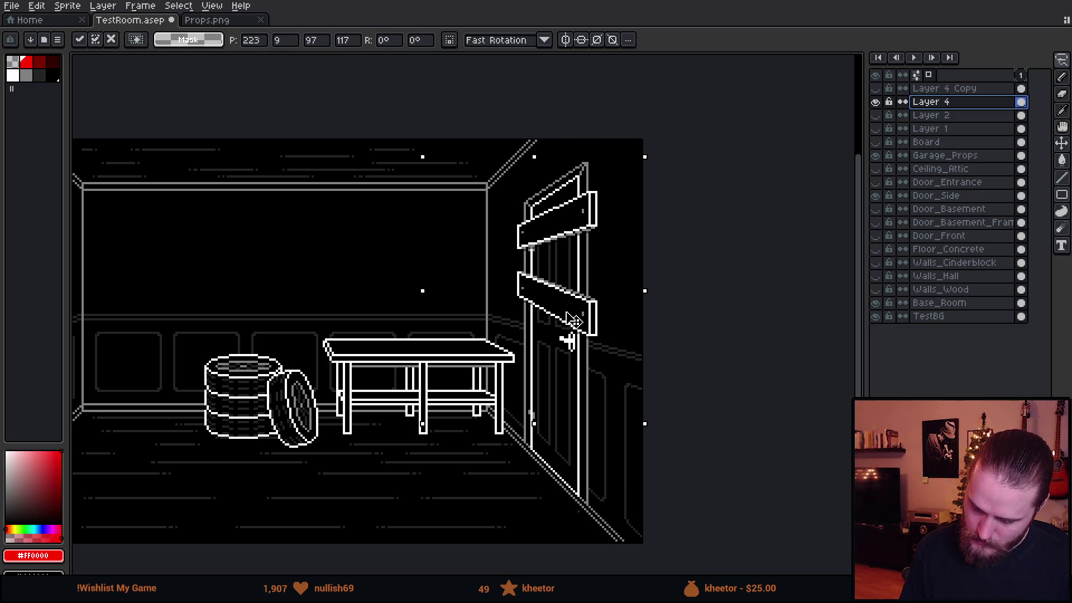
Commit the plank move, try an ellipse selection of the top plank and undo it
key("Return")
left_click_drag(644, 136, 472, 273)
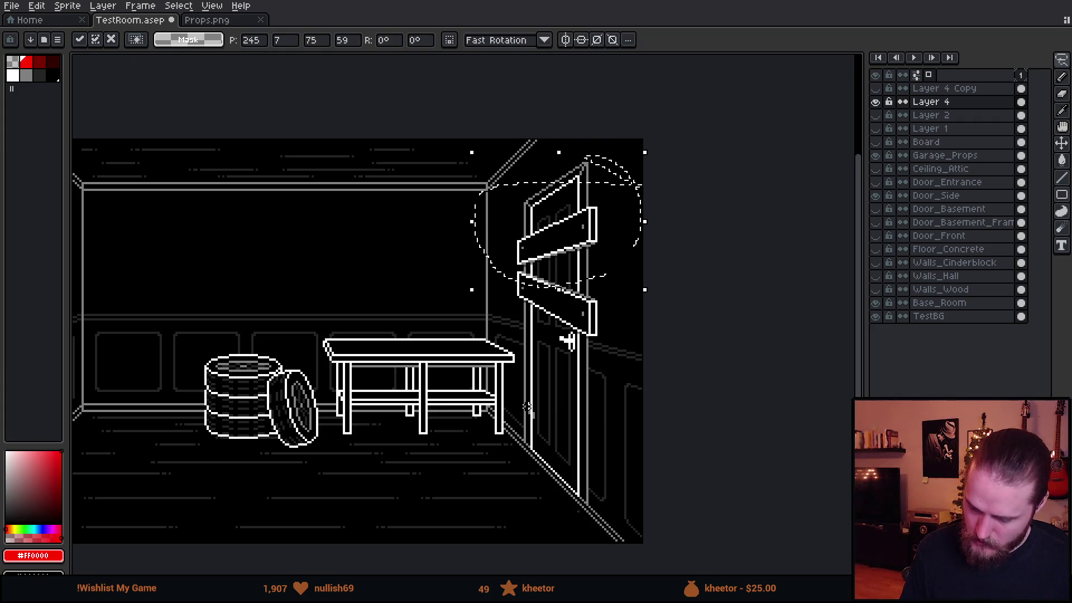
scroll(529, 428, "down", 2)
left_click_drag(451, 401, 495, 390)
scroll(555, 367, "up", 2)
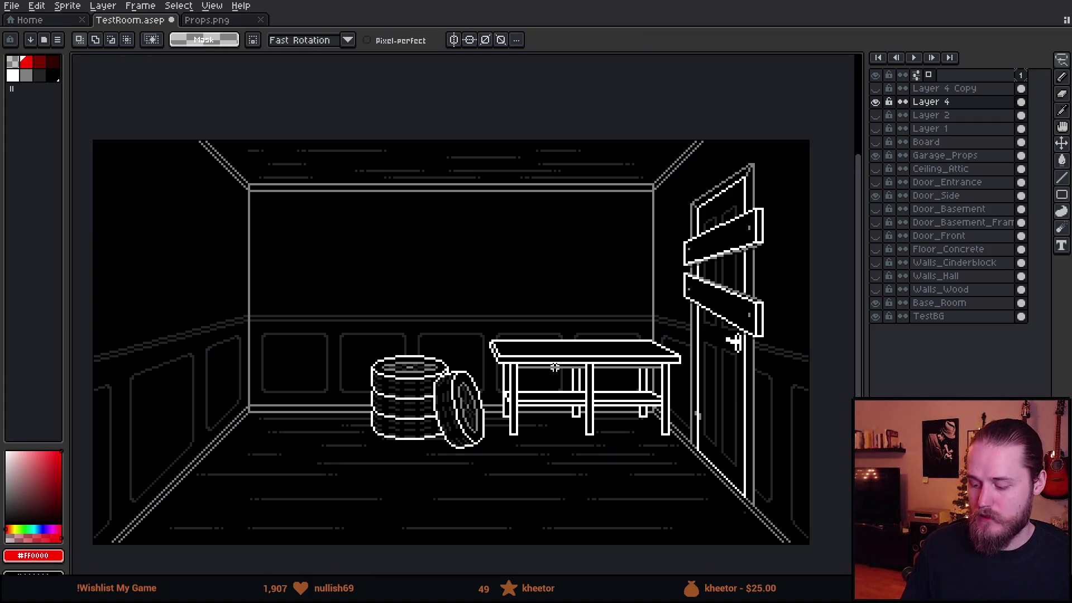
left_click_drag(762, 384, 599, 352)
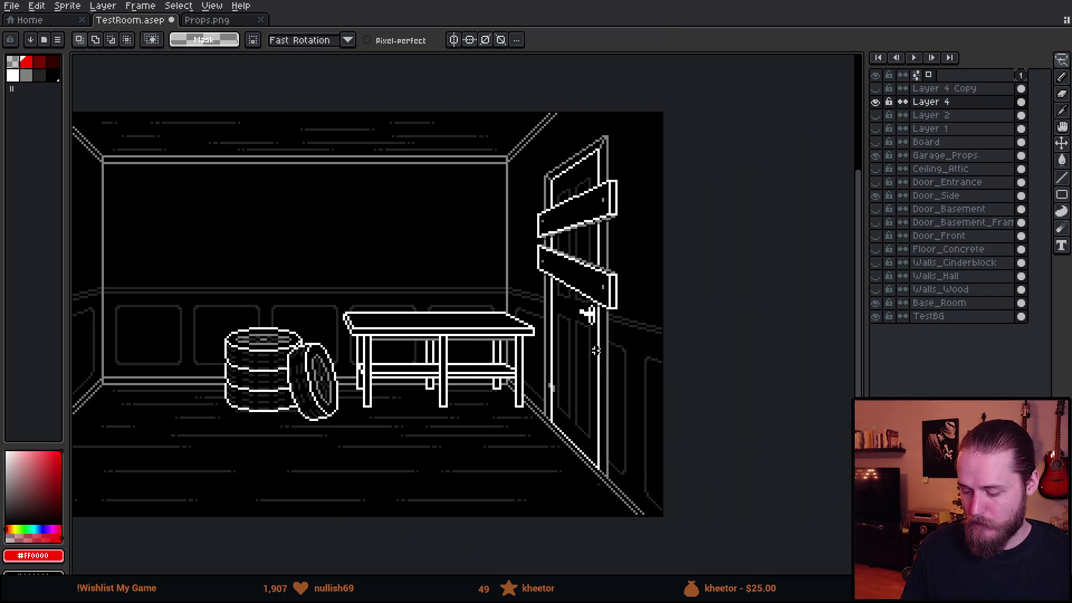
key("ctrl+z")
key("ctrl+z")
key("ctrl+z")
scroll(279, 296, "down", 1)
scroll(457, 298, "up", 2)
Lasso the upper board on the original layer and move it a few pixels higher above the handle
left_click_drag(474, 171, 494, 261)
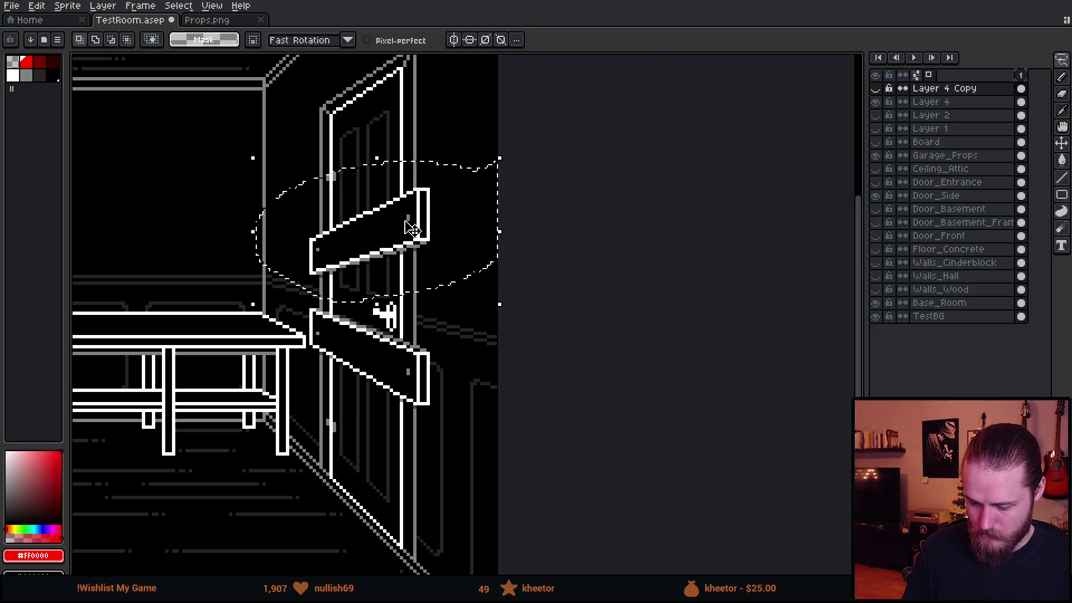
key("alt+Down")
left_click_drag(359, 240, 362, 221)
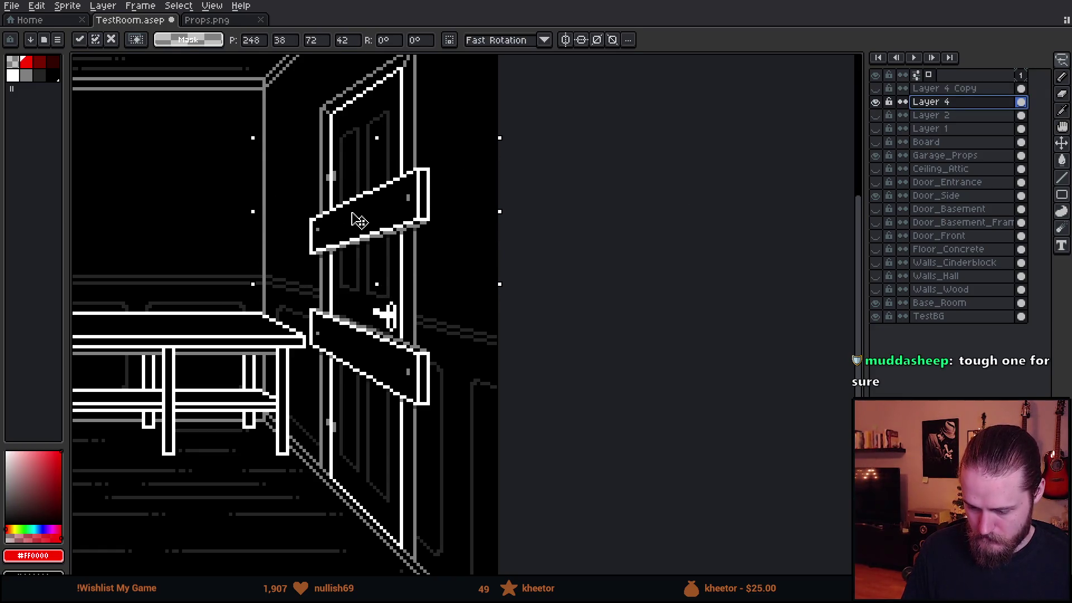
key("Return")
scroll(206, 175, "down", 1)
scroll(364, 286, "down", 2)
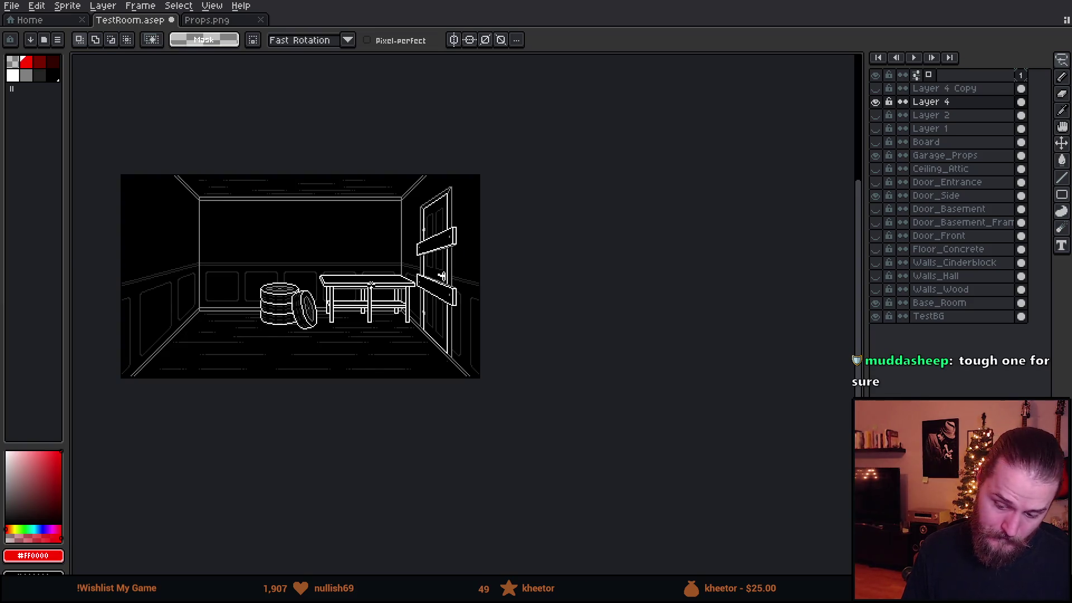
scroll(370, 284, "up", 2)
scroll(469, 318, "down", 1)
scroll(513, 334, "right", 2)
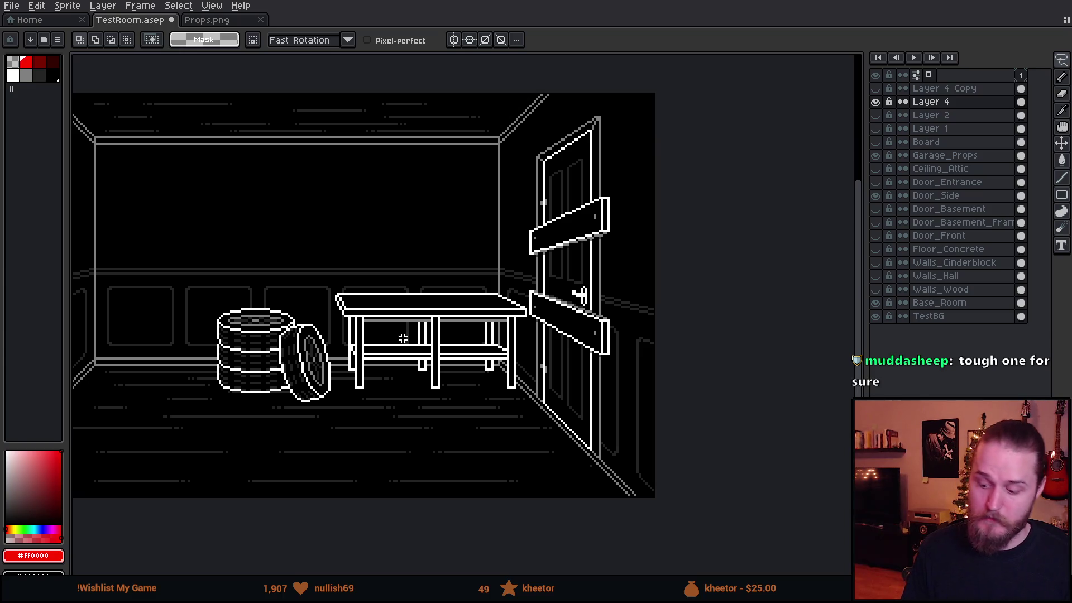
scroll(403, 338, "down", 2)
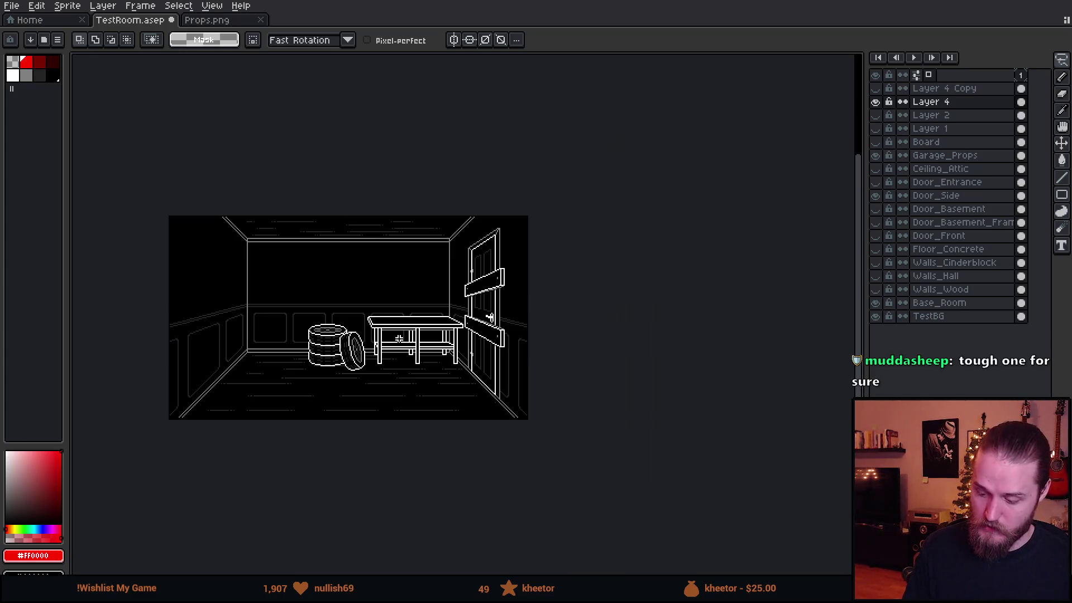
scroll(399, 338, "up", 2)
scroll(414, 343, "right", 2)
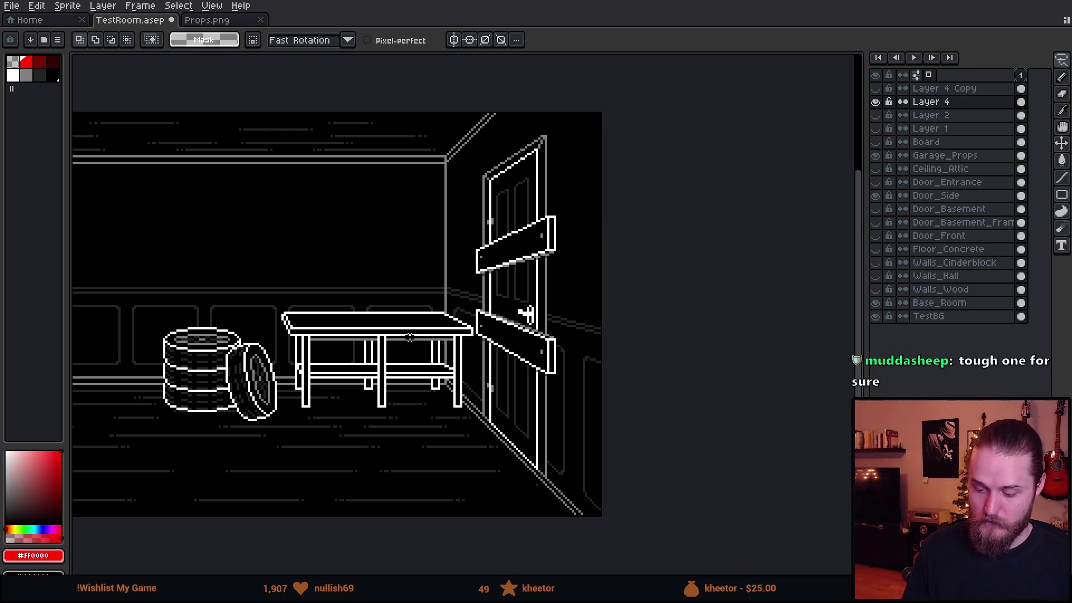
scroll(409, 336, "down", 2)
scroll(409, 337, "up", 2)
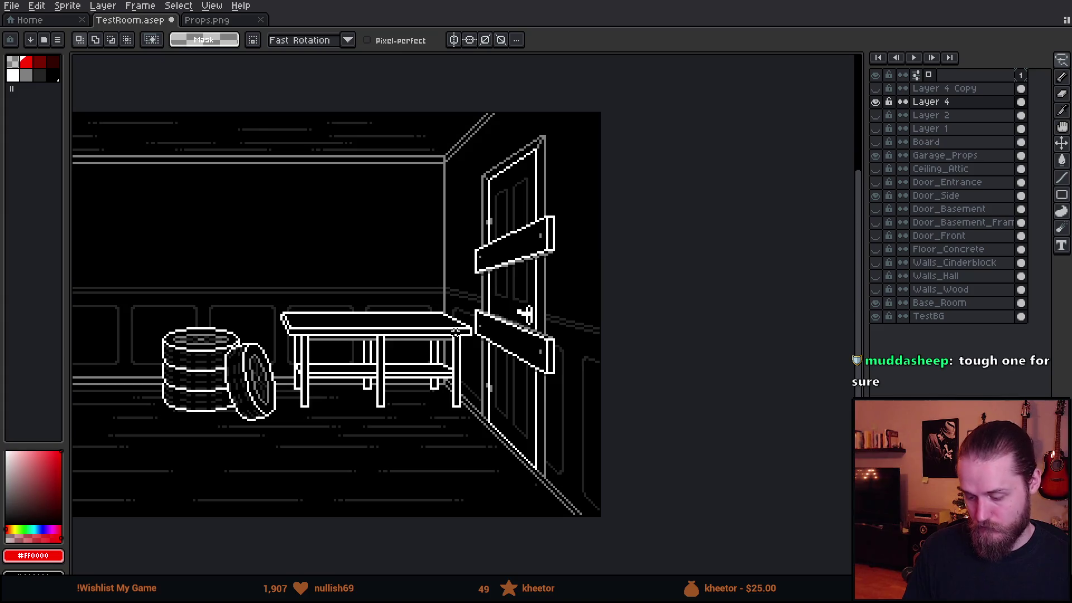
scroll(456, 336, "left", 2)
scroll(459, 334, "down", 2)
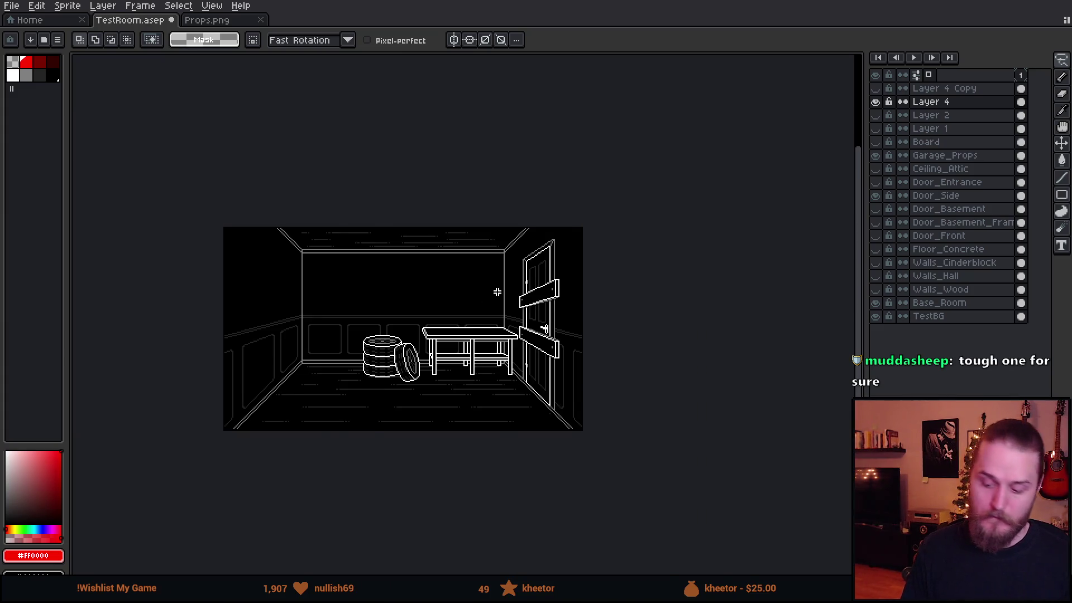
scroll(497, 293, "up", 2)
scroll(497, 291, "down", 1)
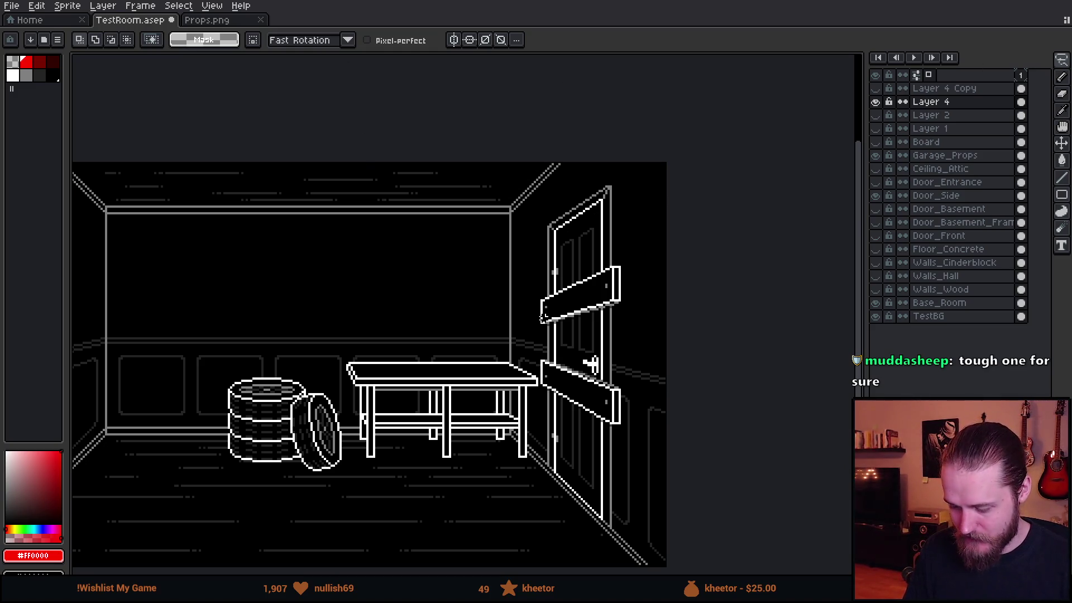
scroll(592, 365, "down", 2)
scroll(595, 361, "up", 2)
scroll(596, 361, "up", 1)
scroll(604, 359, "down", 3)
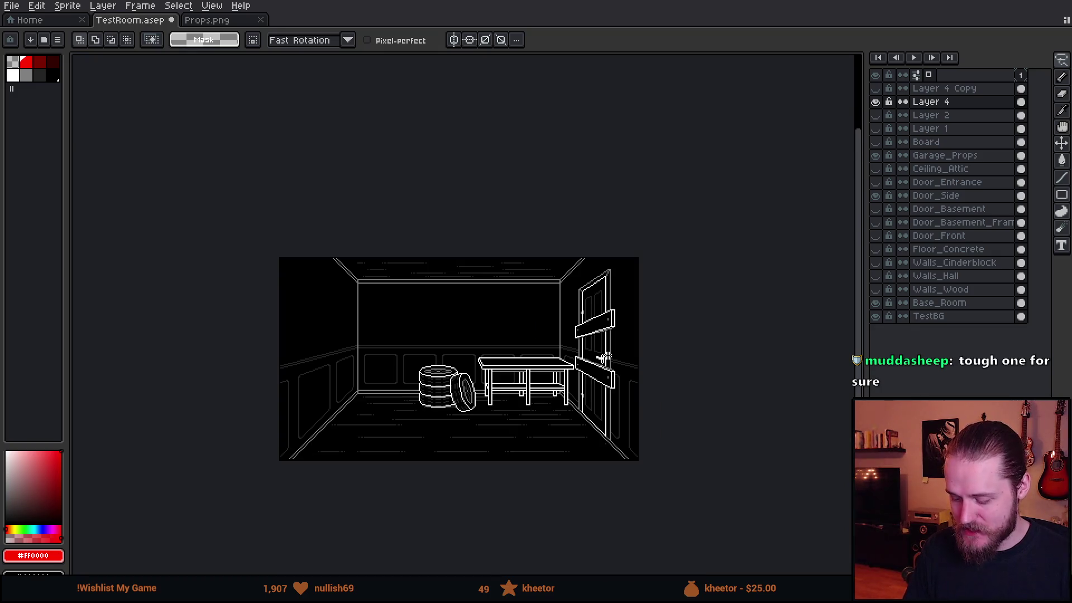
scroll(620, 353, "up", 2)
scroll(637, 216, "down", 2)
scroll(637, 215, "down", 1)
scroll(634, 212, "up", 3)
Lasso the upper board and drop it slightly lower on the door, closer to the handle
left_click_drag(561, 215, 618, 217)
left_click_drag(569, 265, 572, 306)
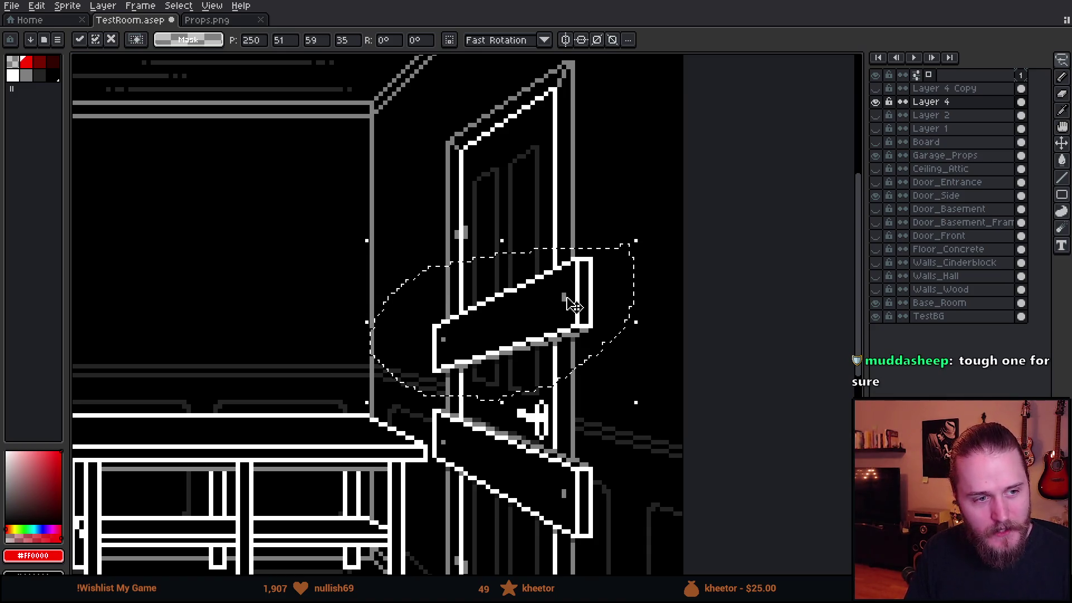
key("ctrl+d")
scroll(397, 151, "down", 1)
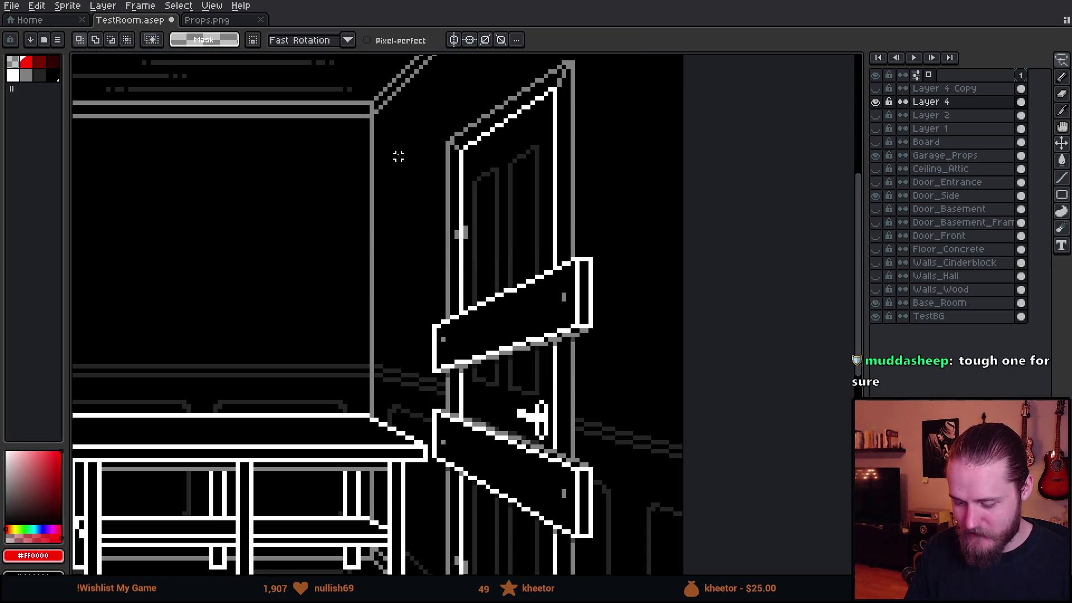
scroll(395, 172, "down", 1)
Marquee-select around the wall panel and upper board, clear it, and make Layer 4 the active layer
mouse_move(390, 183)
left_mouse_down()
mouse_move(477, 234)
mouse_move(638, 249)
left_mouse_up()
scroll(313, 344, "up", 1)
scroll(276, 347, "up", 1)
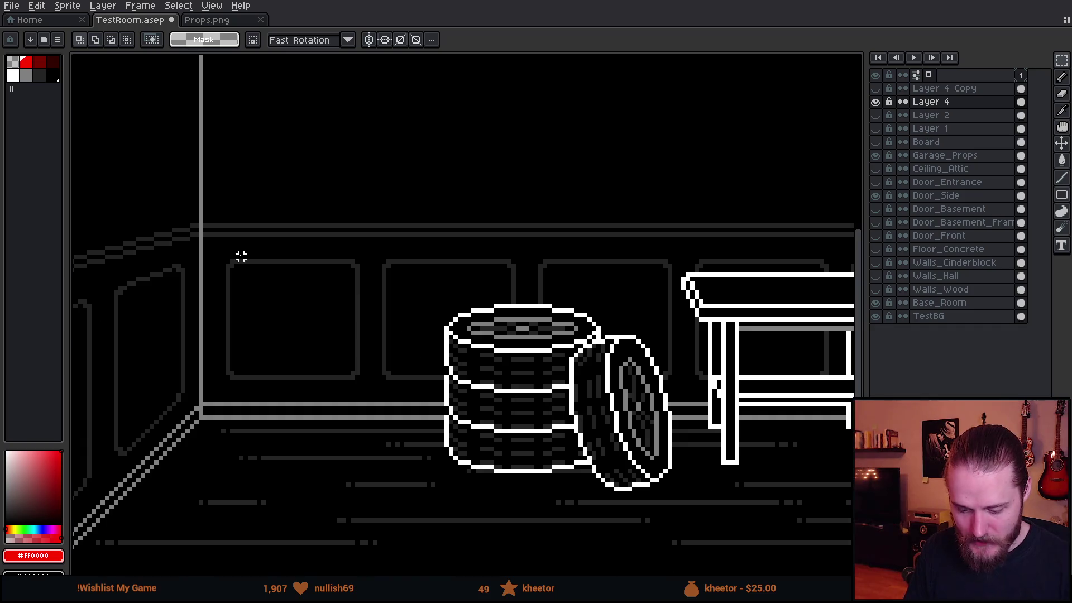
left_click_drag(211, 232, 394, 425)
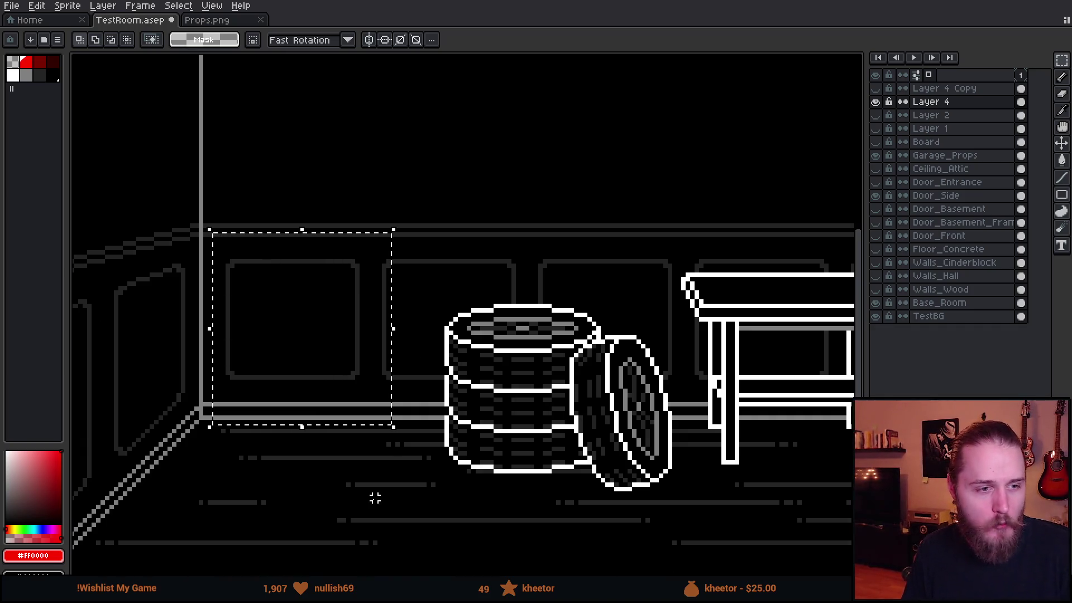
left_click(397, 491)
scroll(397, 493, "down", 1)
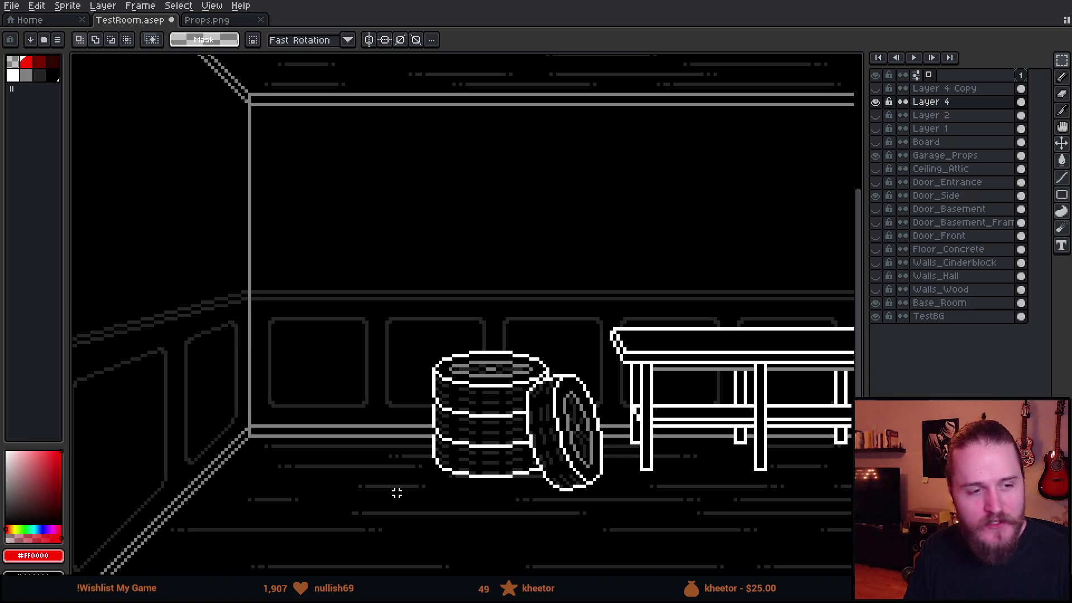
scroll(397, 494, "up", 1)
scroll(396, 493, "down", 1)
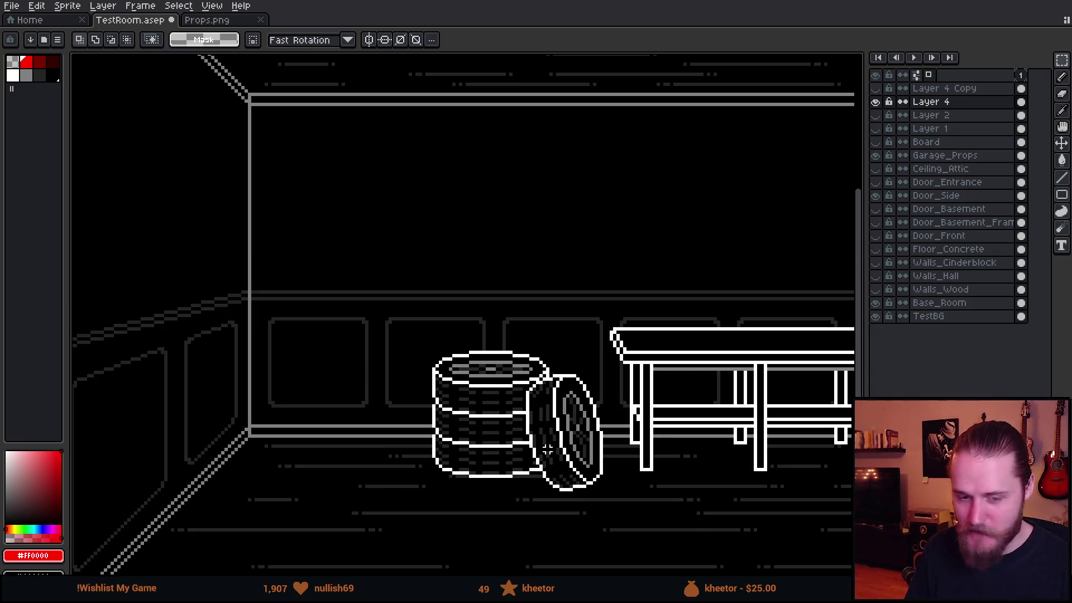
scroll(394, 369, "down", 1)
scroll(634, 303, "right", 3)
scroll(634, 304, "up", 1)
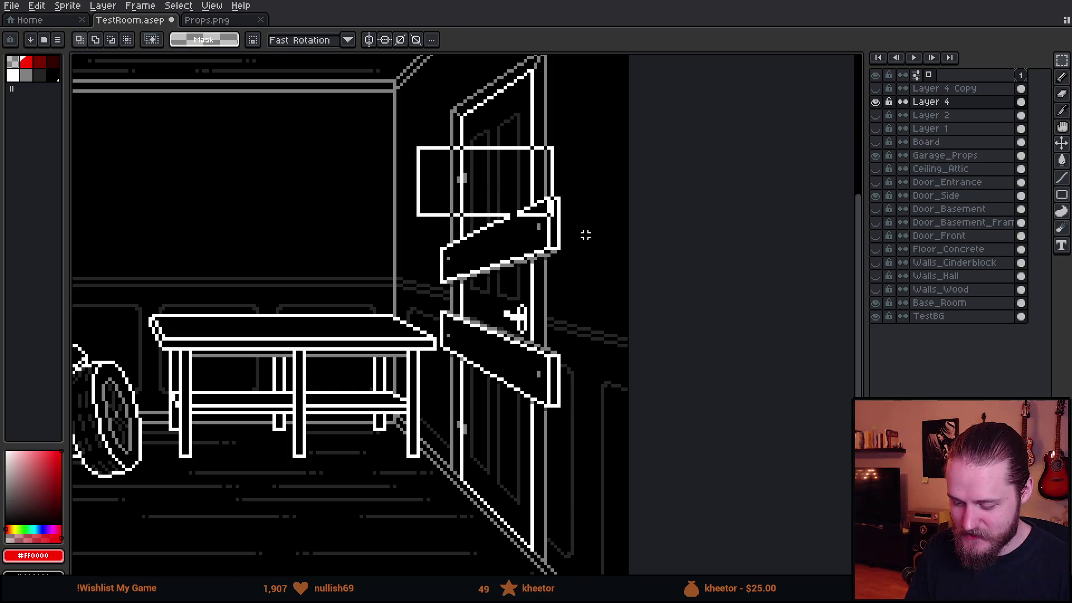
left_click_drag(586, 235, 608, 295)
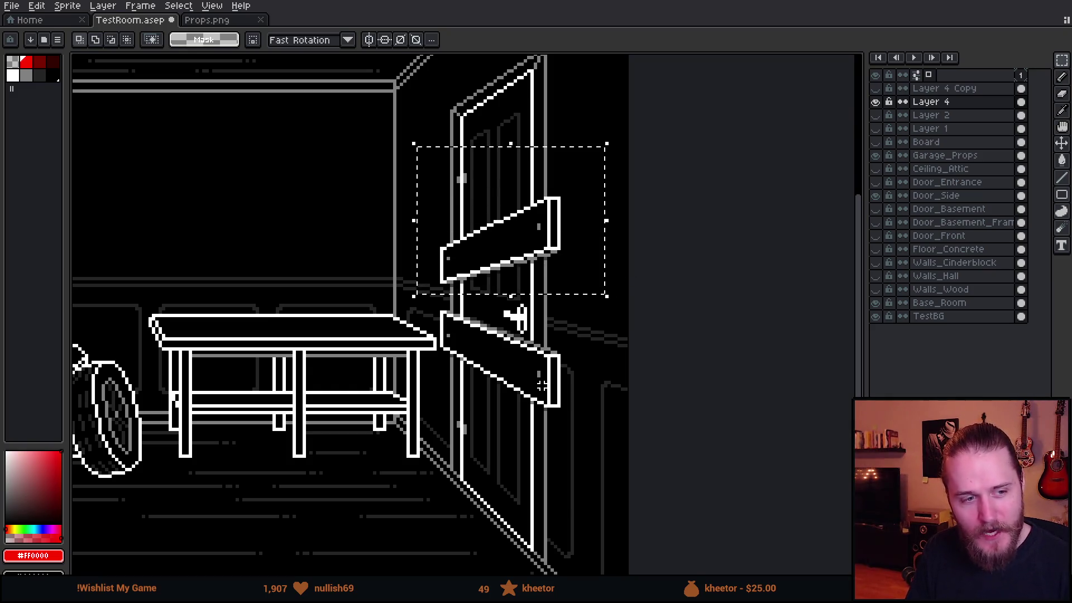
scroll(509, 426, "down", 2)
scroll(537, 410, "up", 1)
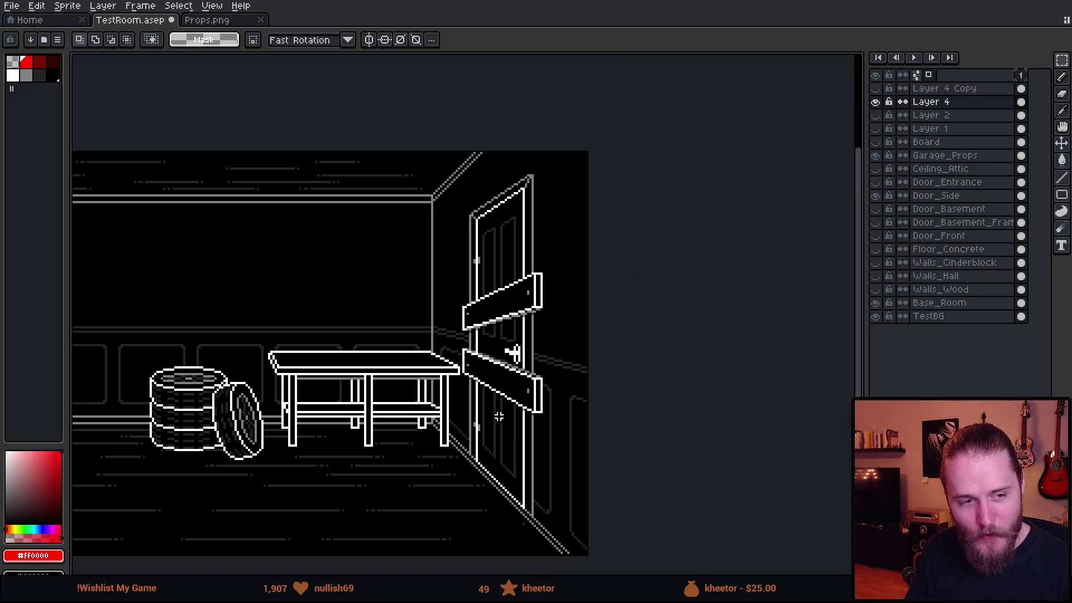
scroll(545, 401, "down", 2)
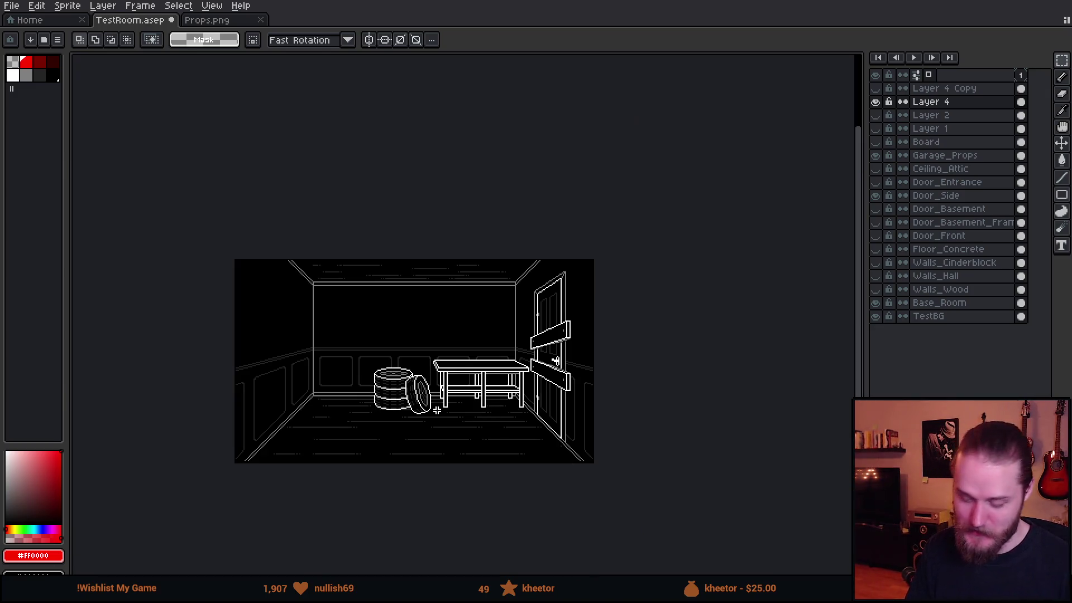
scroll(436, 410, "up", 2)
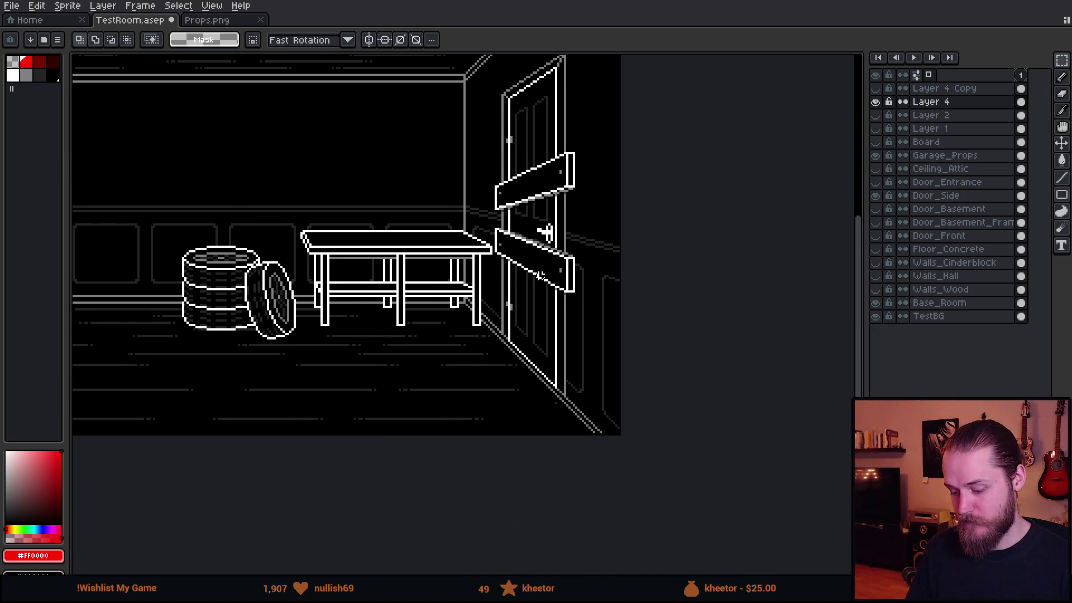
scroll(540, 227, "up", 1)
left_click(918, 102)
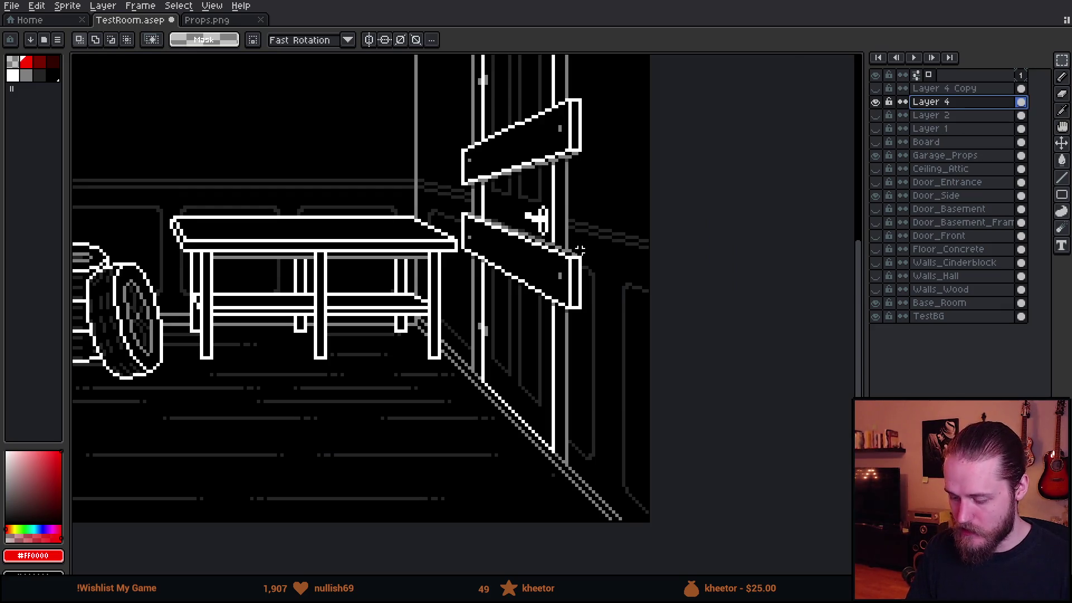
scroll(562, 247, "up", 2)
Shift the grey door-handle pixel one step left and reshape the handle into an L-shape
left_click(560, 245, "alt")
scroll(563, 243, "up", 2)
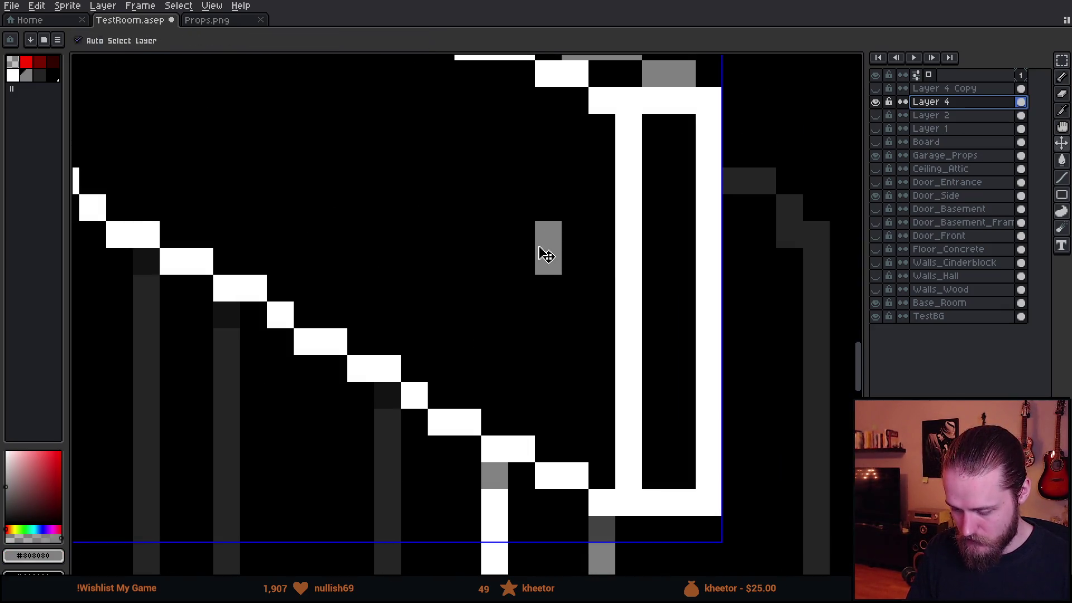
left_click(521, 261)
right_click(548, 262)
scroll(553, 373, "down", 3)
scroll(545, 371, "down", 1)
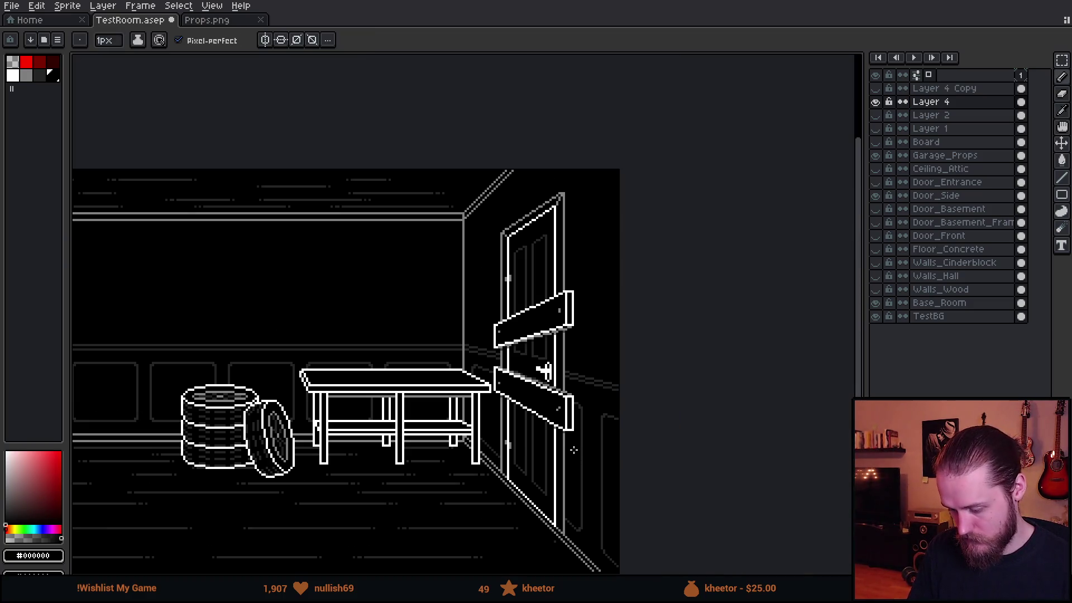
scroll(546, 371, "up", 4)
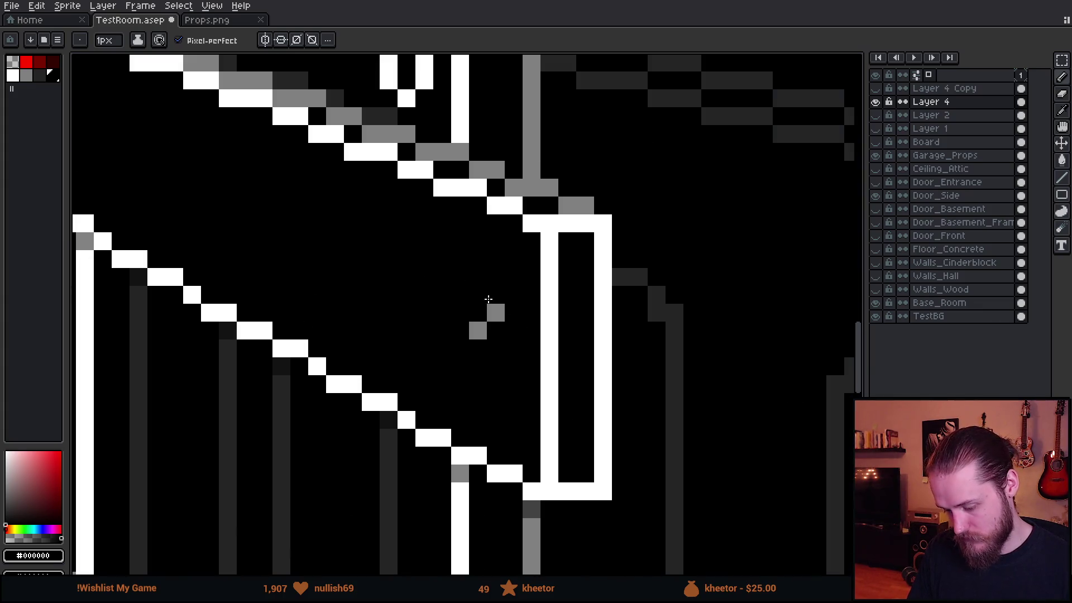
left_click(484, 310, "alt")
scroll(484, 310, "down", 3)
scroll(469, 430, "down", 2)
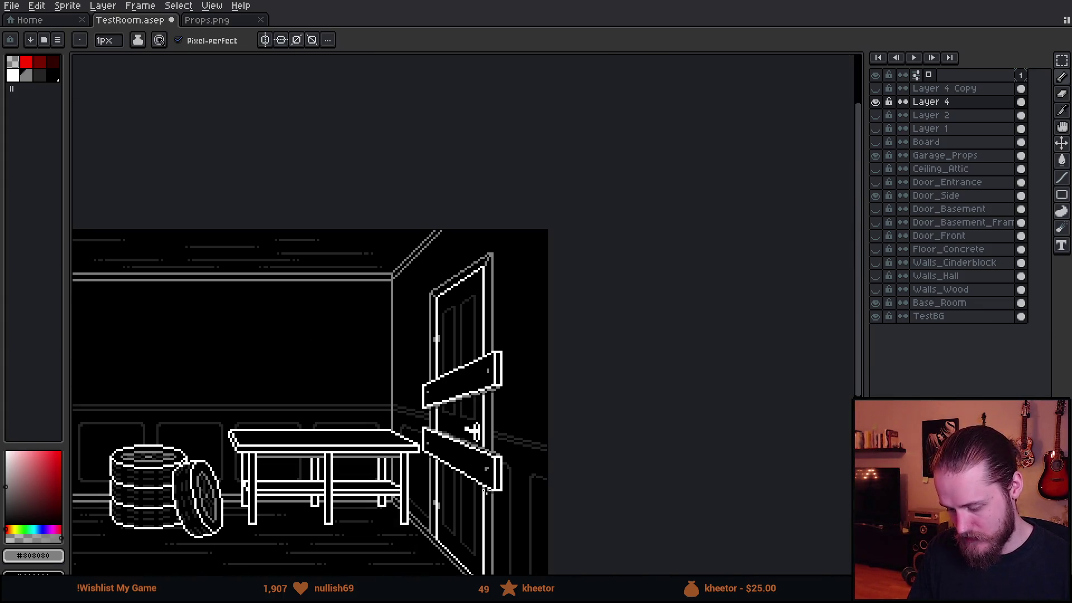
scroll(587, 466, "up", 1)
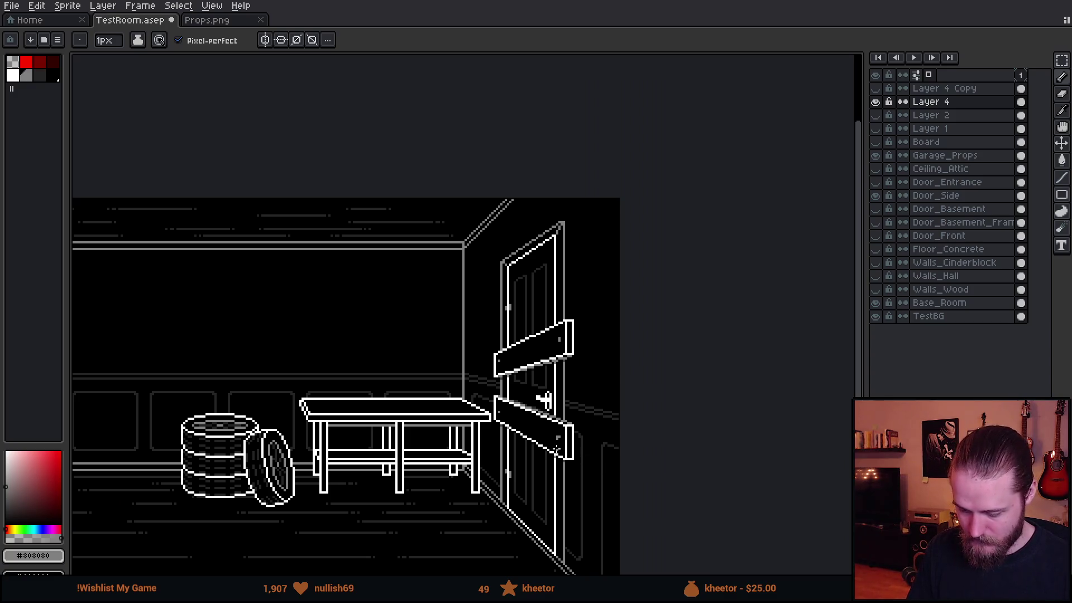
scroll(556, 449, "up", 3)
scroll(559, 424, "up", 2)
left_click(570, 408)
left_click(575, 370)
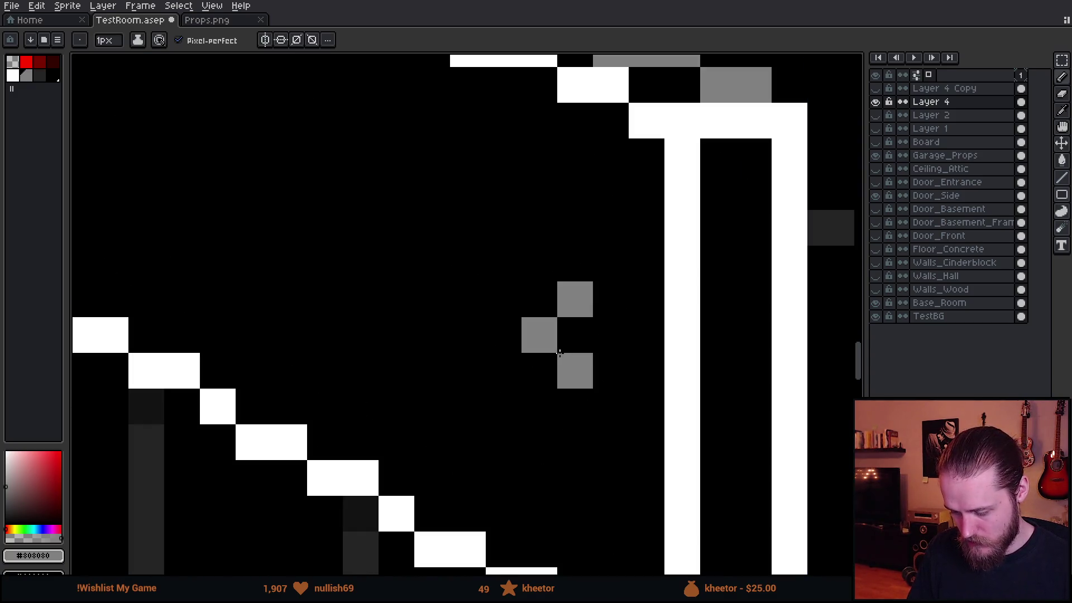
left_click(575, 335)
scroll(547, 341, "down", 2)
scroll(540, 457, "down", 1)
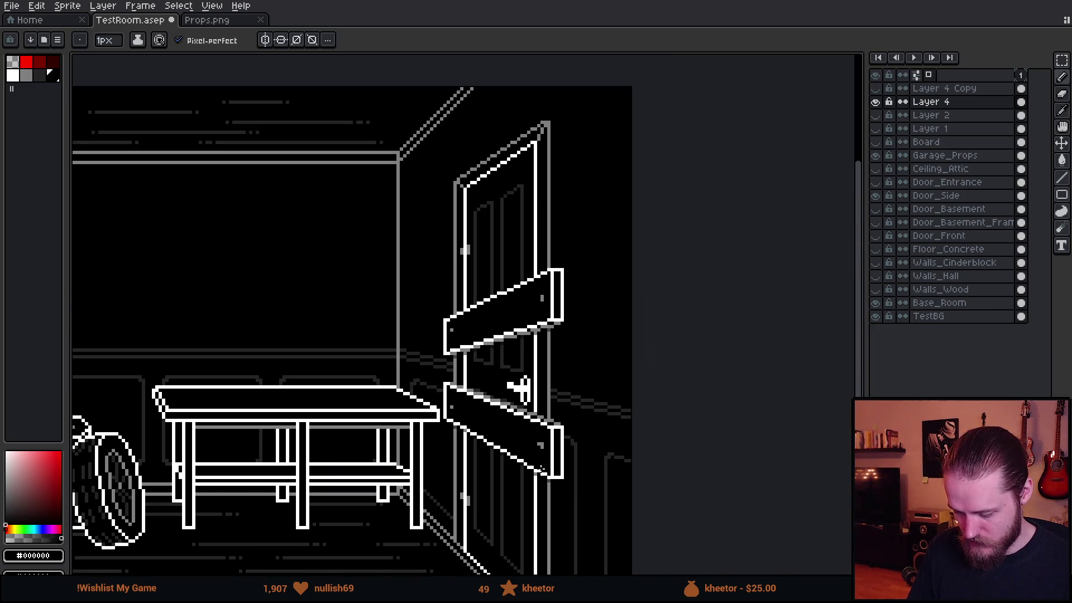
scroll(543, 469, "down", 1)
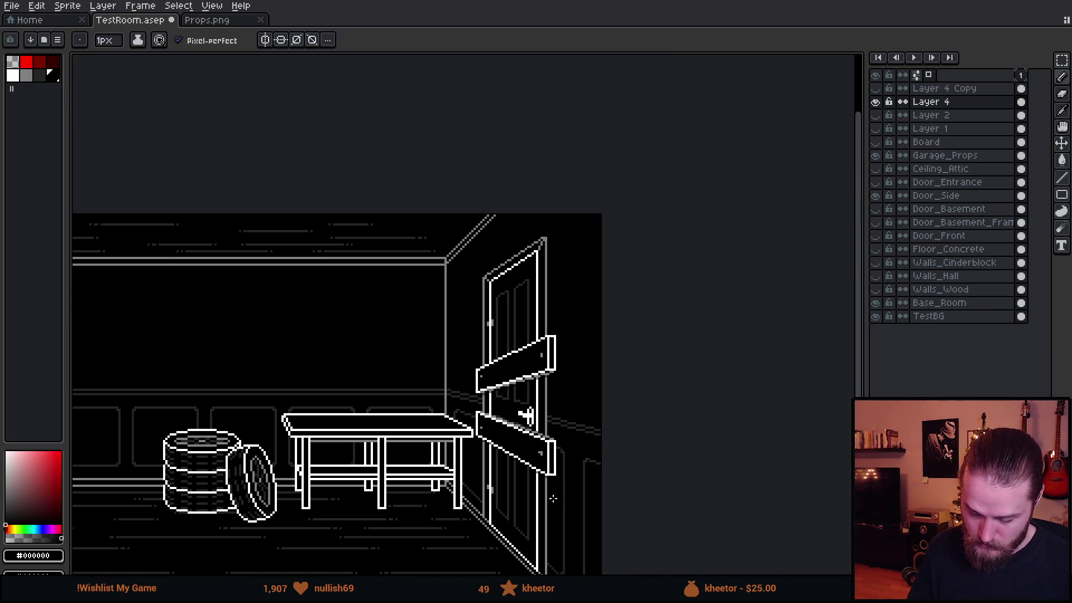
scroll(553, 499, "up", 3)
Undo and redo the handle edit, then add grey pixels to the handle and beside the board
key("ctrl+z")
key("ctrl+z")
key("ctrl+z")
key("ctrl+y")
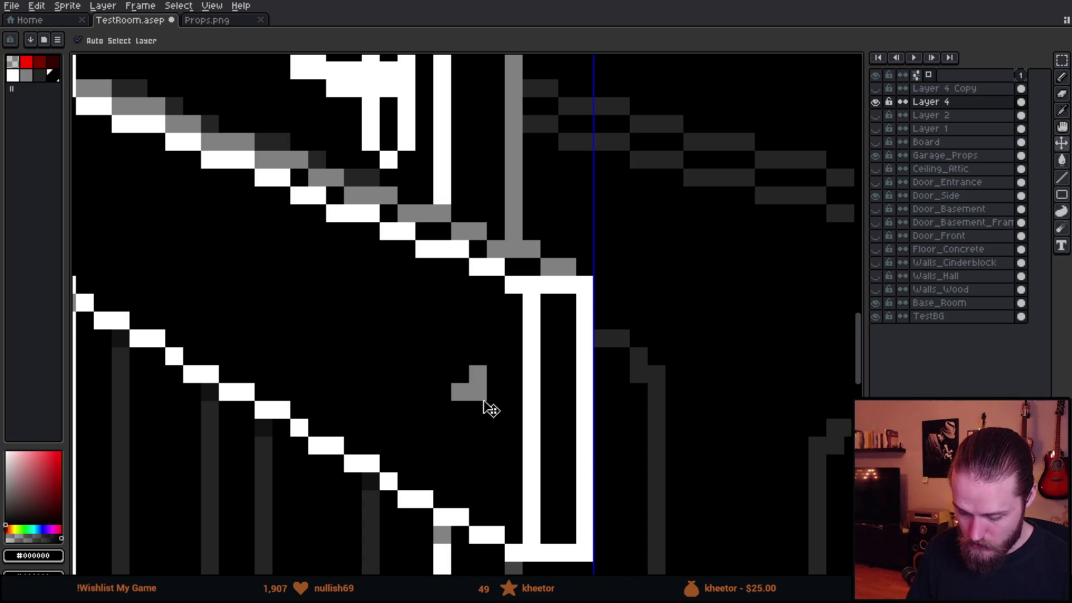
key("b")
left_click(459, 356)
left_click(508, 468)
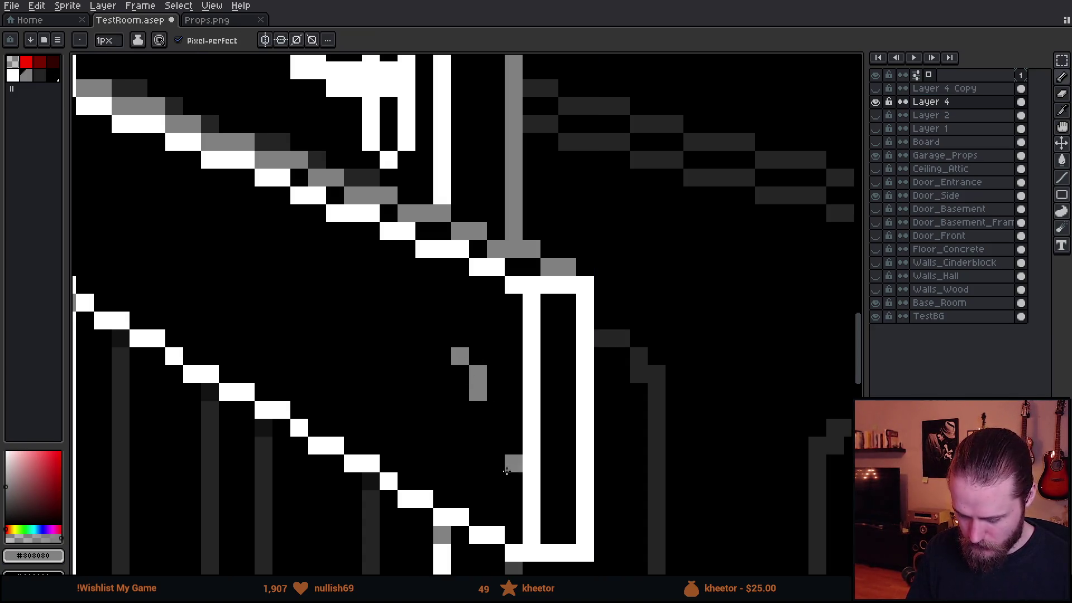
scroll(507, 472, "down", 4)
left_click_drag(508, 502, 583, 466)
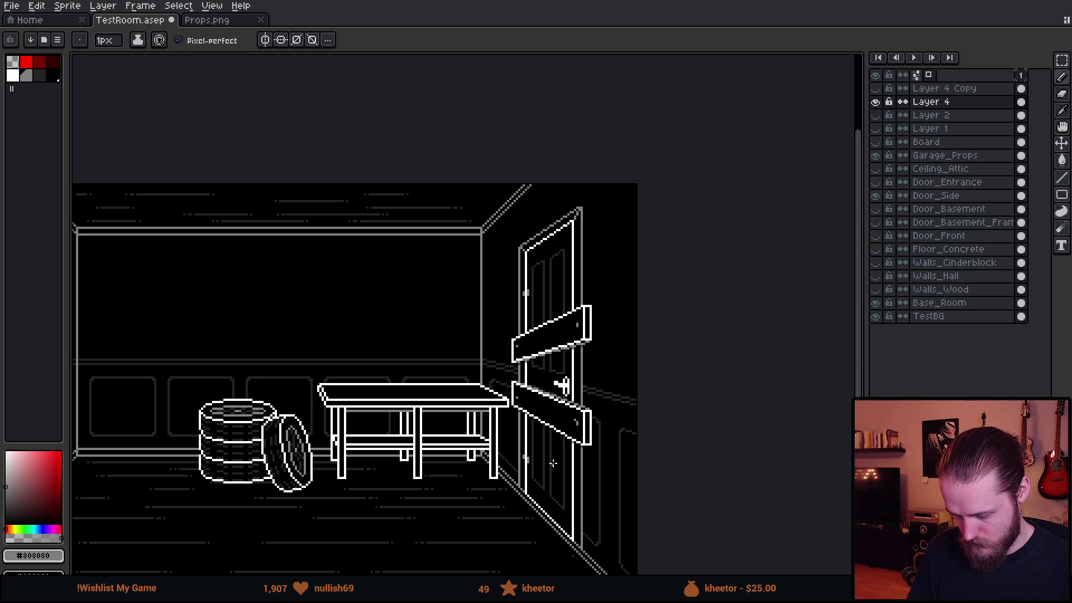
scroll(578, 441, "up", 6)
scroll(502, 411, "up", 1)
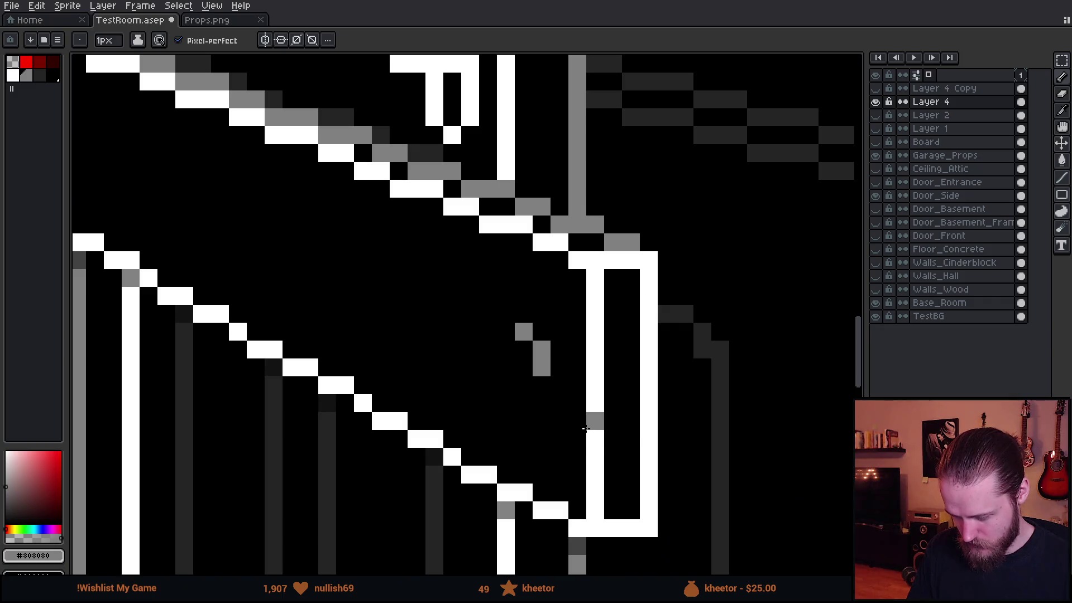
Fill white pixels inside the lower board's right end and cut a black pixel into its outline
key("alt")
left_click(506, 363)
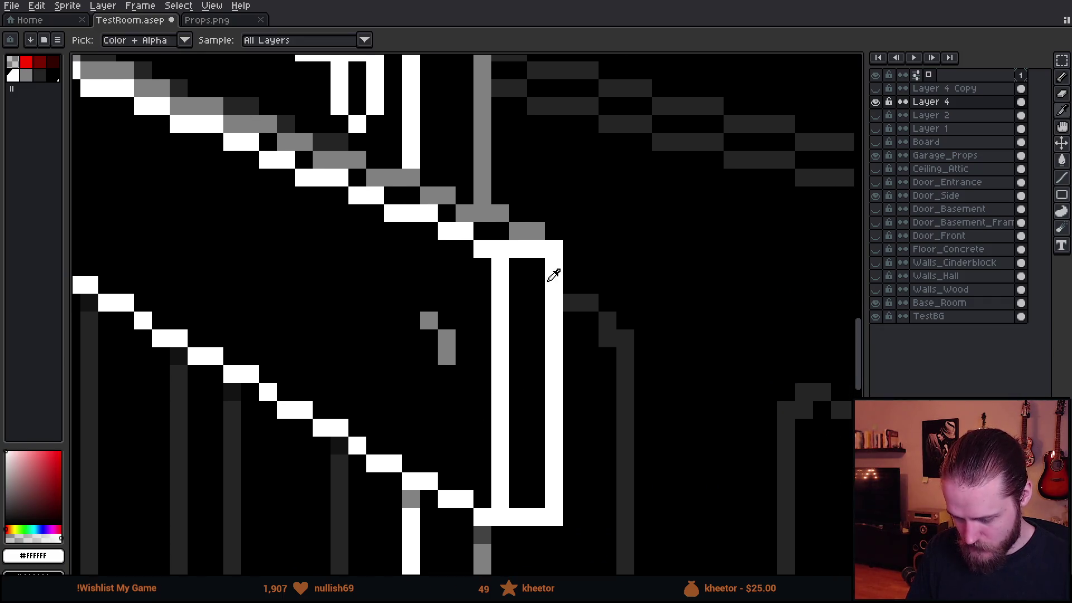
left_click_drag(536, 356, 536, 374)
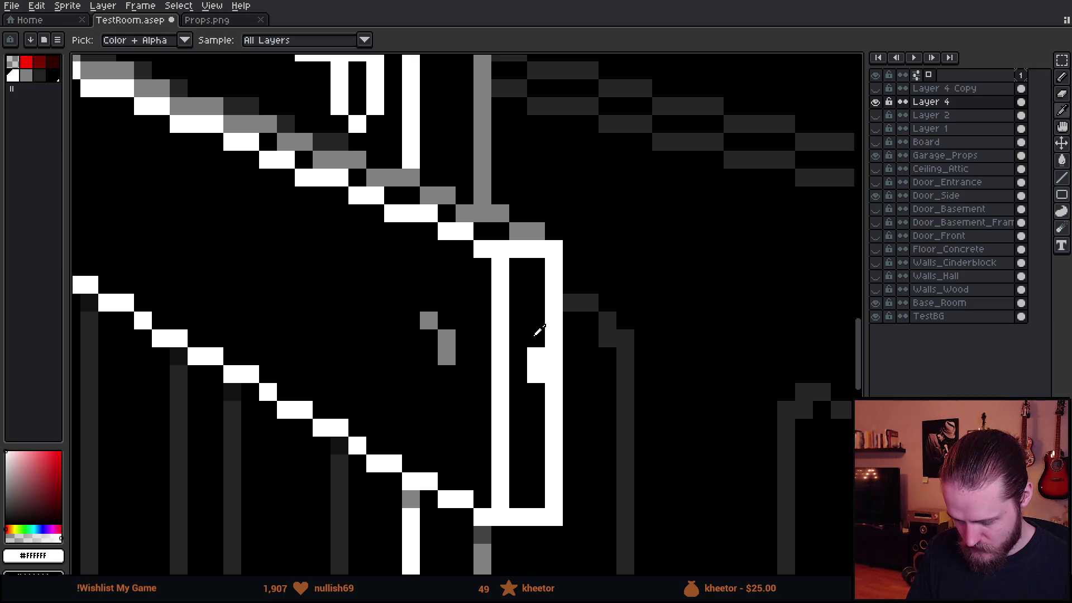
left_click(552, 358, "alt")
scroll(578, 473, "down", 3)
scroll(589, 488, "down", 1)
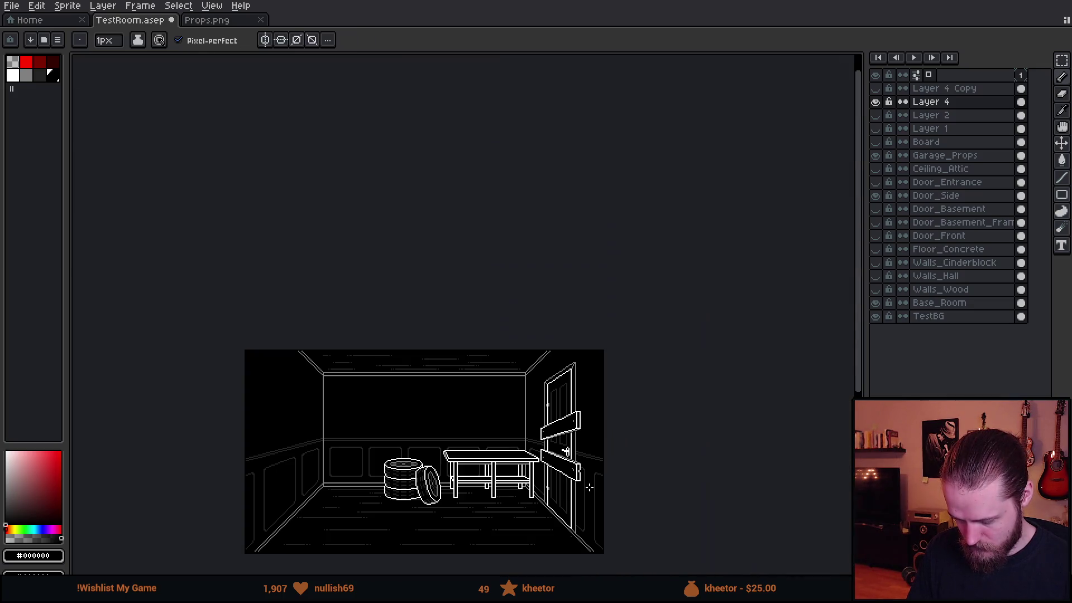
scroll(587, 486, "up", 2)
scroll(558, 460, "up", 2)
left_click(559, 461)
Finish the notched break with alternating white and black pixels on the board end
key("alt")
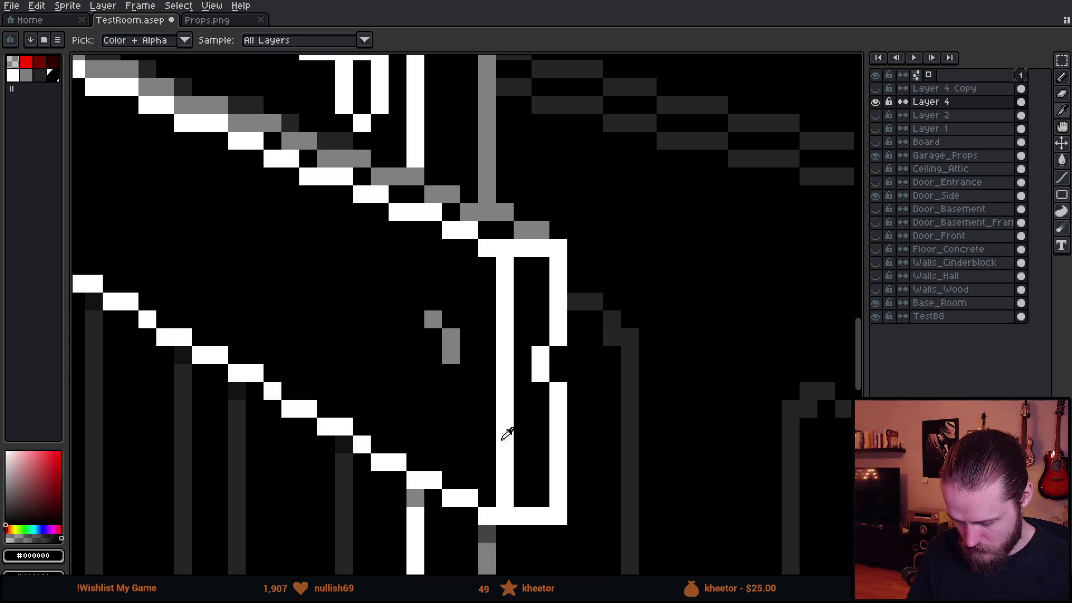
left_click(512, 493, "alt")
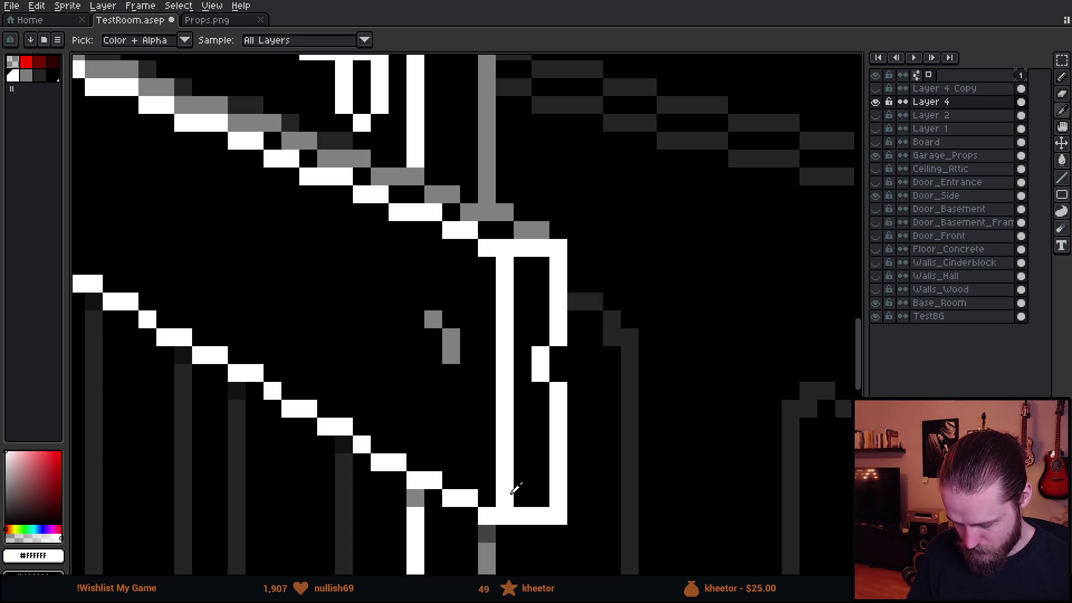
left_click(521, 497)
left_click(487, 445, "alt")
left_click(505, 517)
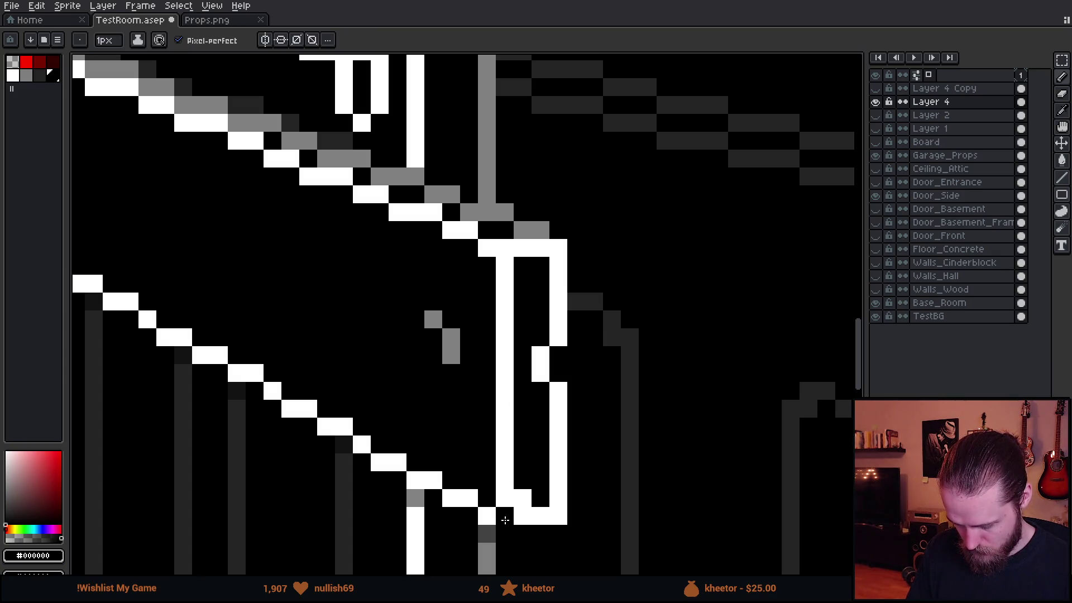
scroll(567, 545, "down", 4)
scroll(570, 546, "down", 3)
scroll(574, 545, "up", 4)
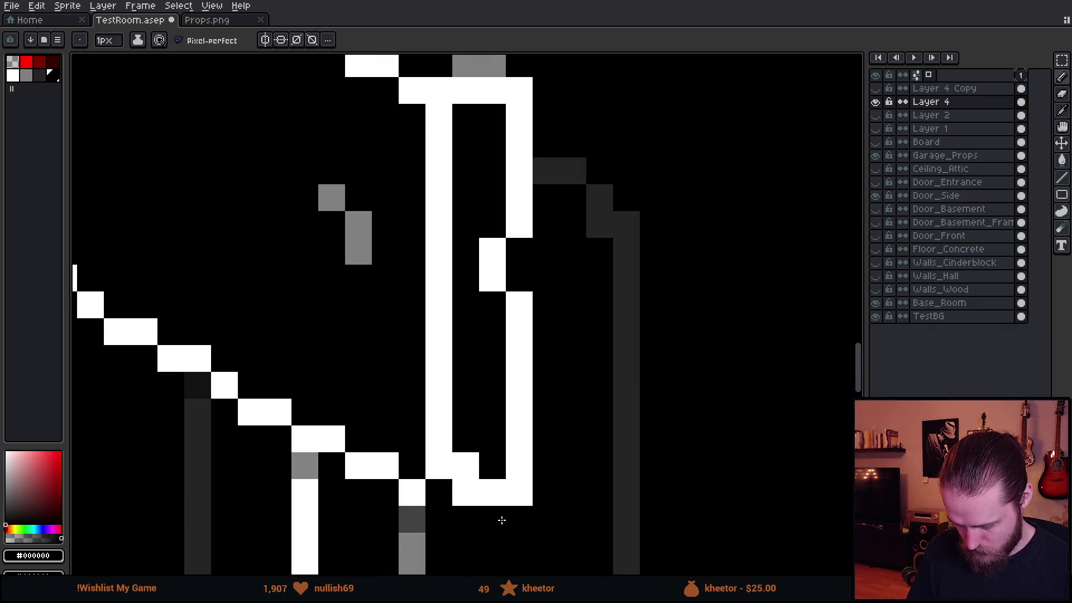
left_click(419, 487, "alt")
scroll(497, 496, "down", 3)
scroll(497, 496, "down", 1)
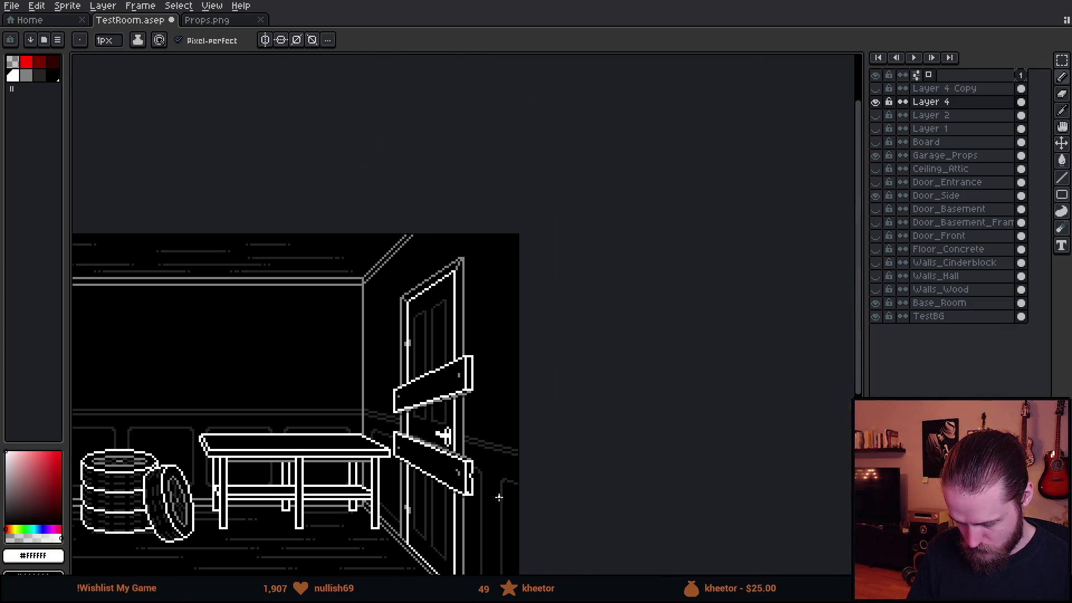
scroll(564, 453, "up", 3)
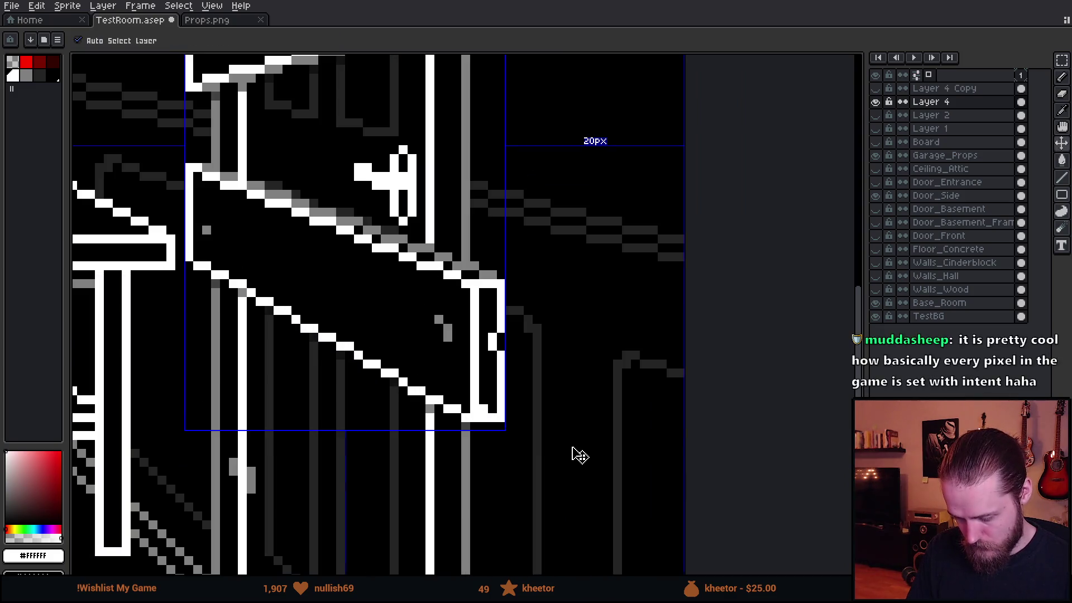
scroll(525, 438, "up", 1)
scroll(499, 438, "up", 1)
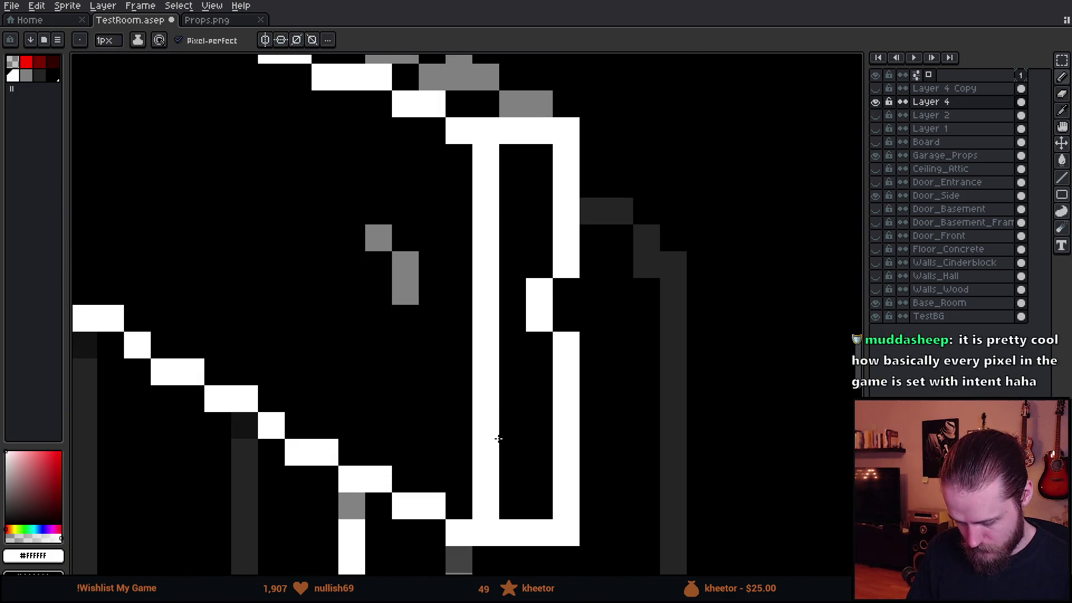
Add white pixels and cut a black gap where the lower board meets the door post
left_click(502, 426)
left_click(471, 419, "alt")
left_click(486, 448)
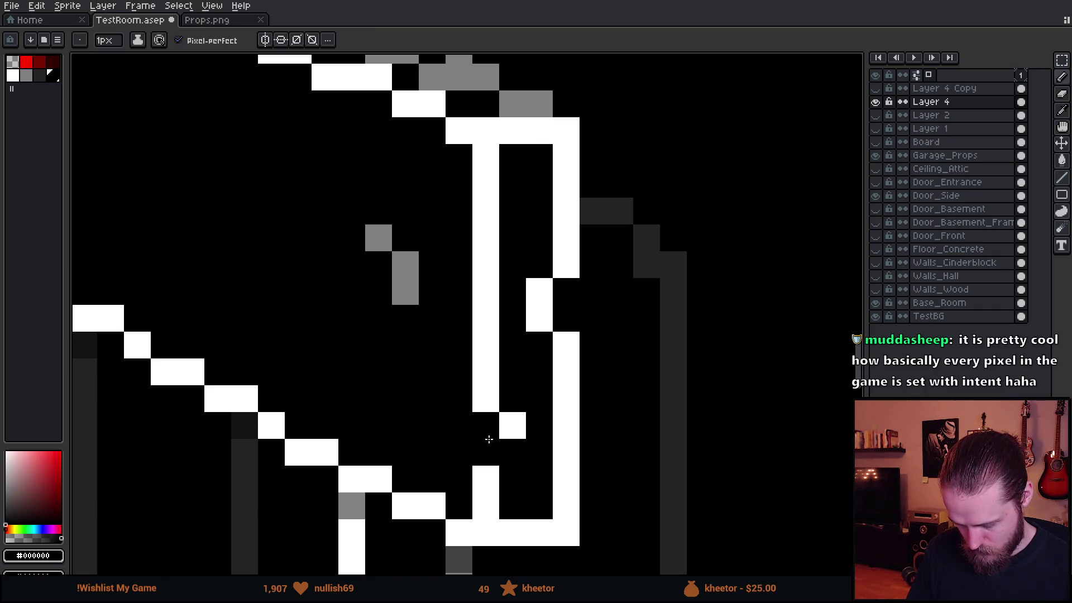
scroll(564, 459, "down", 3)
scroll(564, 460, "down", 3)
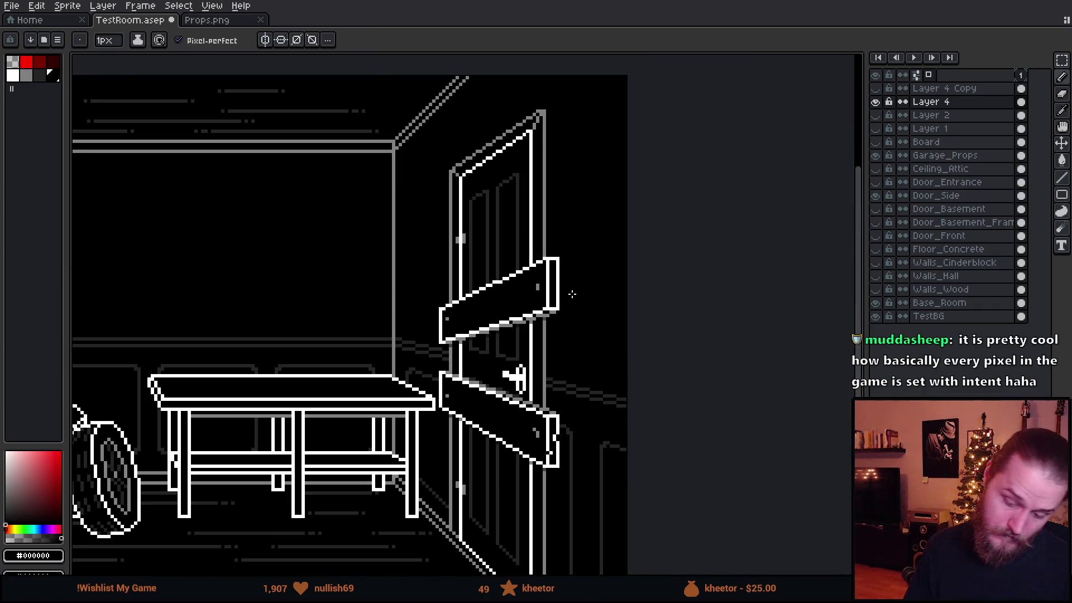
scroll(544, 301, "up", 3)
scroll(545, 302, "up", 2)
left_click_drag(581, 287, 551, 424)
left_click(479, 439, "alt")
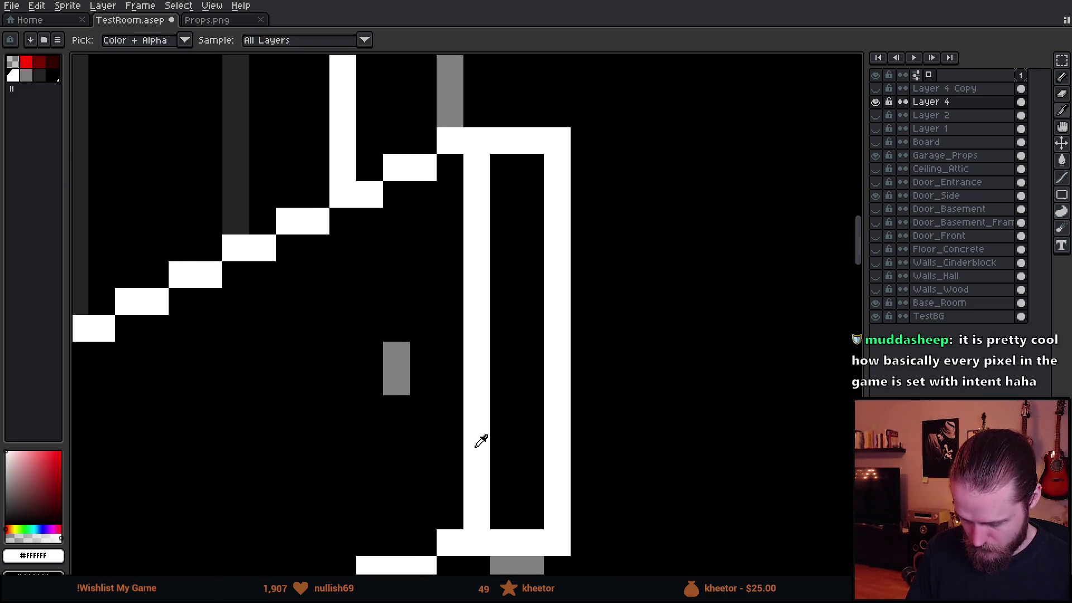
scroll(497, 449, "down", 4)
scroll(497, 450, "down", 2)
scroll(510, 304, "up", 1)
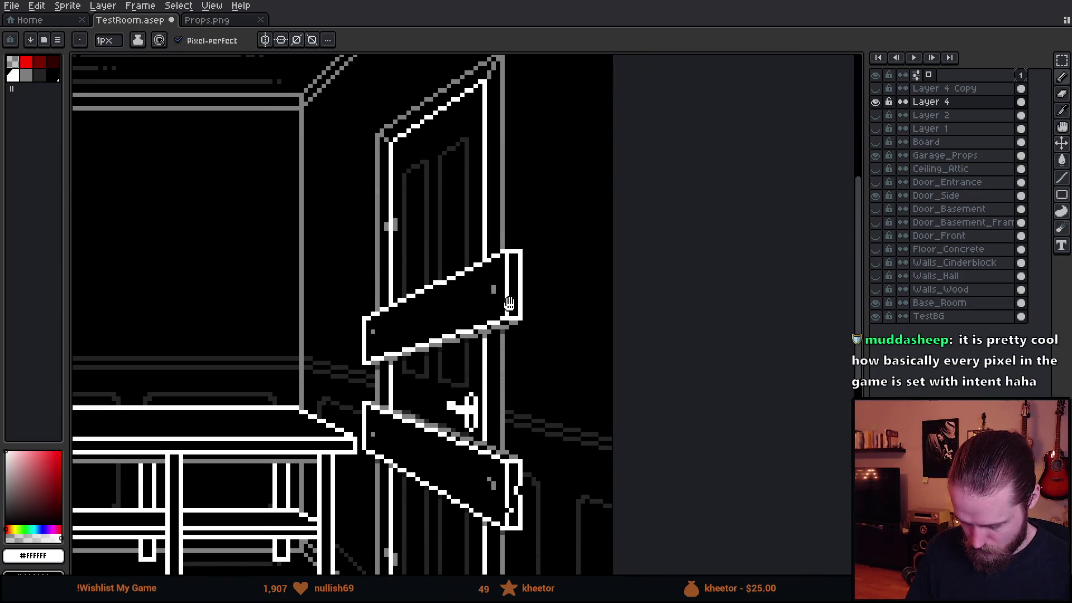
scroll(510, 304, "up", 1)
scroll(510, 303, "up", 1)
Notch the board end at the door post with alternating white and black single pixels
mouse_move(494, 237)
left_mouse_down()
mouse_move(494, 255)
mouse_move(480, 255)
left_mouse_up()
left_click(471, 232, "alt")
left_click(534, 383, "alt")
left_click(516, 380)
left_click(556, 376, "alt")
scroll(569, 423, "down", 5)
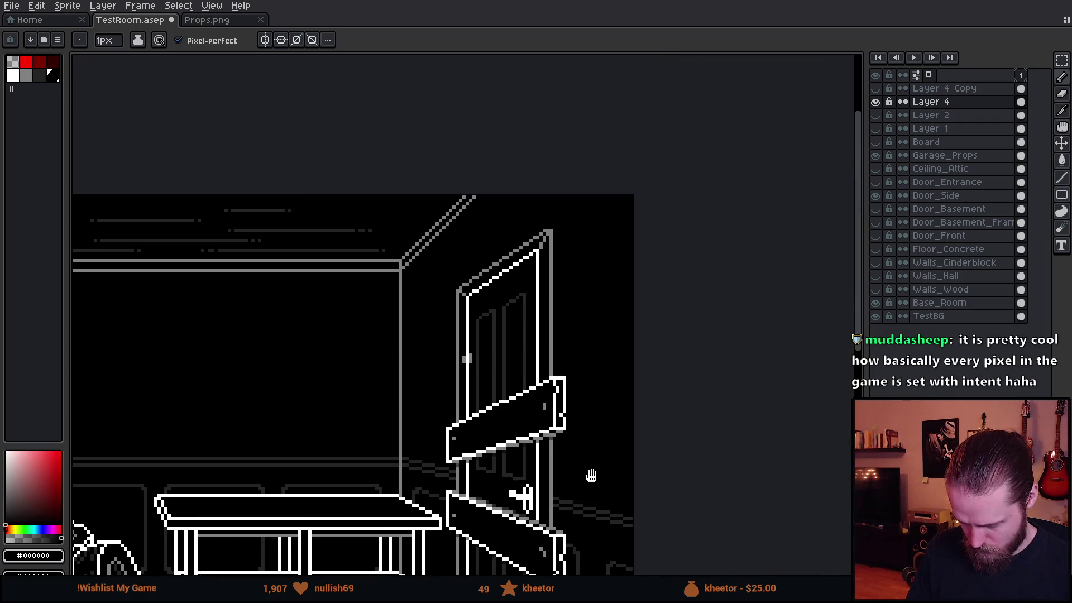
scroll(592, 476, "down", 1)
scroll(569, 362, "up", 1)
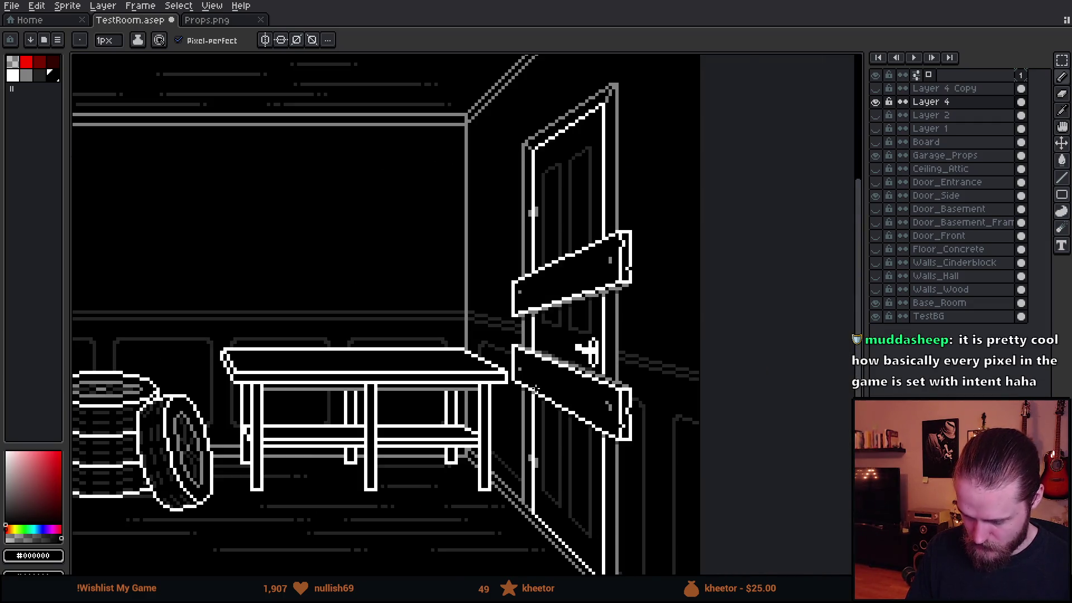
scroll(574, 349, "up", 2)
scroll(507, 378, "up", 1)
Sample colours from the canvas to blacken a stray pixel and add a white outline pixel
key("alt")
left_click(392, 342)
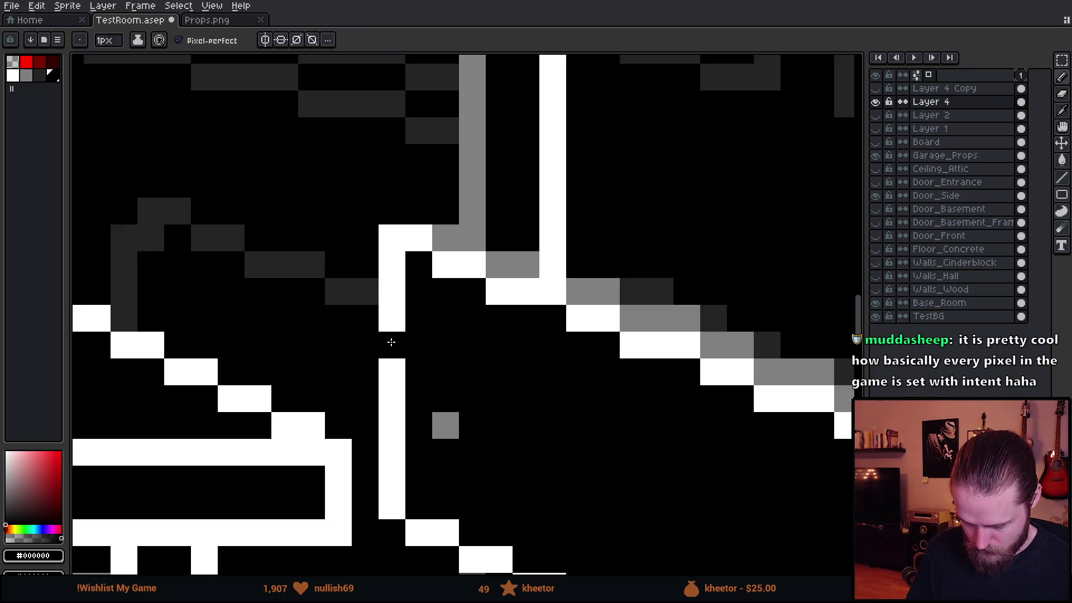
left_click(392, 365, "alt")
left_click(445, 372)
scroll(446, 372, "down", 2)
scroll(533, 377, "down", 2)
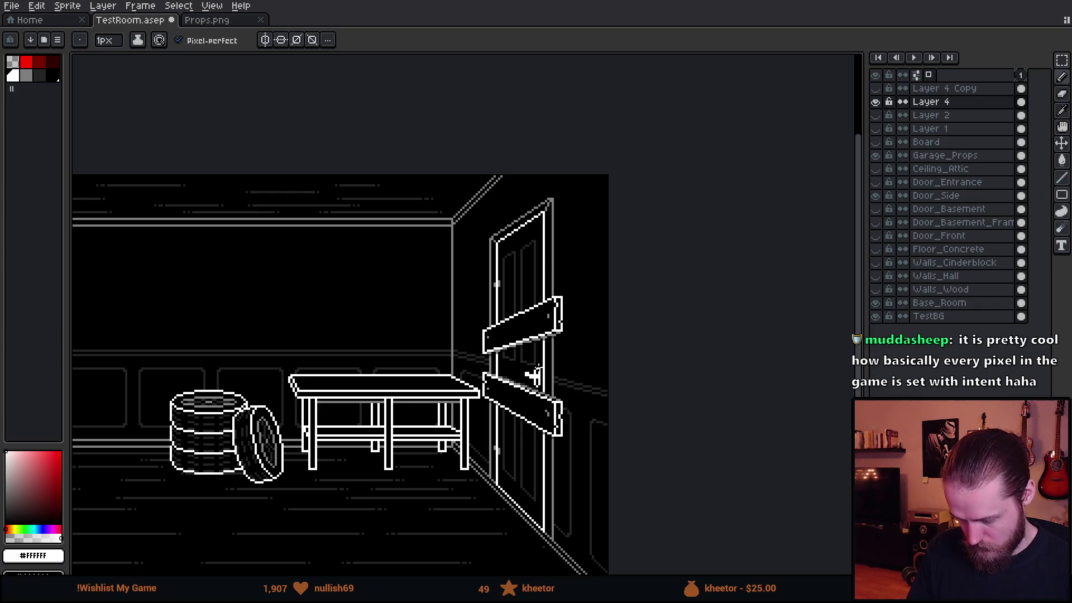
scroll(534, 378, "up", 1)
scroll(532, 378, "up", 1)
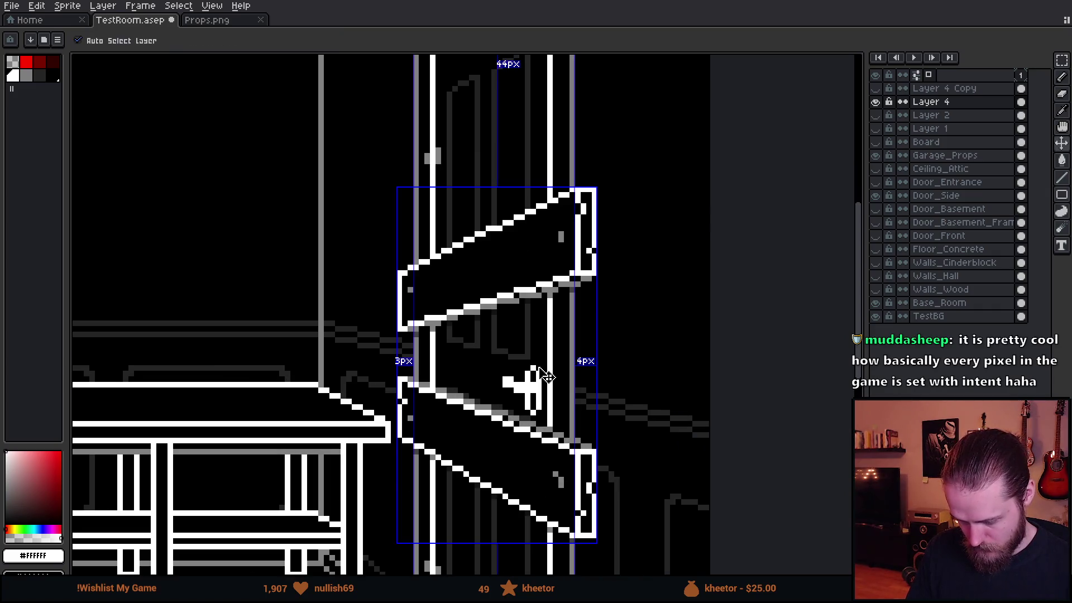
scroll(438, 261, "up", 1)
scroll(438, 260, "up", 1)
scroll(352, 277, "up", 1)
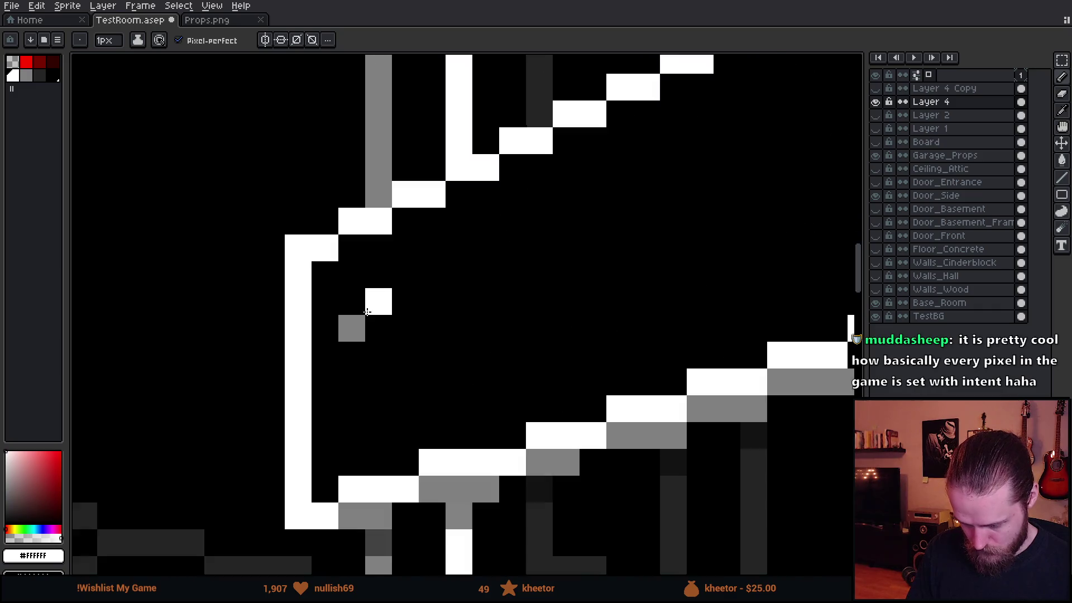
scroll(270, 294, "up", 1)
Chip the upper board's left corner with a white pixel and an erased outline pixel, then recenter on the boards
left_click(310, 294)
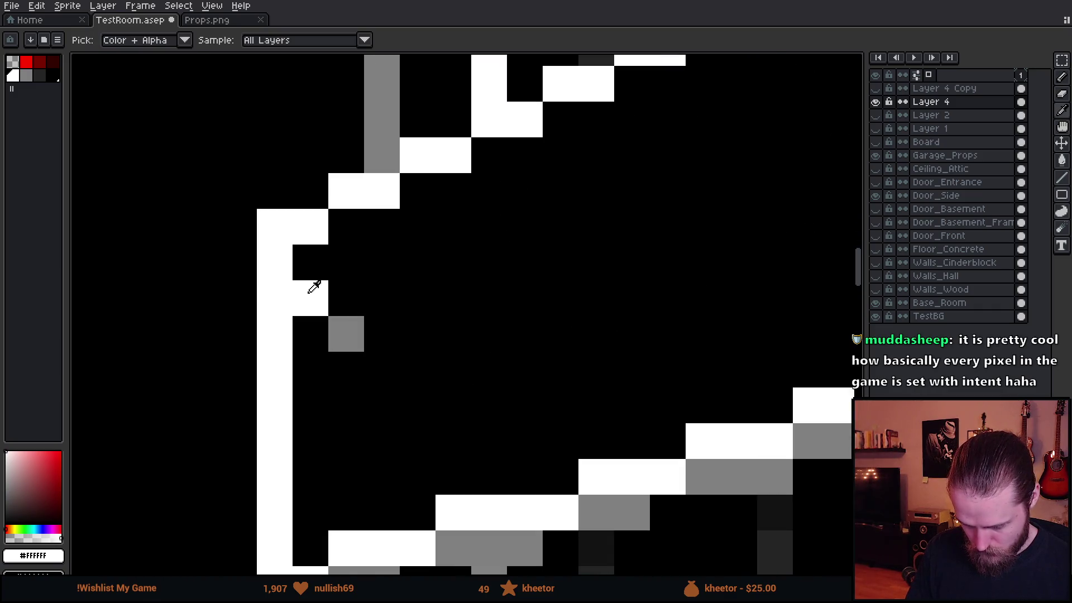
right_click(283, 299)
scroll(299, 292, "down", 4)
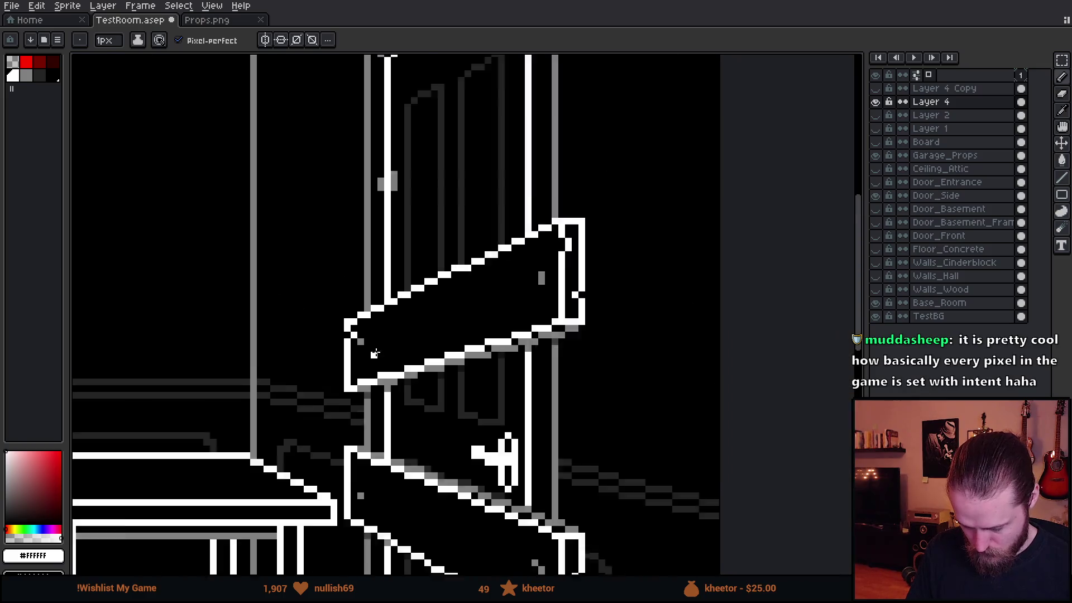
scroll(406, 368, "down", 1)
scroll(380, 362, "up", 4)
left_click(394, 300, "alt")
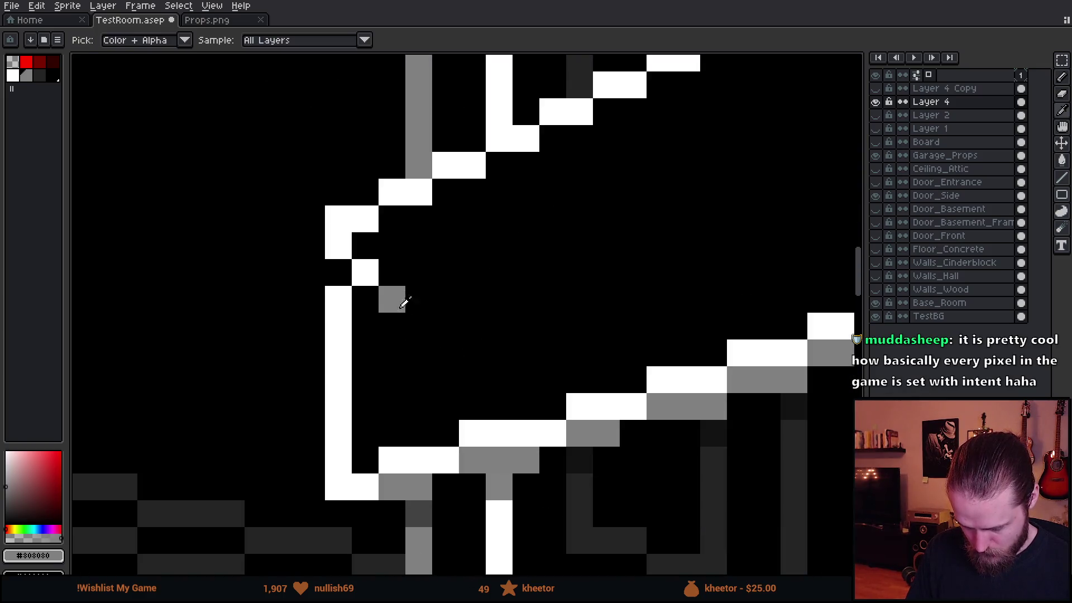
scroll(447, 383, "down", 3)
scroll(463, 339, "down", 1)
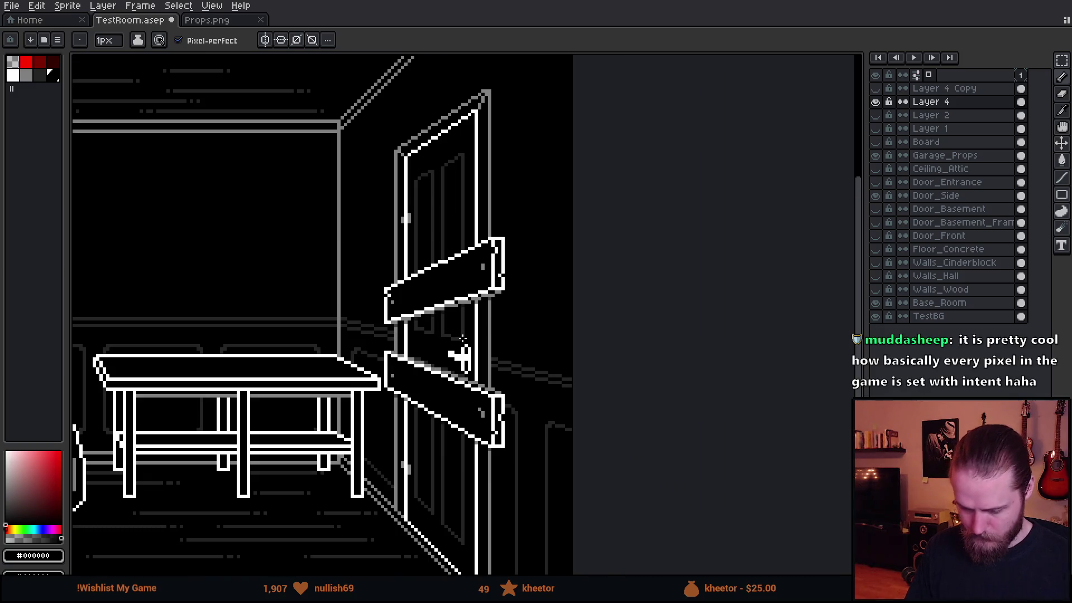
scroll(510, 338, "down", 1)
left_click_drag(555, 309, 610, 234)
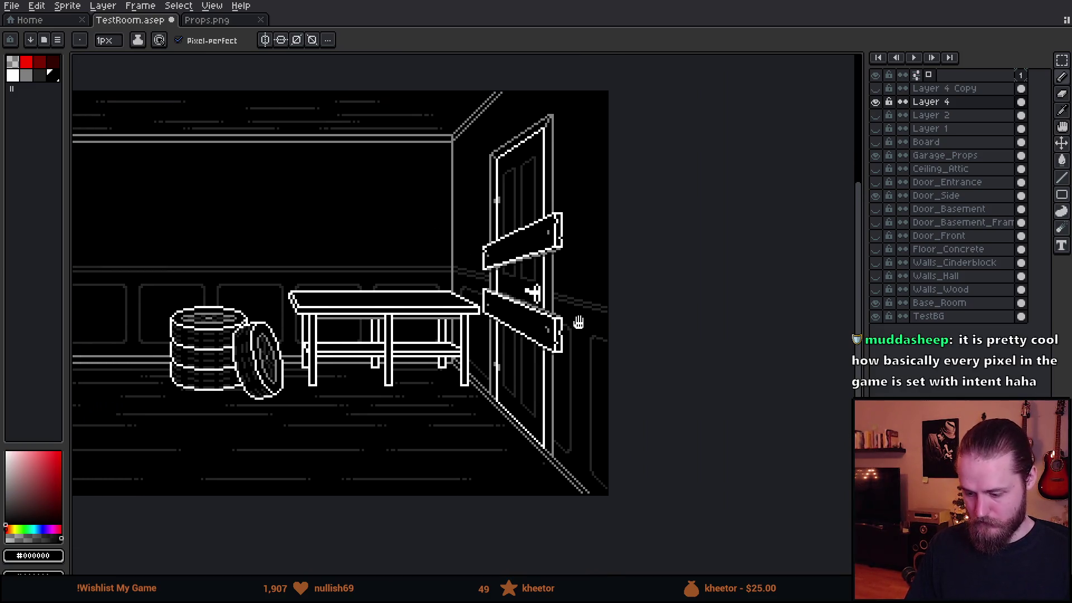
scroll(544, 267, "up", 2)
scroll(541, 271, "up", 1)
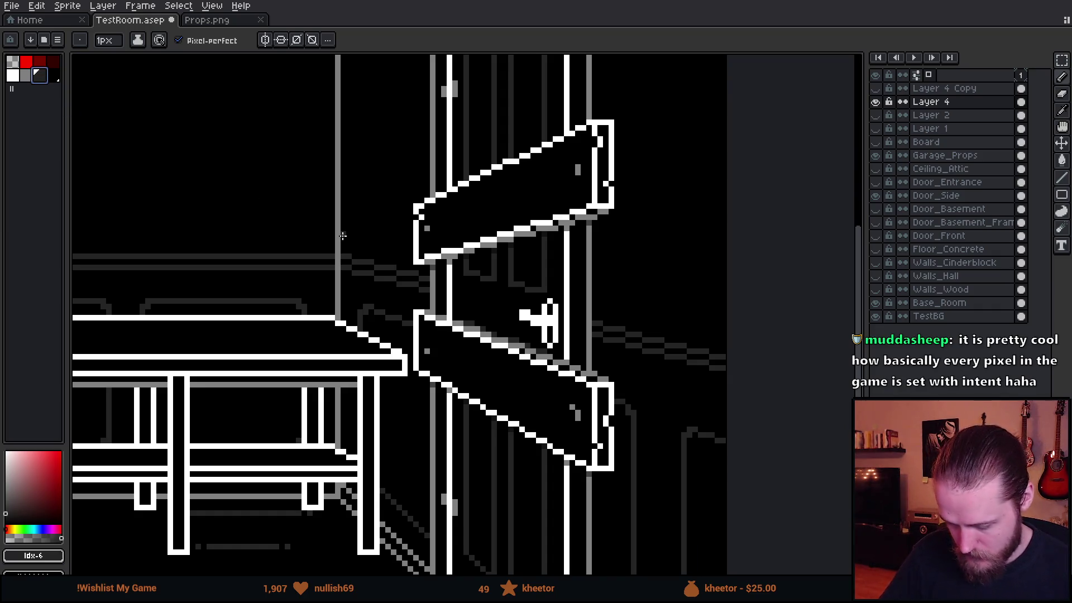
left_click_drag(481, 269, 465, 321)
scroll(466, 277, "up", 1)
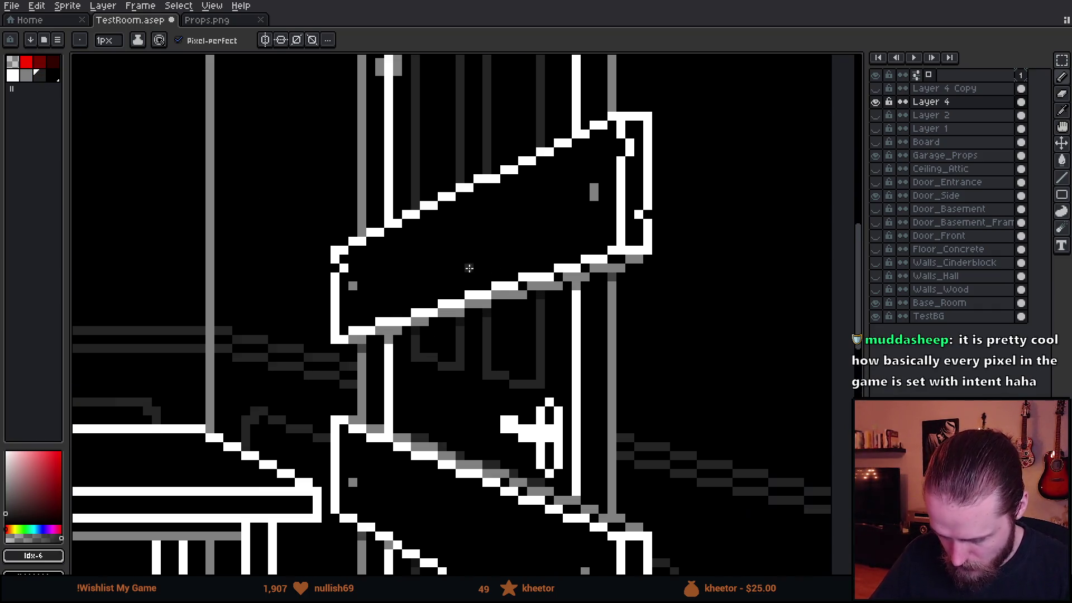
scroll(461, 267, "up", 1)
left_click_drag(372, 260, 355, 345)
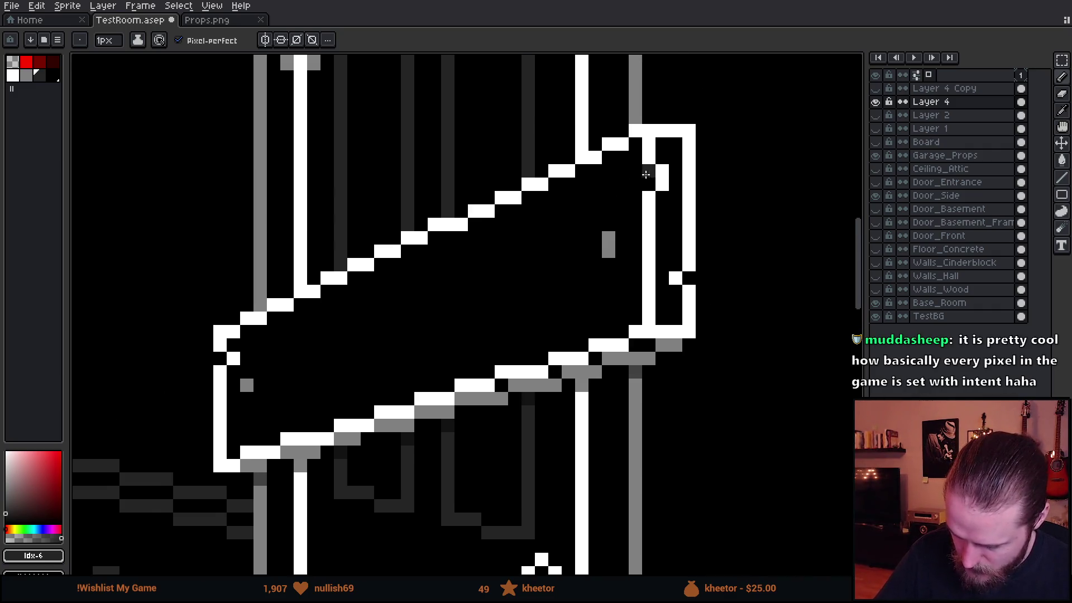